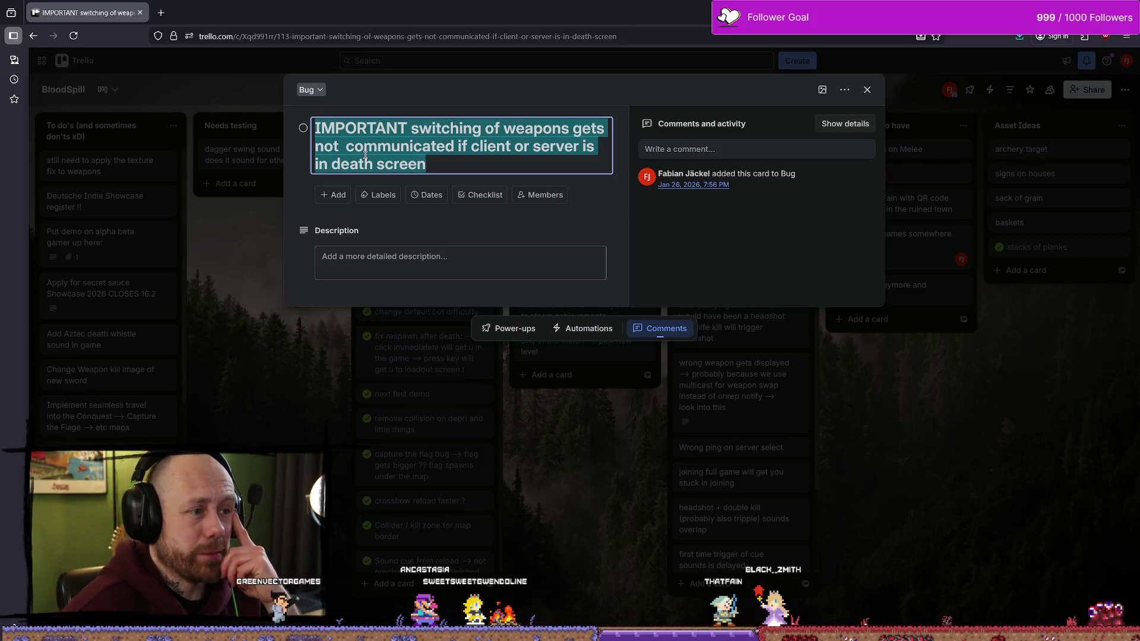
Step: Close the open weapon-switching bug card, leaving its title unchanged, to reveal the BloodSpill board
{"action": "left_click", "coordinate": [496, 146]}
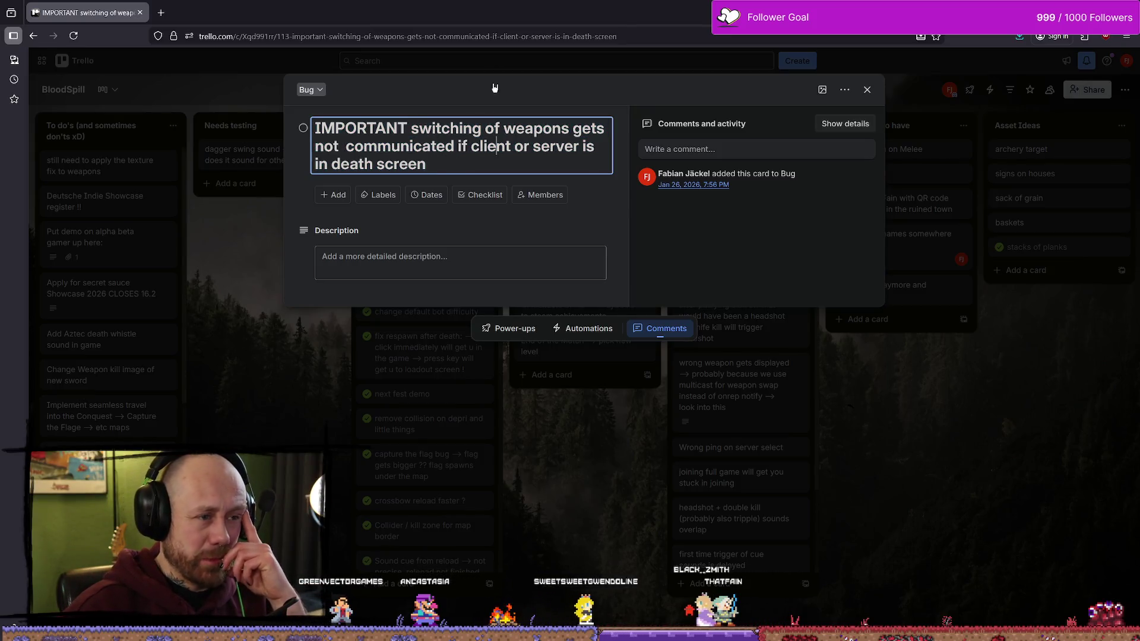
{"action": "left_click", "coordinate": [897, 108]}
{"action": "left_click", "coordinate": [897, 107]}
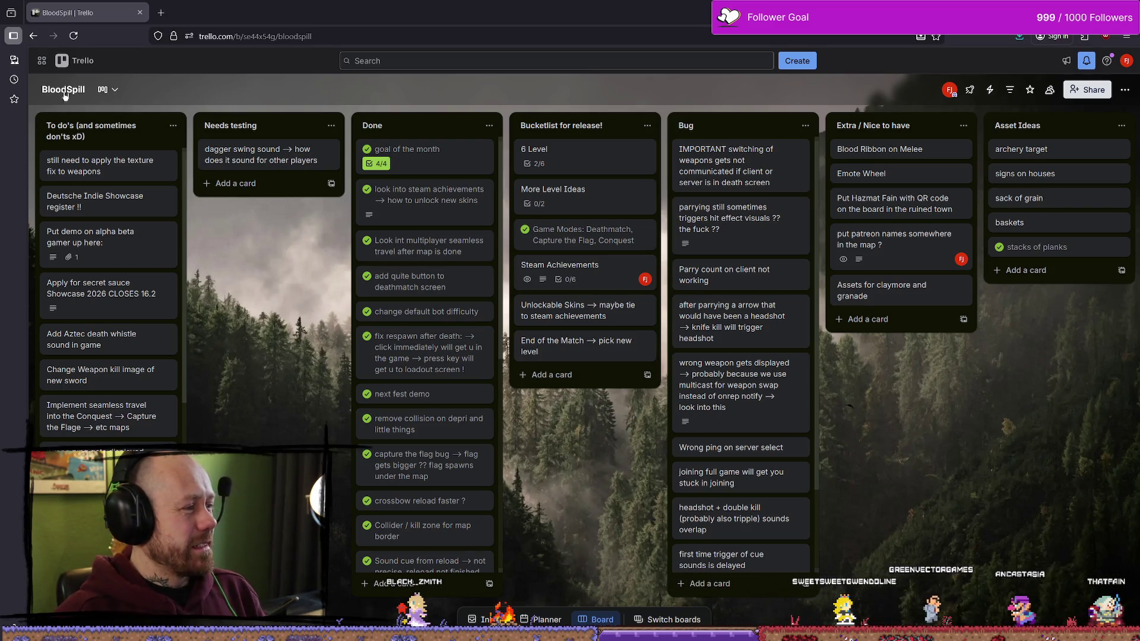
Step: Open a new blank Firefox tab beside the BloodSpill Trello board
{"action": "left_click", "coordinate": [183, 8]}
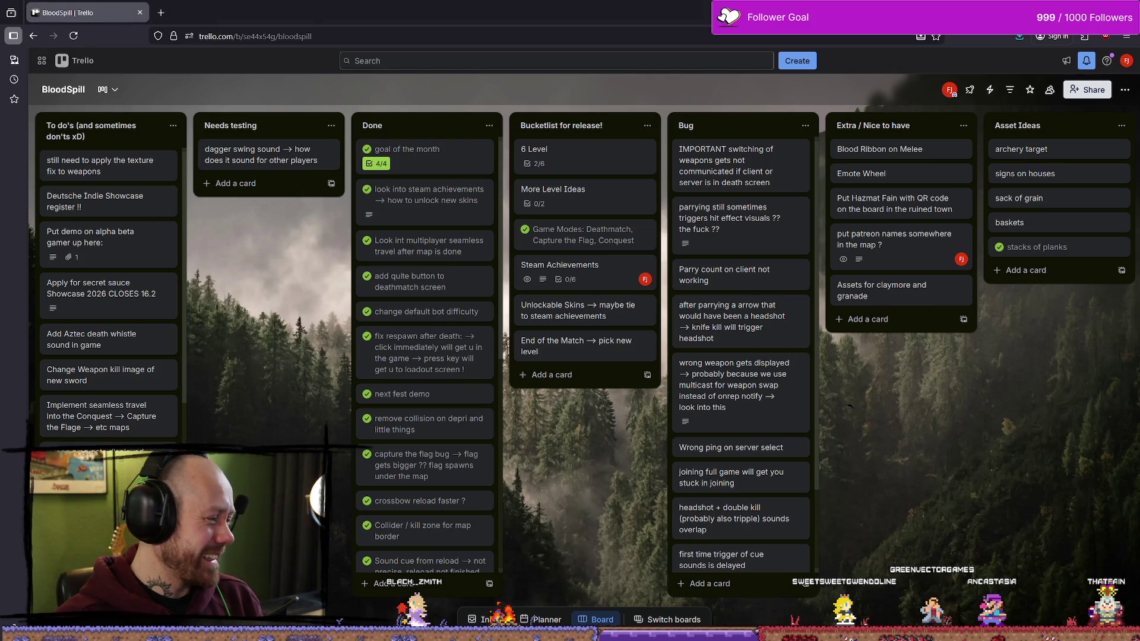
{"action": "left_click", "coordinate": [159, 12]}
{"action": "mouse_move", "coordinate": [160, 10]}
{"action": "left_mouse_down"}
{"action": "mouse_move", "coordinate": [427, 36]}
{"action": "mouse_move", "coordinate": [345, 34]}
{"action": "mouse_move", "coordinate": [1067, 45]}
{"action": "left_mouse_up"}
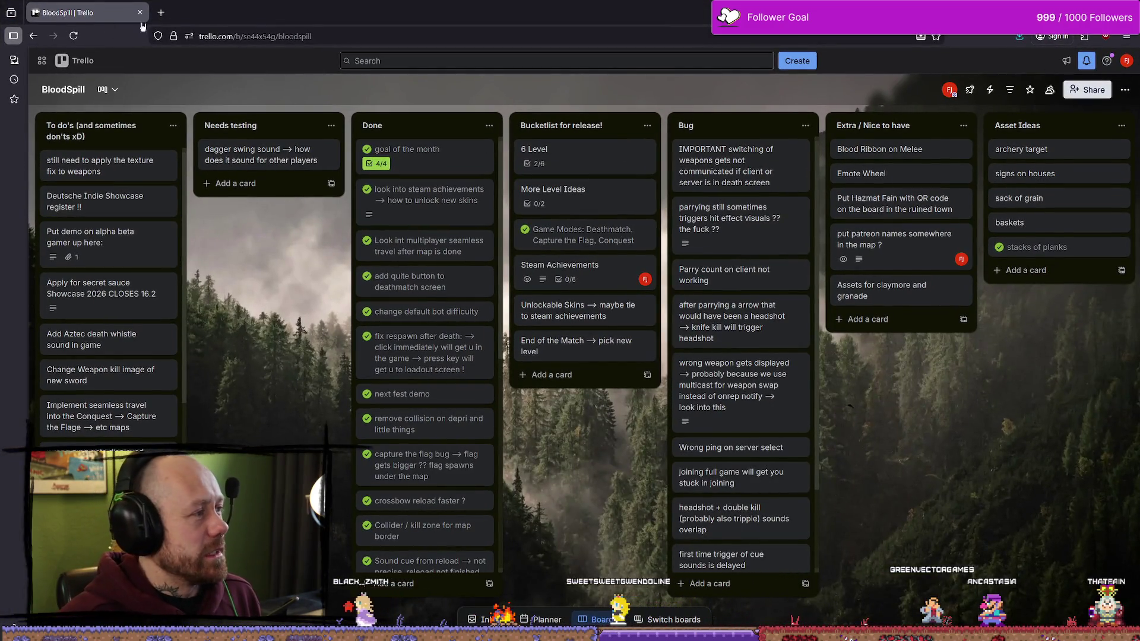
{"action": "left_click", "coordinate": [161, 12]}
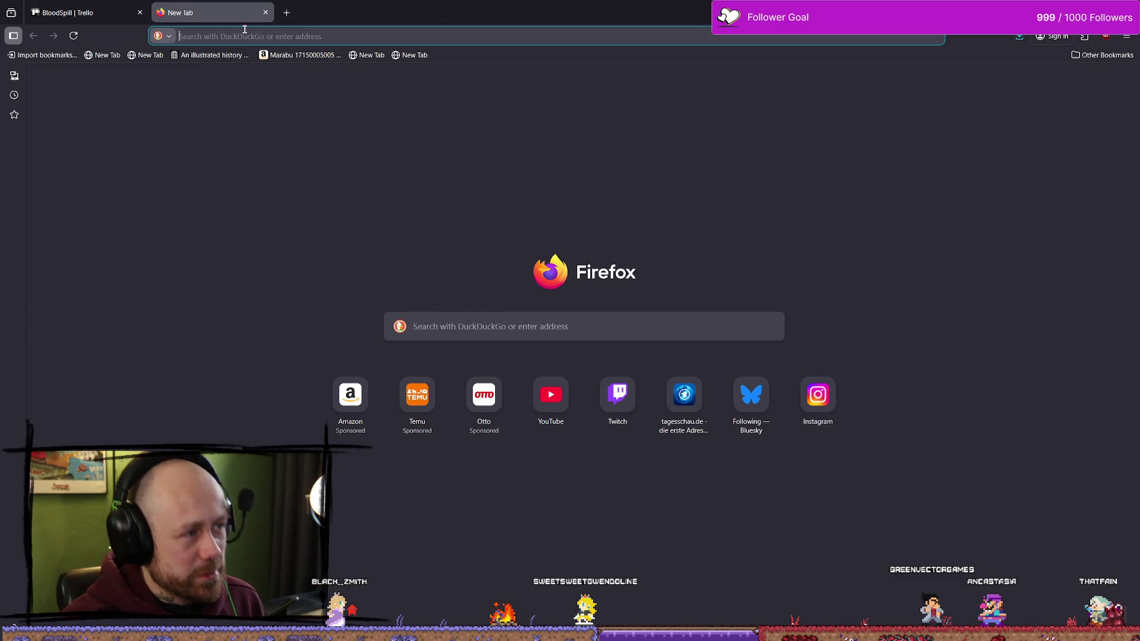
Step: Close the empty New Tab with Ctrl+W so the BloodSpill board is the only tab
{"action": "key", "text": "ctrl+w"}
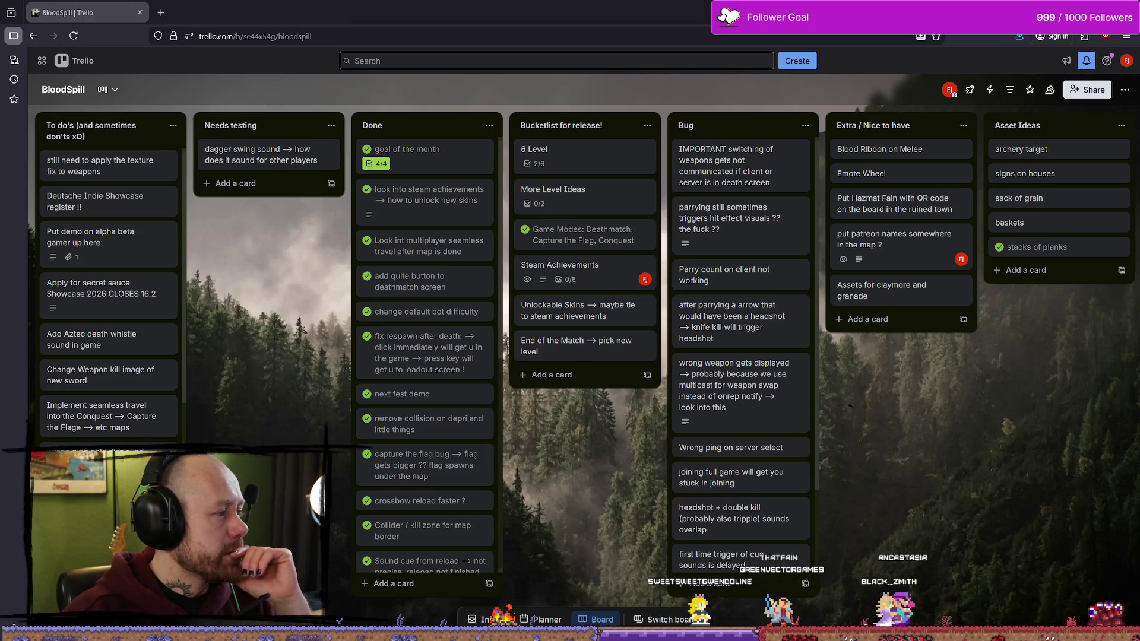
Step: Start Play-in-Editor in Unreal and cycle the loadout's charm slot to the hammer icon
{"action": "key", "text": "alt+Tab"}
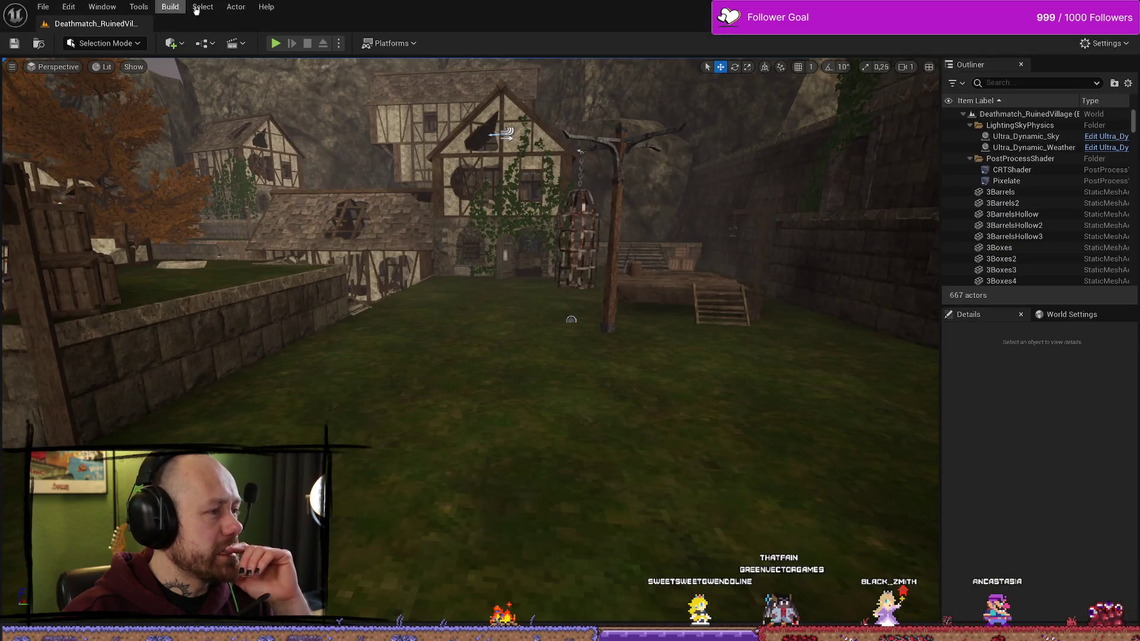
{"action": "left_click", "coordinate": [276, 43]}
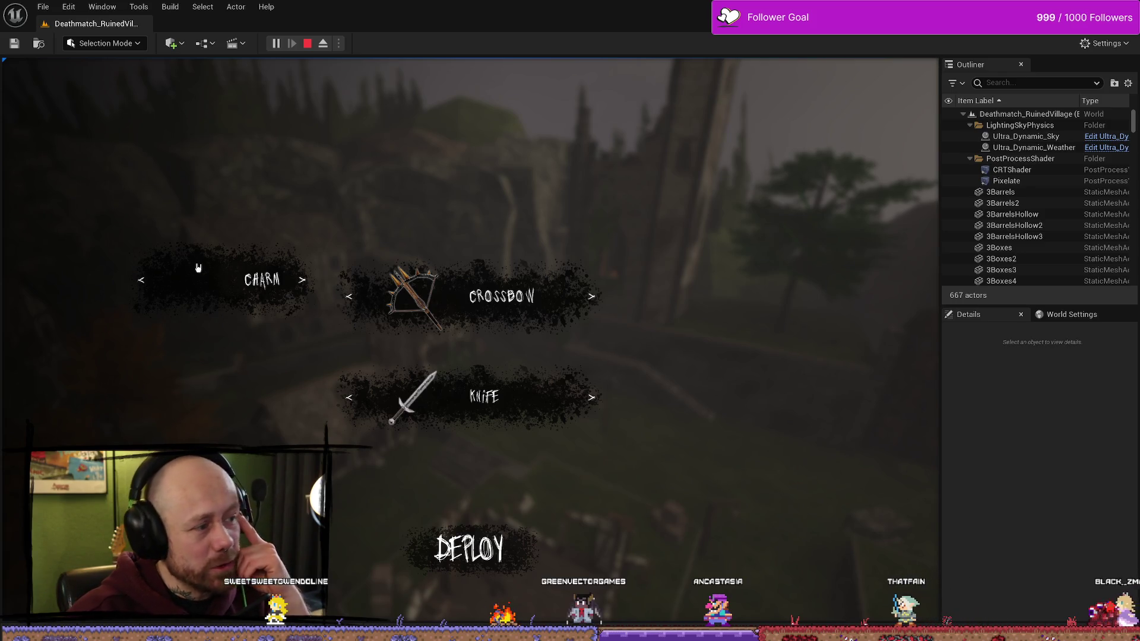
{"action": "left_click", "coordinate": [295, 293]}
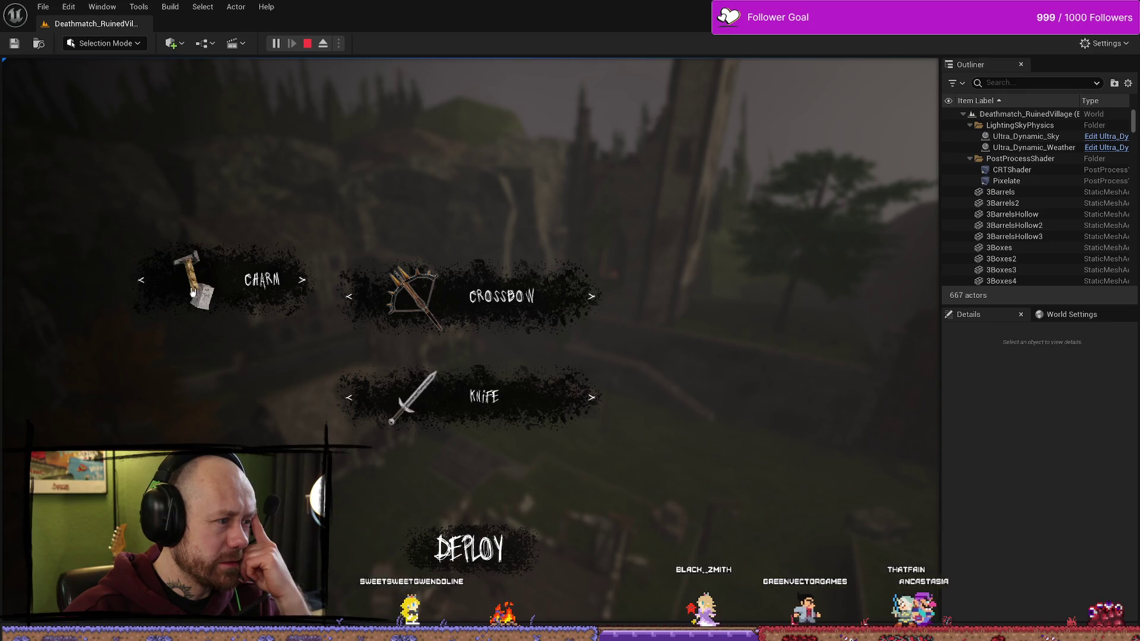
{"action": "left_click", "coordinate": [300, 284]}
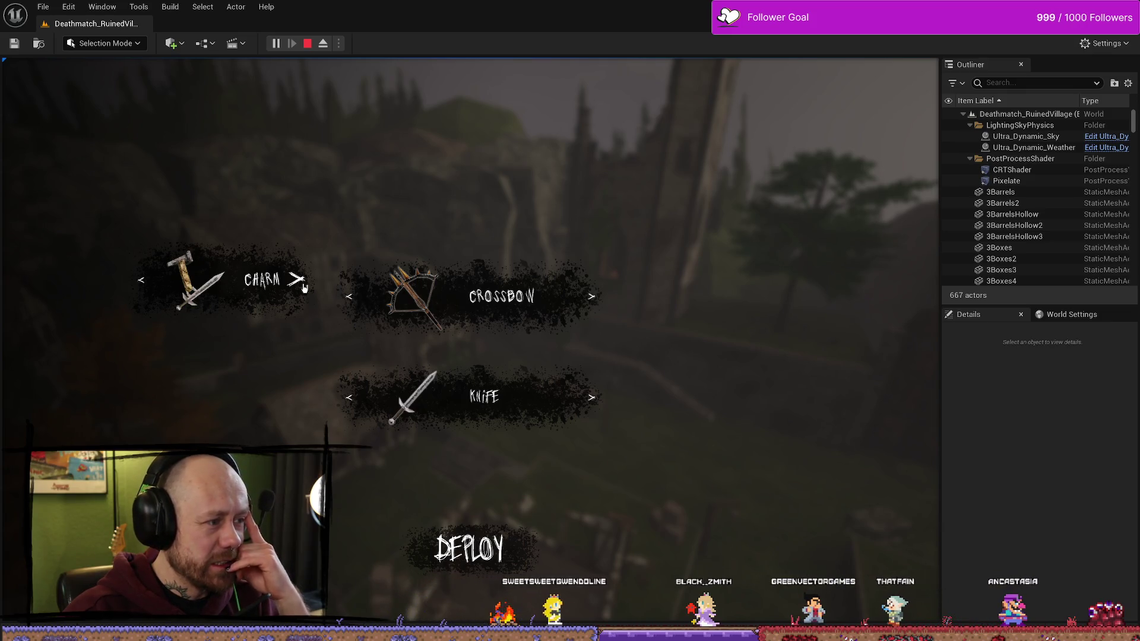
Step: Go full screen, step the charm back four icons, and deploy into the match
{"action": "key", "text": "F11"}
{"action": "left_click", "coordinate": [189, 266]}
{"action": "left_click", "coordinate": [186, 270]}
{"action": "left_click", "coordinate": [199, 255]}
{"action": "left_click", "coordinate": [199, 255]}
{"action": "left_click", "coordinate": [569, 560]}
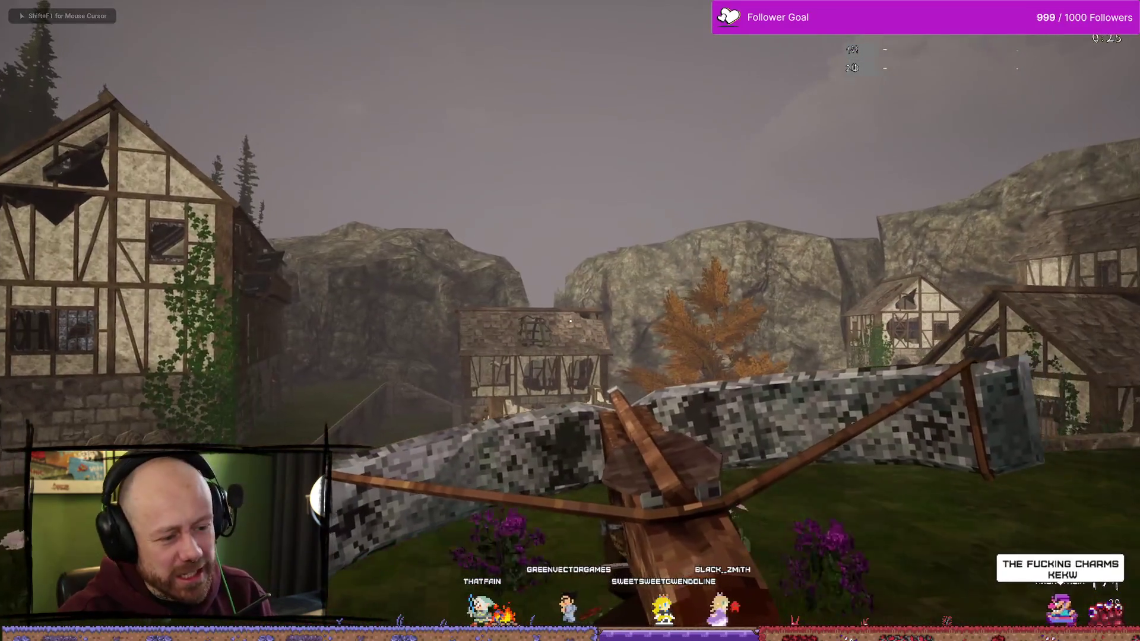
Step: Walk forward through the village toward the hanging cage, then stop the play session
{"action": "key", "text": "w"}
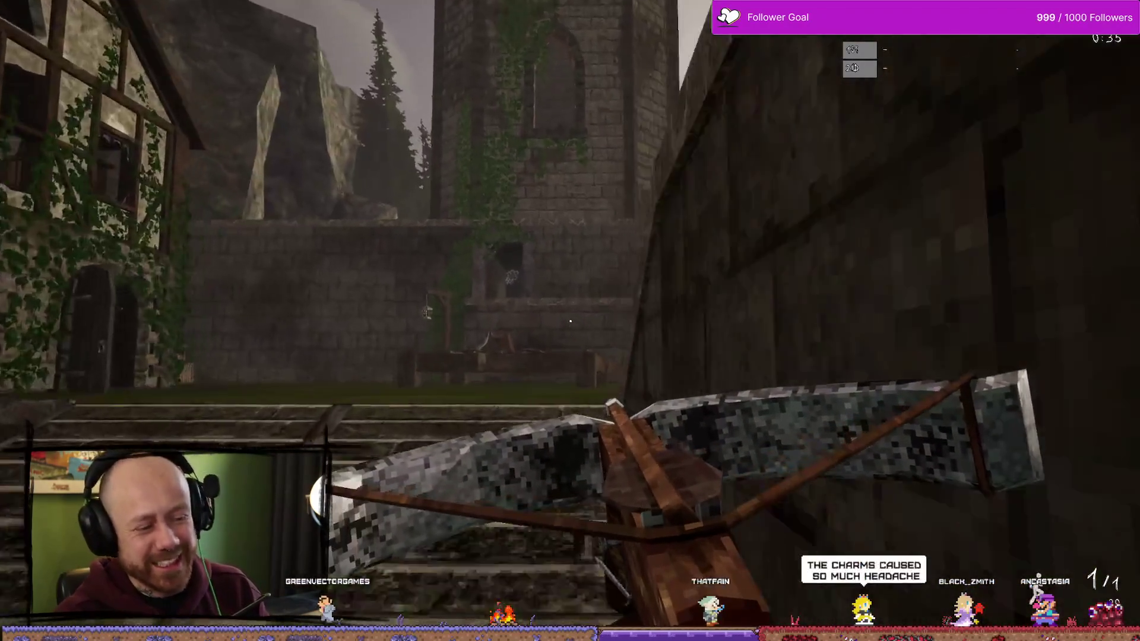
{"action": "key", "text": "w"}
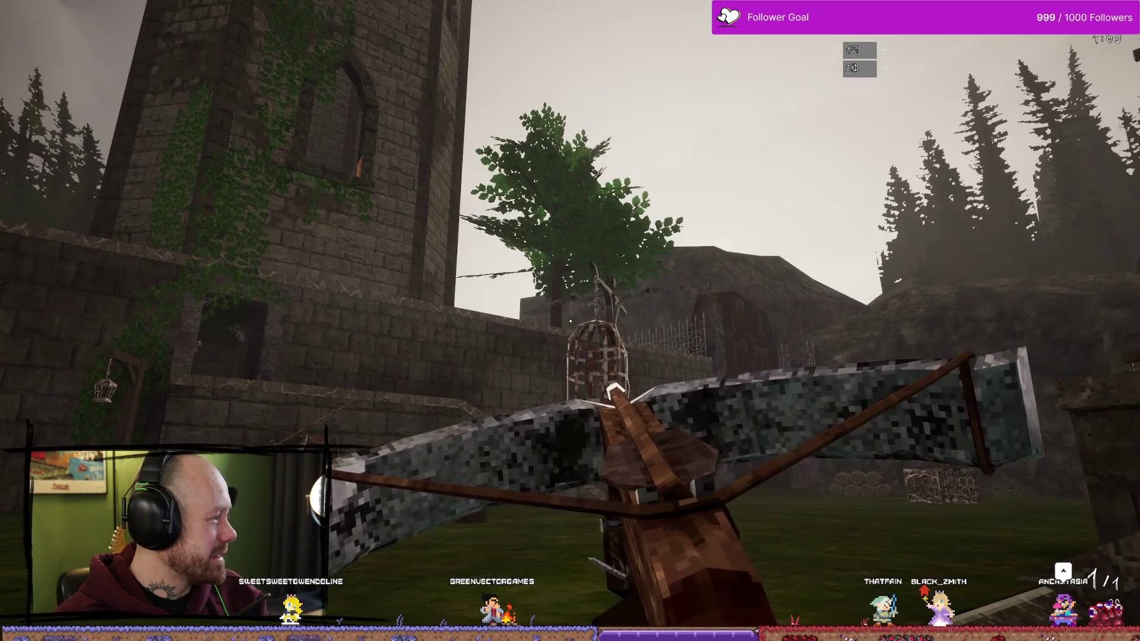
{"action": "key", "text": "Escape"}
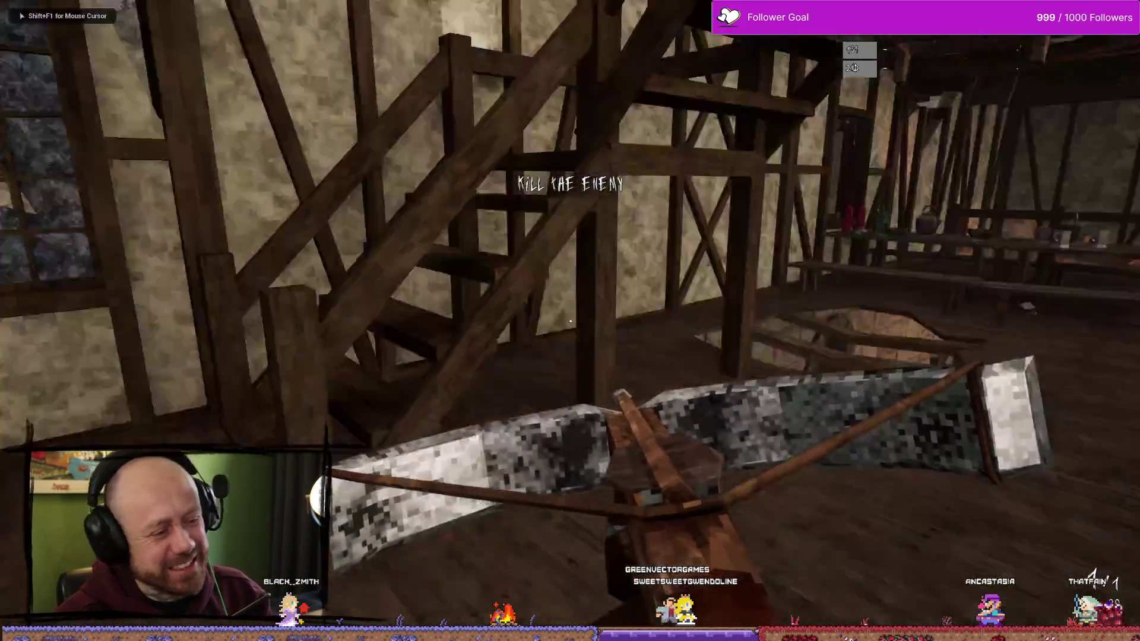
Step: Walk out into the village courtyard, fire the crossbow once, and end Play-in-Editor
{"action": "key", "text": "w"}
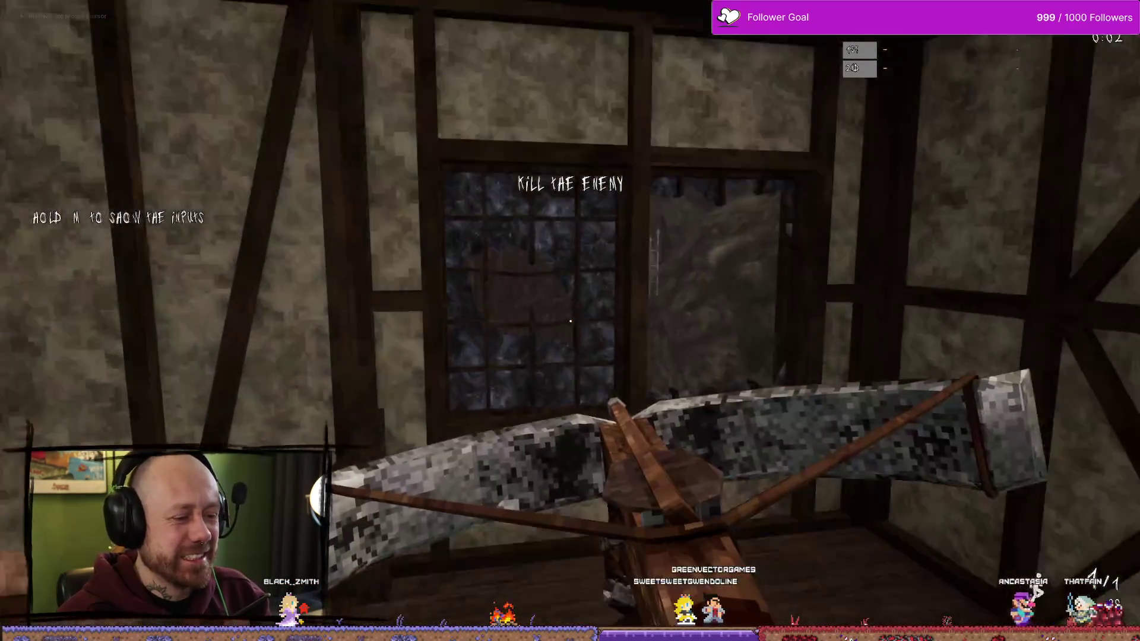
{"action": "key", "text": "w"}
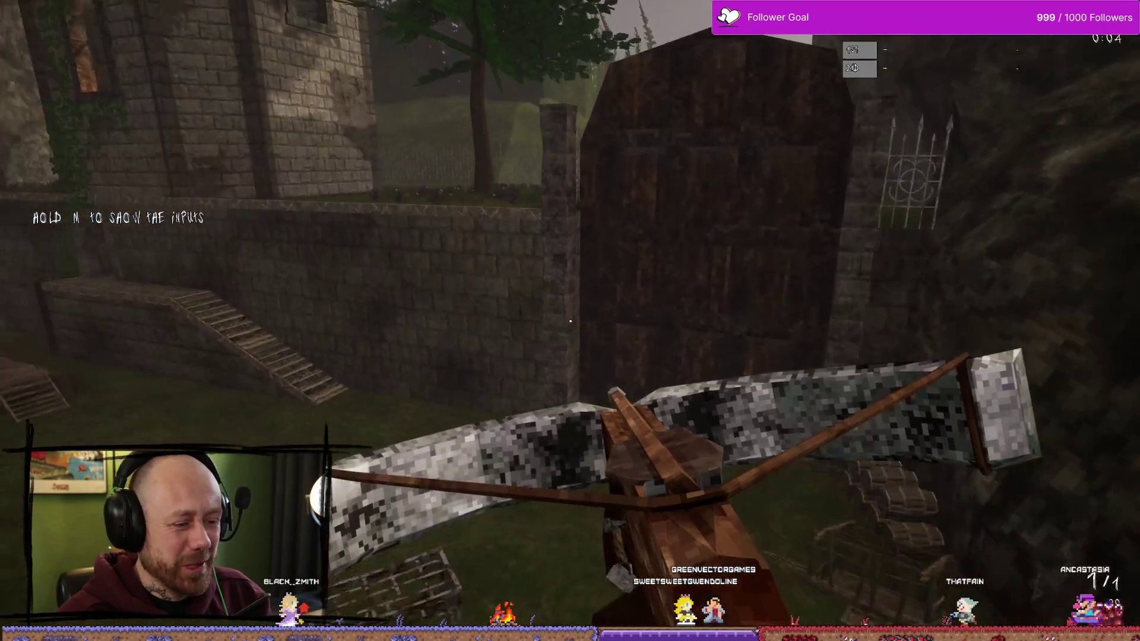
{"action": "key", "text": "w"}
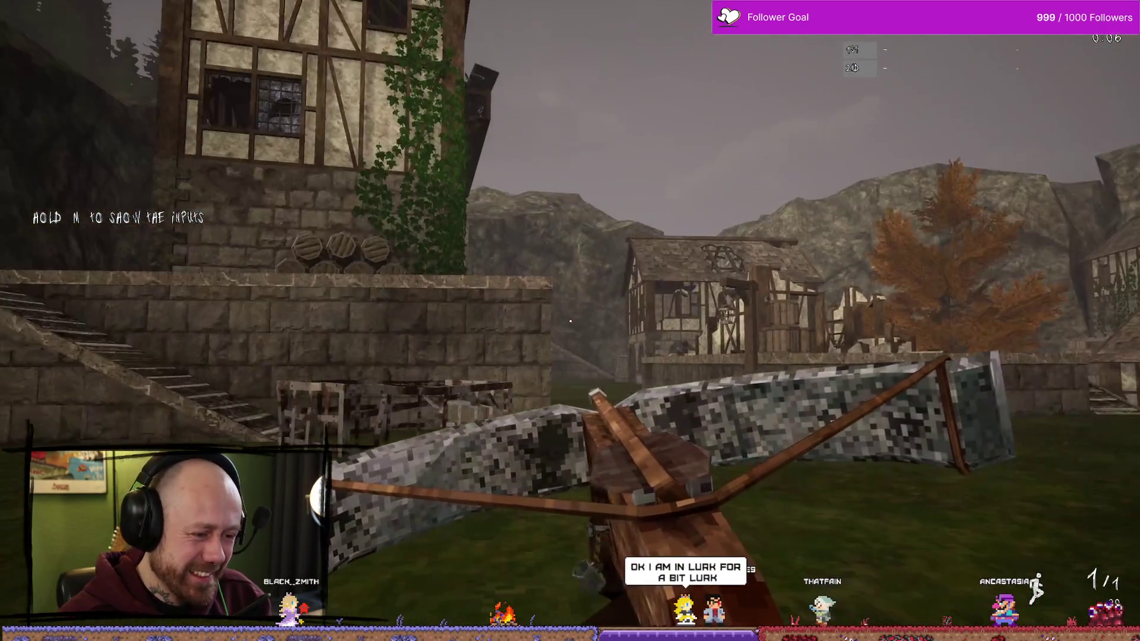
{"action": "key", "text": "w"}
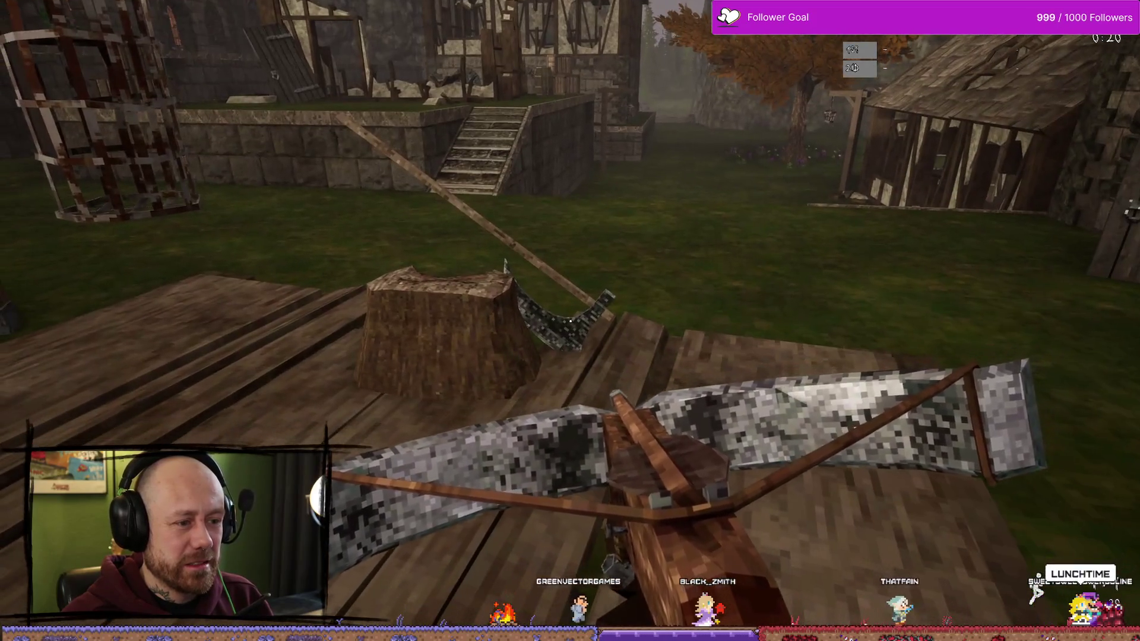
{"action": "left_click", "coordinate": [570, 321]}
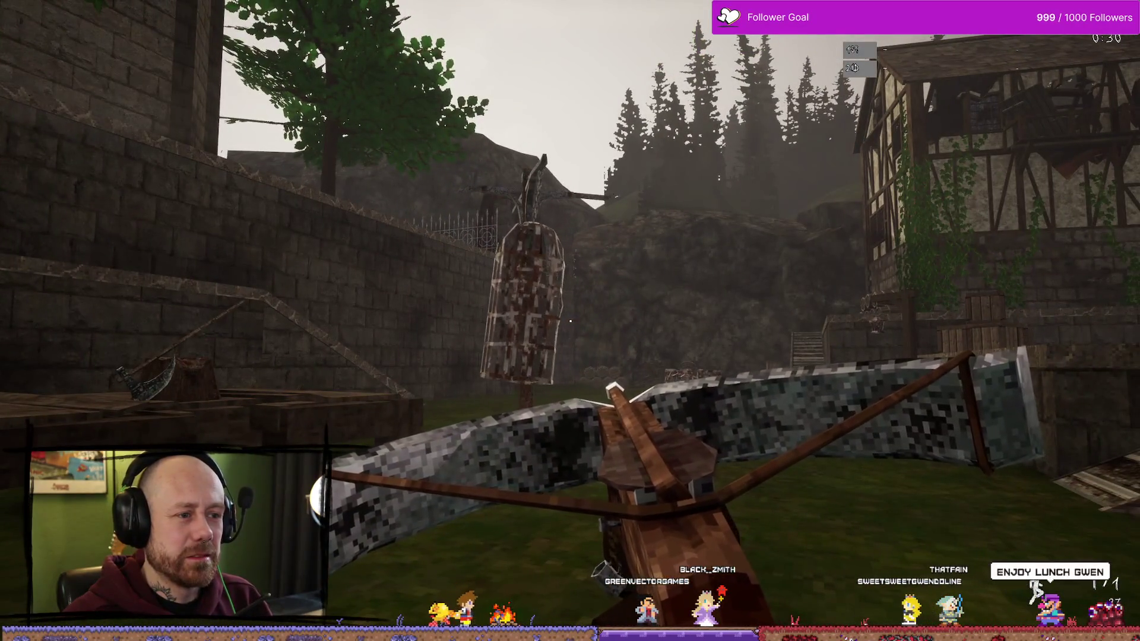
{"action": "key", "text": "Escape"}
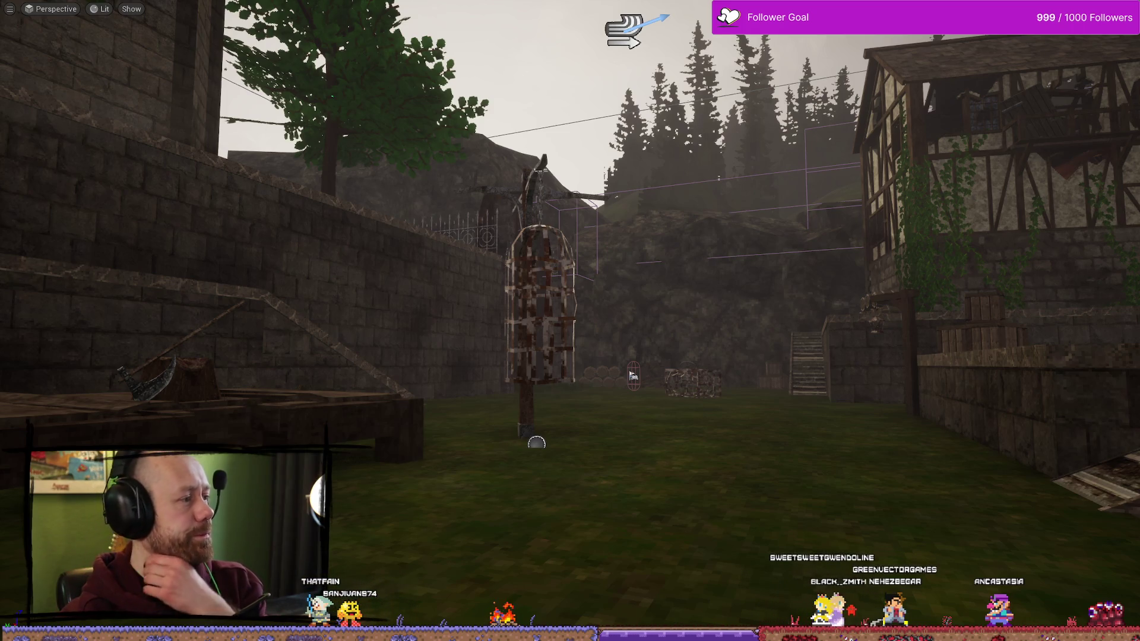
{"action": "key", "text": "alt+Tab"}
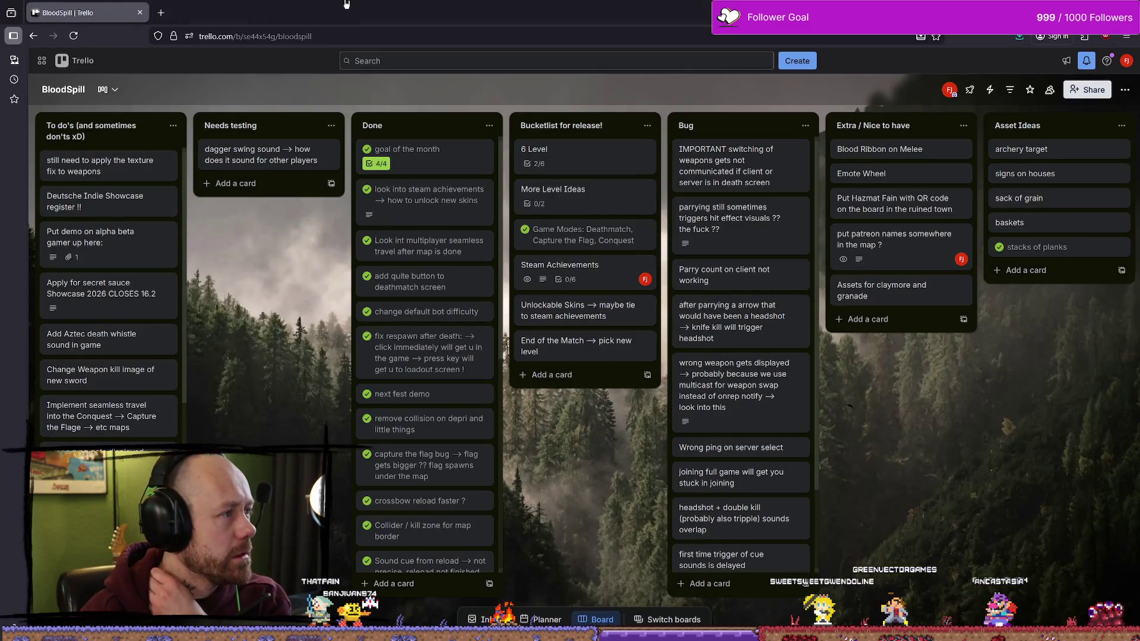
{"action": "key", "text": "alt+Tab"}
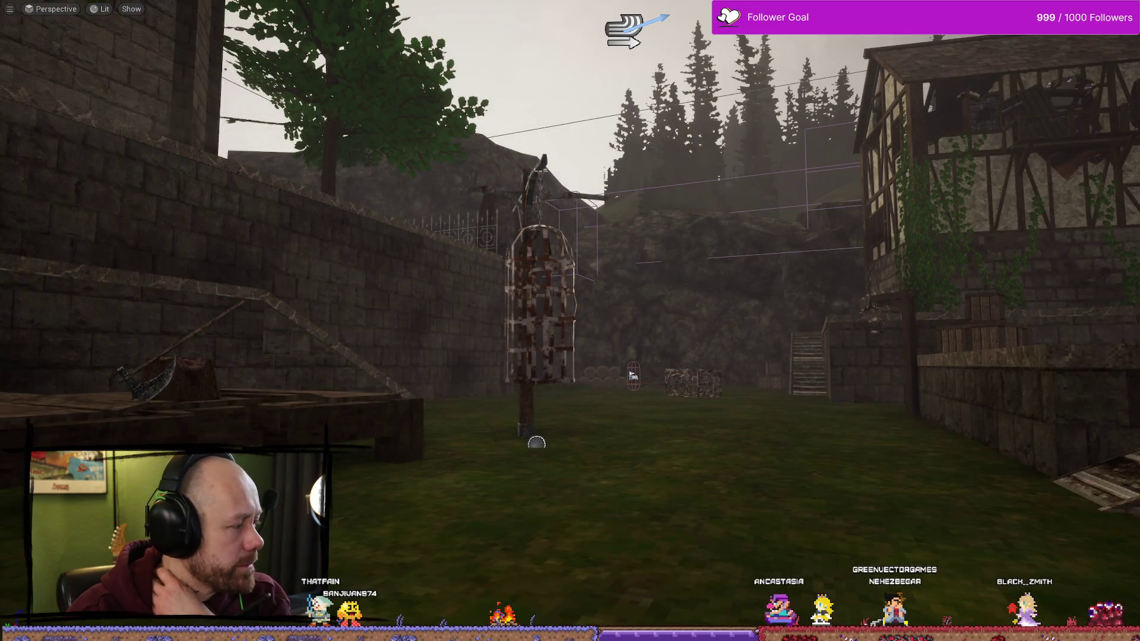
{"action": "left_click_drag", "start_coordinate": [538, 410], "coordinate": [718, 377]}
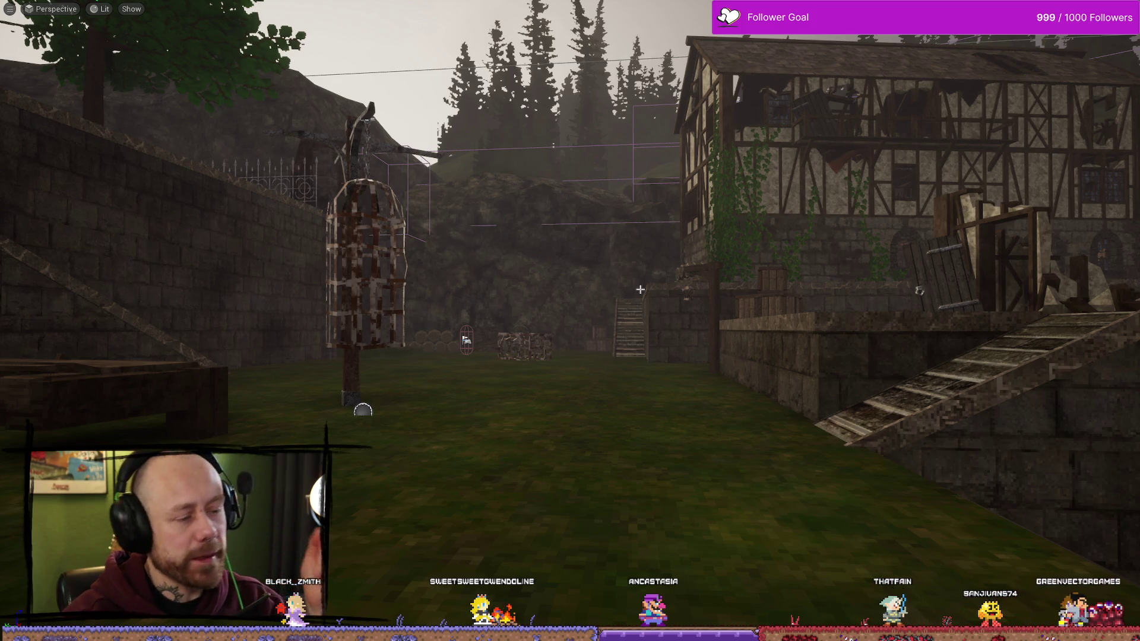
{"action": "left_click_drag", "start_coordinate": [464, 265], "coordinate": [582, 253]}
{"action": "scroll", "coordinate": [659, 276], "scroll_direction": "down", "scroll_amount": 5}
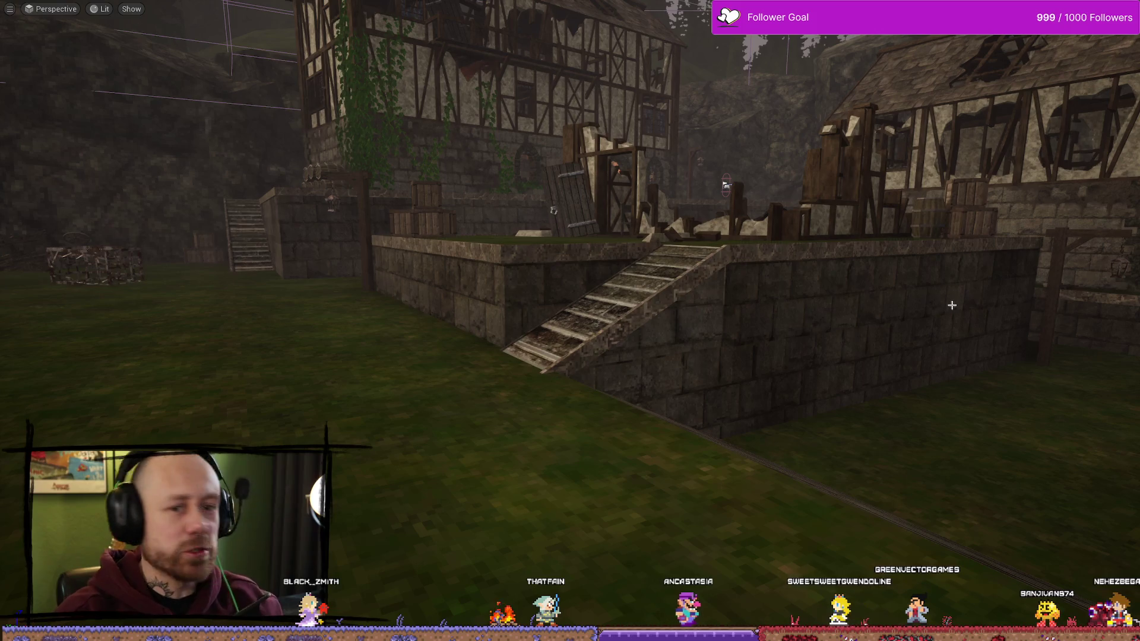
{"action": "left_click_drag", "start_coordinate": [943, 289], "coordinate": [938, 285]}
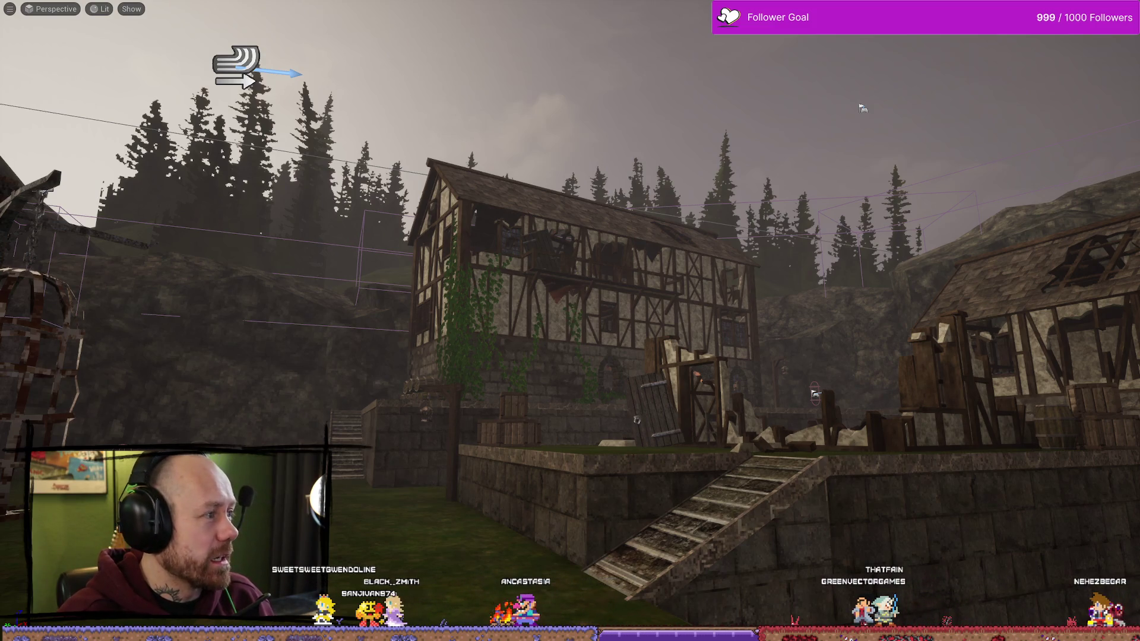
Step: In Trello, look over the 'Deutsche Indie Showcase register !!' card, then close it
{"action": "key", "text": "alt+Tab"}
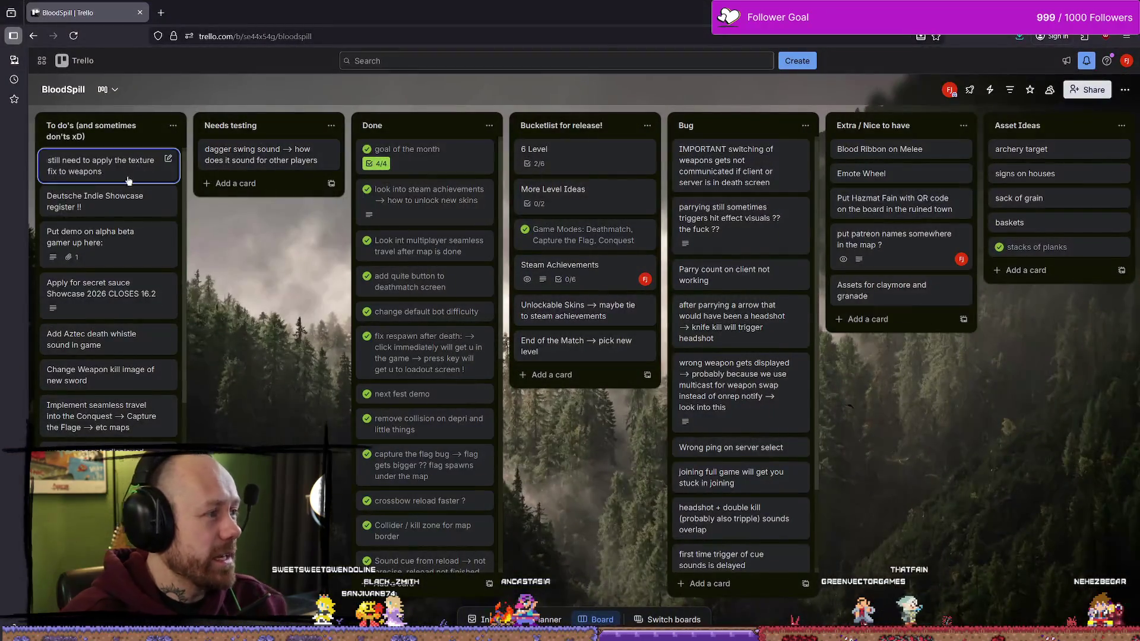
{"action": "left_click", "coordinate": [101, 202]}
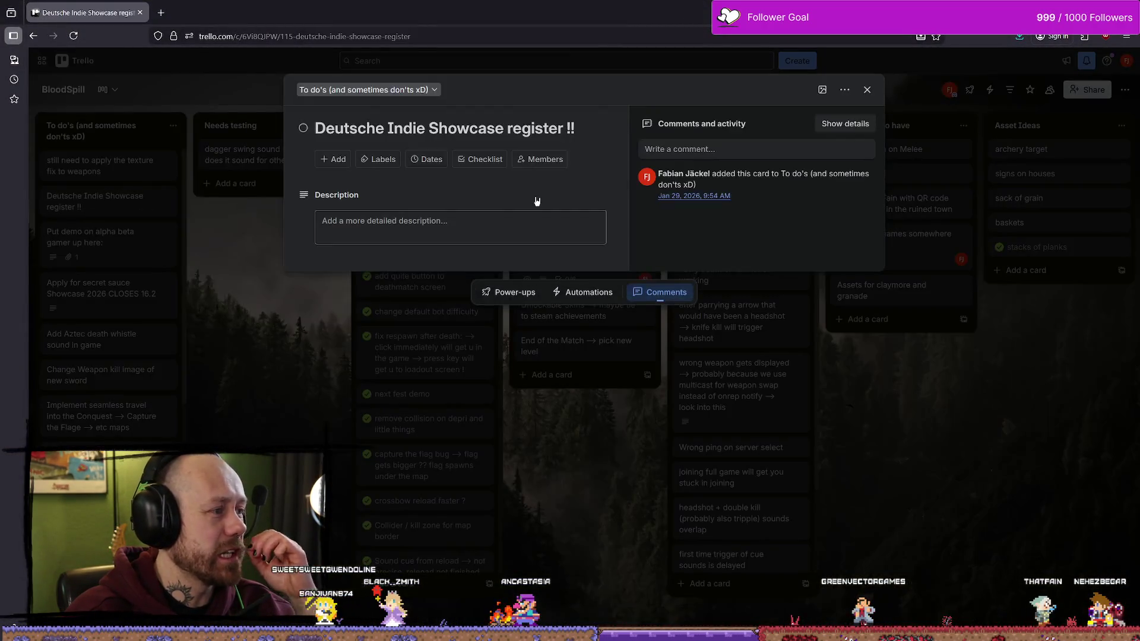
{"action": "left_click_drag", "start_coordinate": [316, 128], "coordinate": [560, 124]}
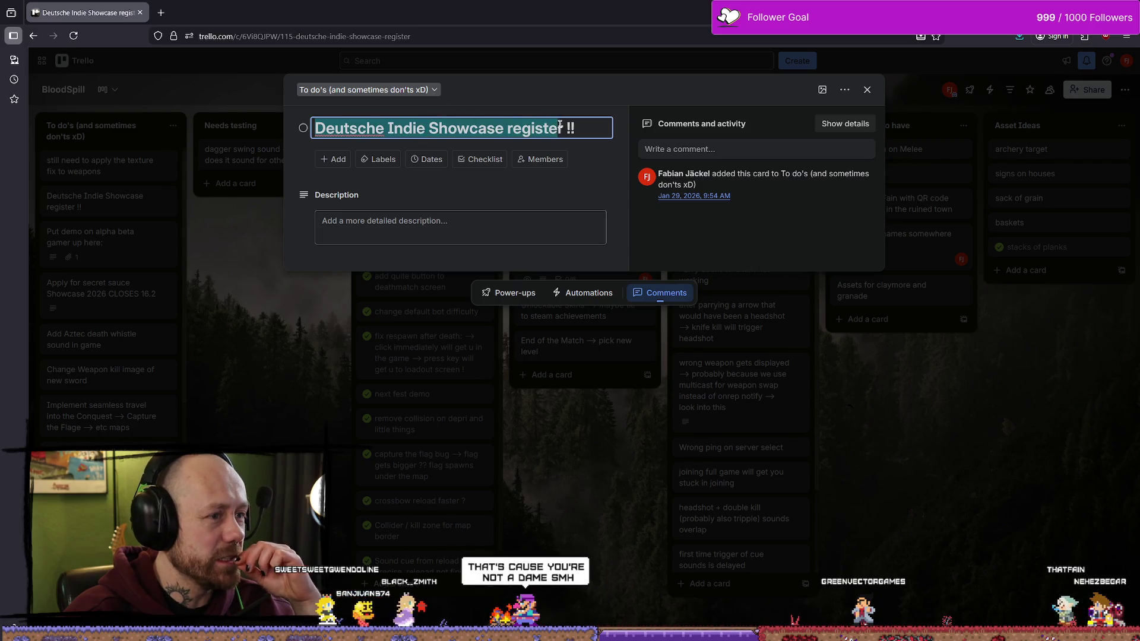
{"action": "left_click", "coordinate": [579, 127]}
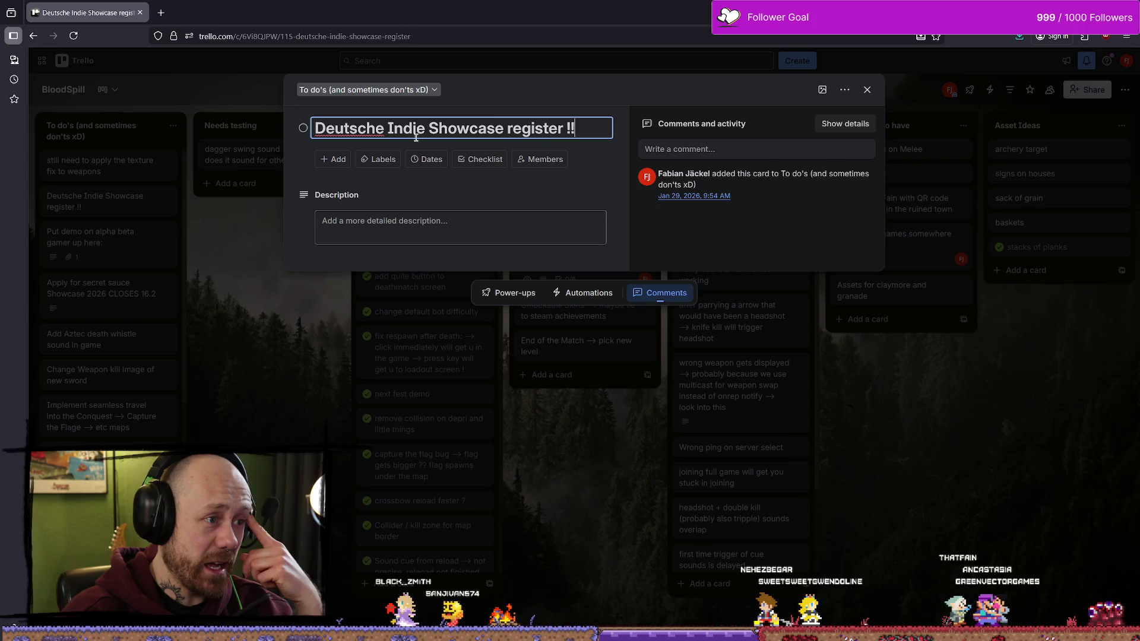
{"action": "left_click", "coordinate": [229, 255]}
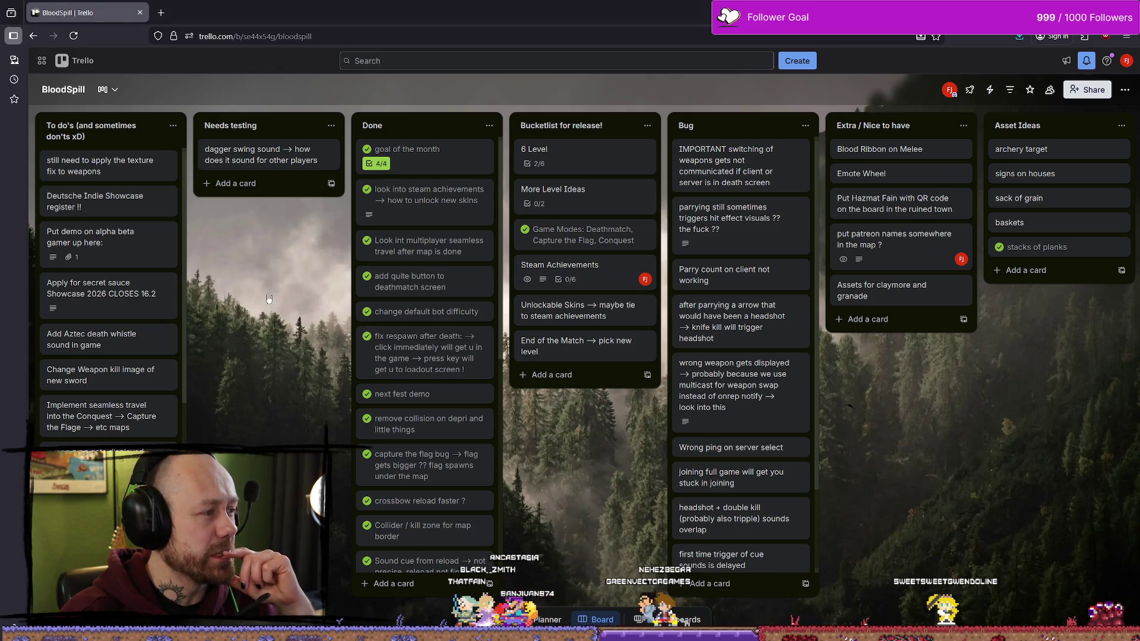
Step: Open the 'Apply for secret sauce Showcase 2026' card and its linked Google Forms application
{"action": "left_click", "coordinate": [119, 302]}
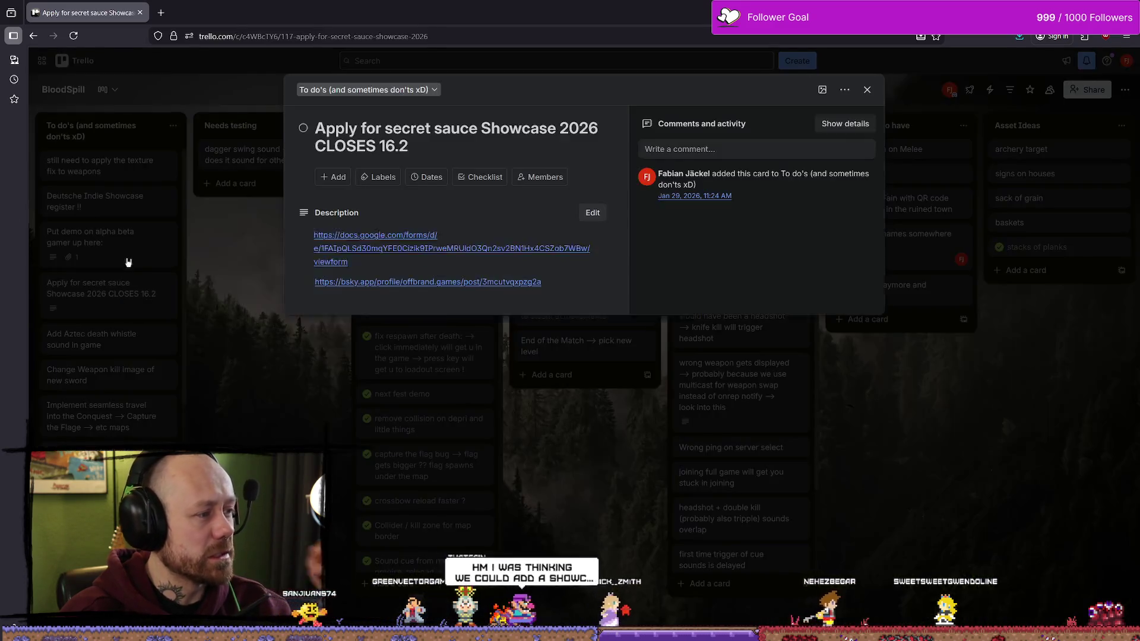
{"action": "left_click", "coordinate": [465, 235]}
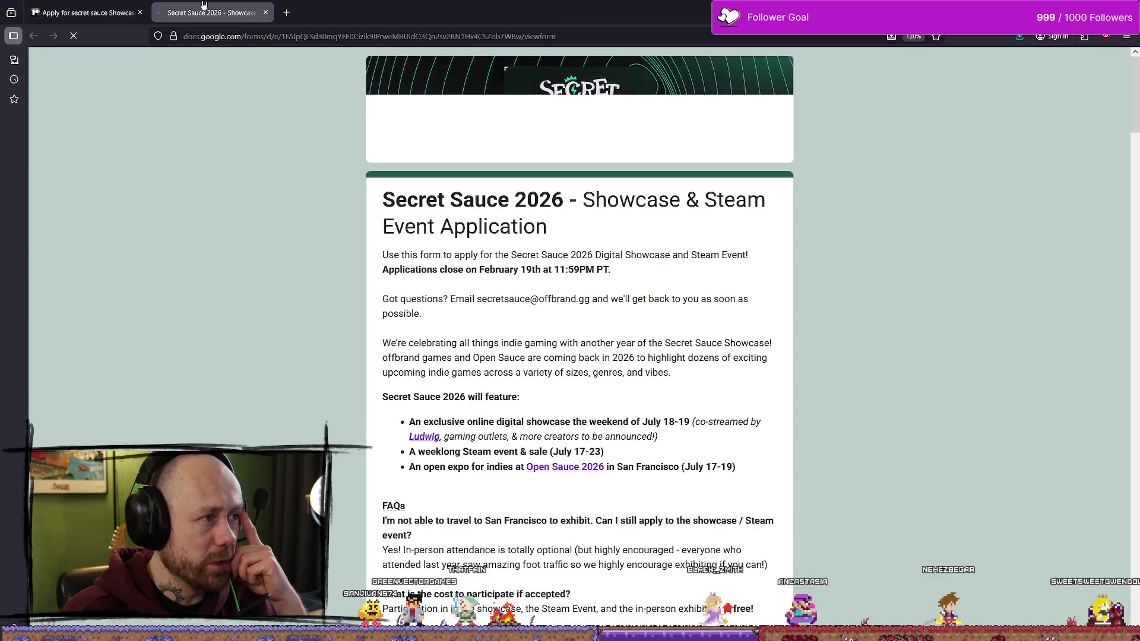
{"action": "left_click", "coordinate": [83, 12]}
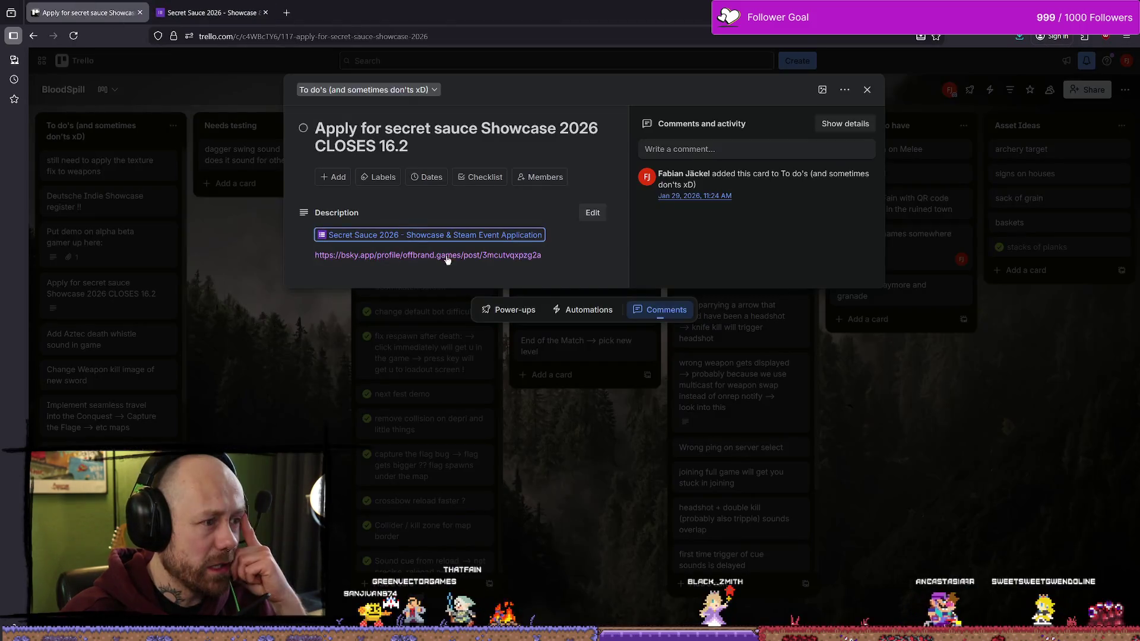
Step: Open the card's bsky.app announcement link, check its post URL, then return to the form
{"action": "left_click", "coordinate": [446, 255]}
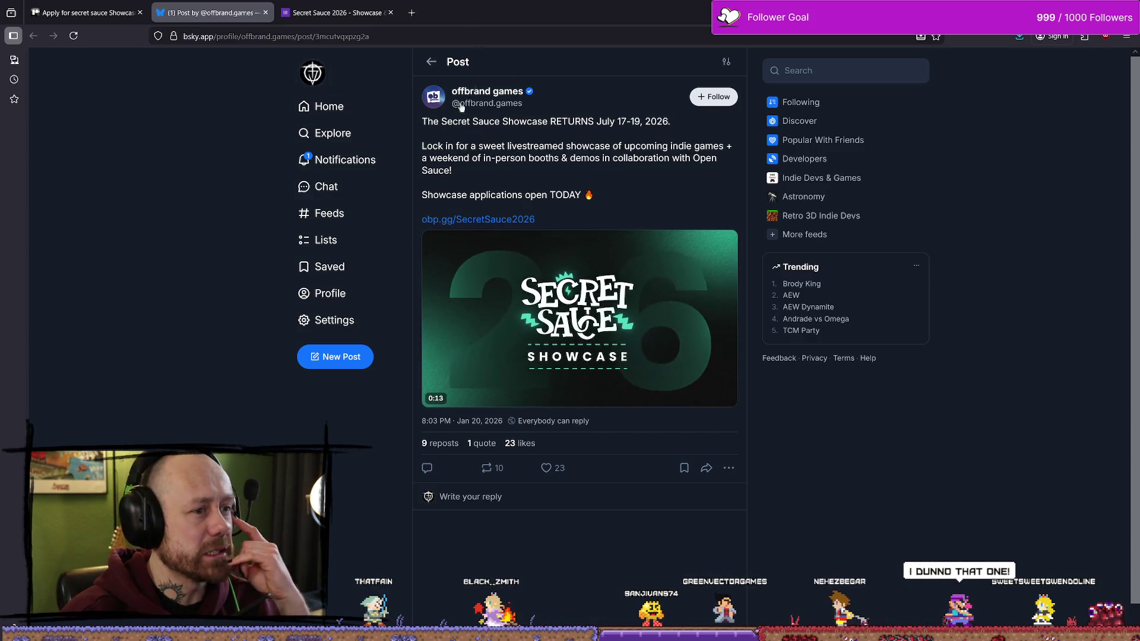
{"action": "left_click", "coordinate": [342, 7]}
{"action": "left_click", "coordinate": [210, 11]}
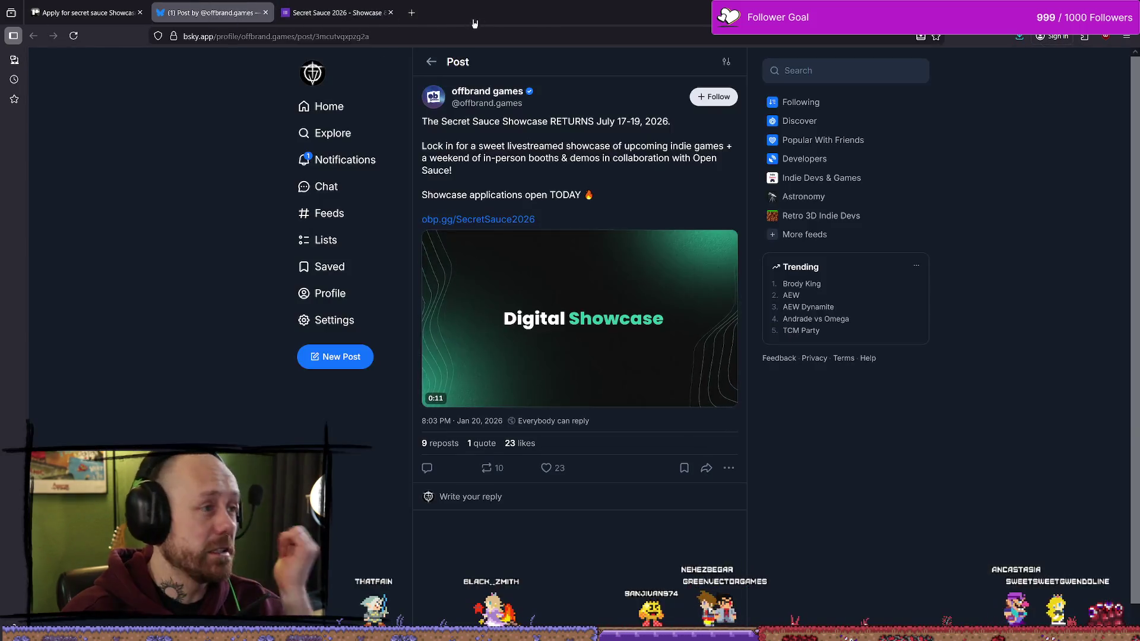
{"action": "left_click", "coordinate": [474, 35]}
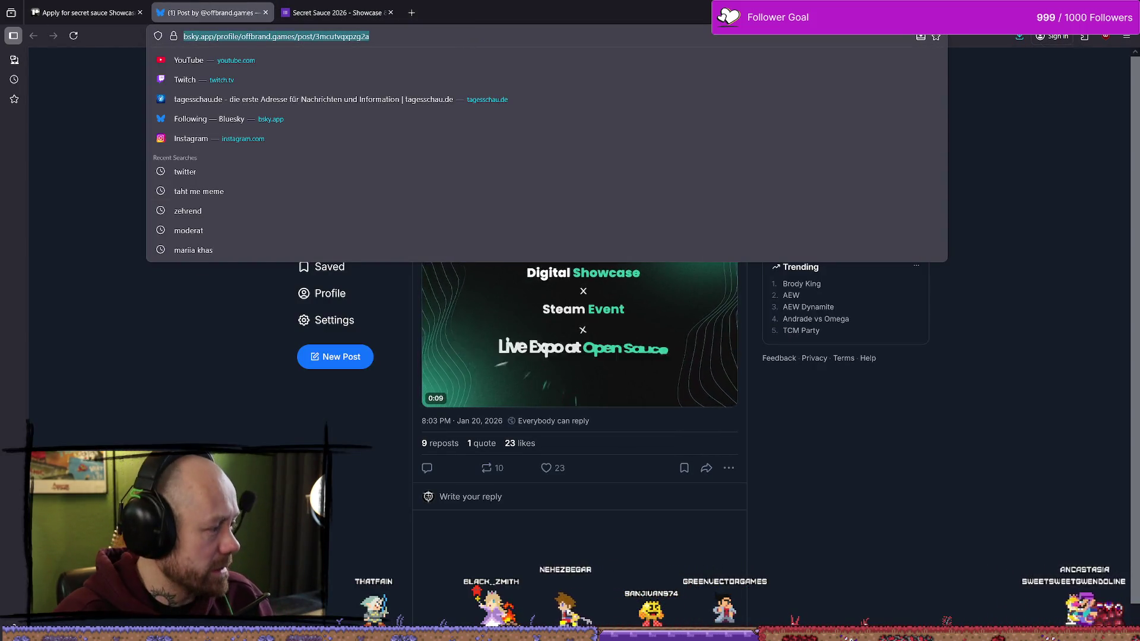
{"action": "key", "text": "Escape"}
{"action": "left_click", "coordinate": [374, 12]}
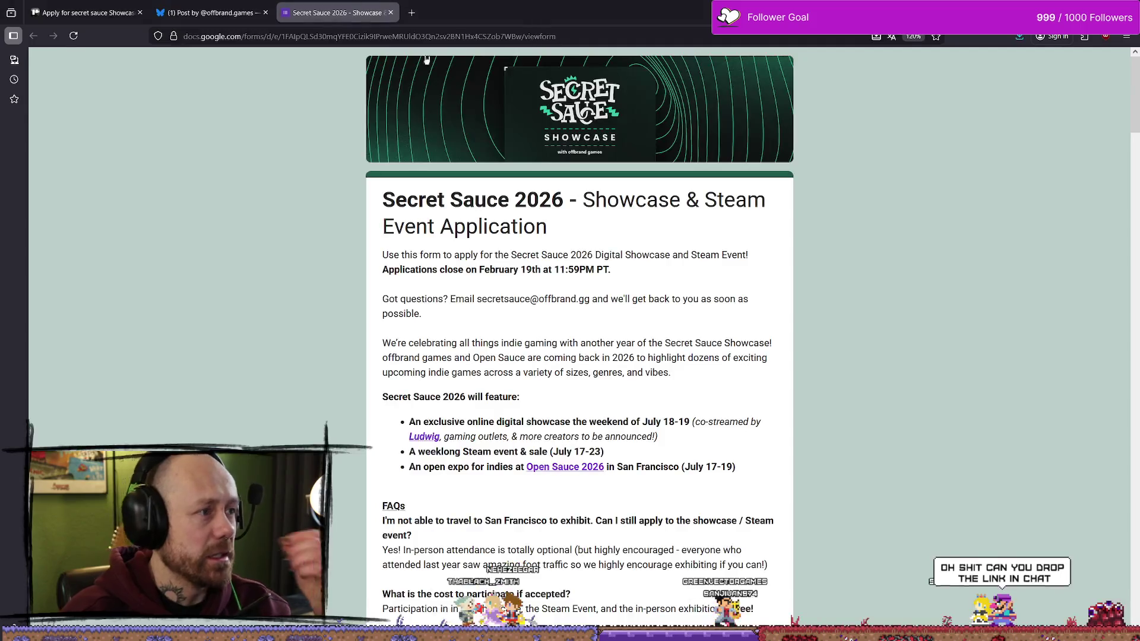
{"action": "mouse_move", "coordinate": [446, 201]}
{"action": "left_mouse_down"}
{"action": "mouse_move", "coordinate": [624, 200]}
{"action": "mouse_move", "coordinate": [668, 137]}
{"action": "mouse_move", "coordinate": [682, 136]}
{"action": "left_mouse_up"}
{"action": "scroll", "coordinate": [674, 134], "scroll_direction": "down", "scroll_amount": 1}
{"action": "double_click", "coordinate": [552, 159]}
{"action": "left_click", "coordinate": [500, 239]}
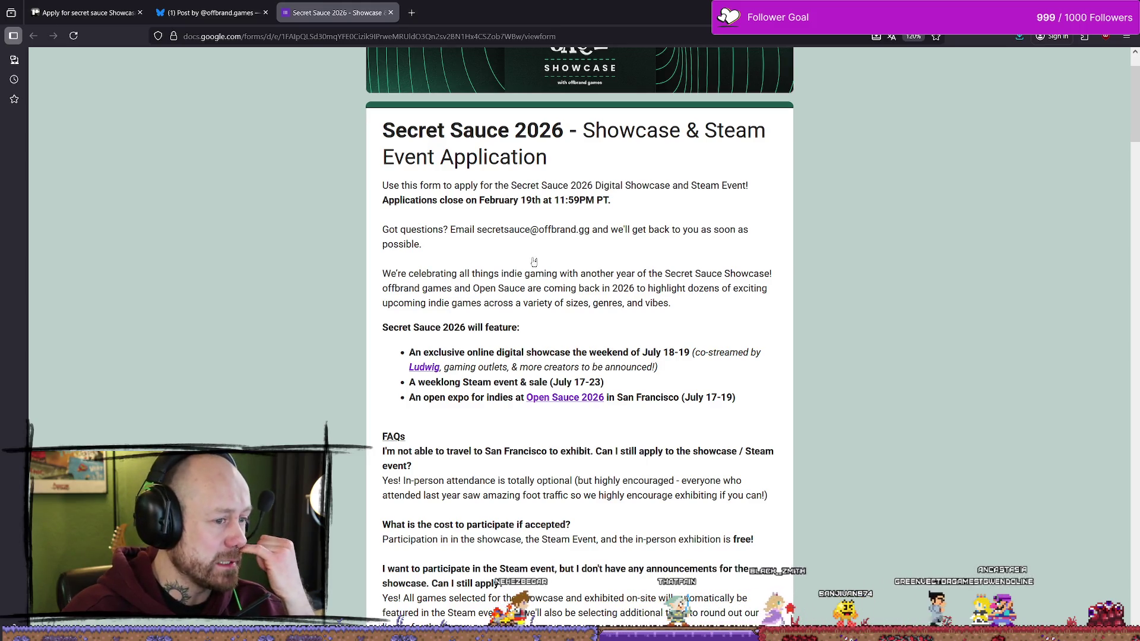
{"action": "scroll", "coordinate": [702, 208], "scroll_direction": "down", "scroll_amount": 1}
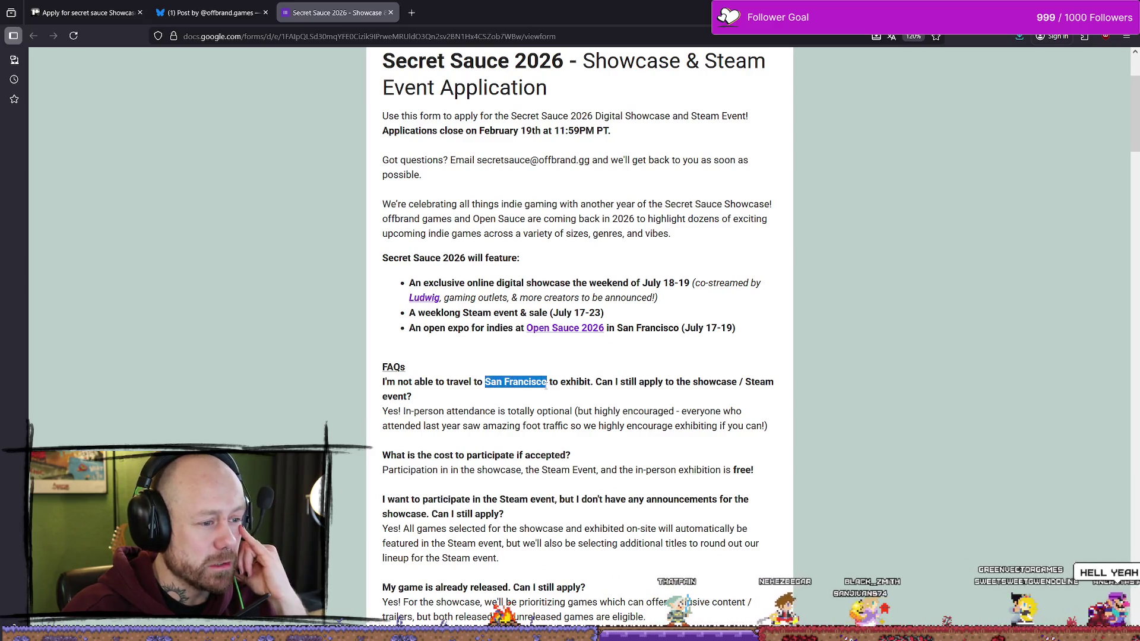
{"action": "left_click_drag", "start_coordinate": [552, 382], "coordinate": [593, 384]}
{"action": "left_click", "coordinate": [581, 382]}
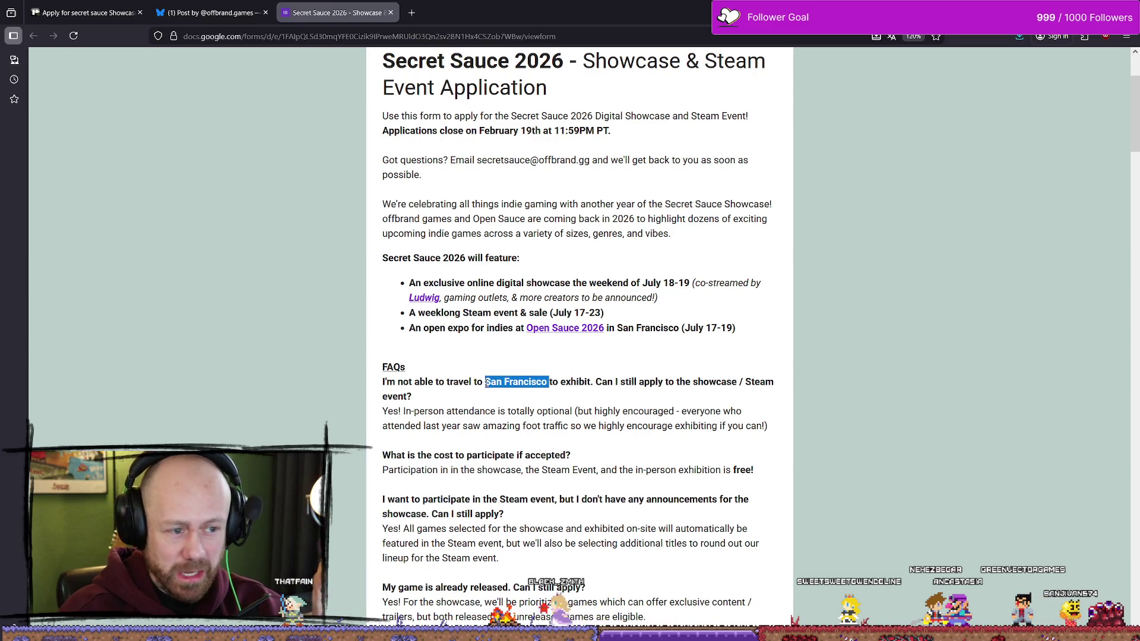
{"action": "left_click_drag", "start_coordinate": [547, 382], "coordinate": [484, 383]}
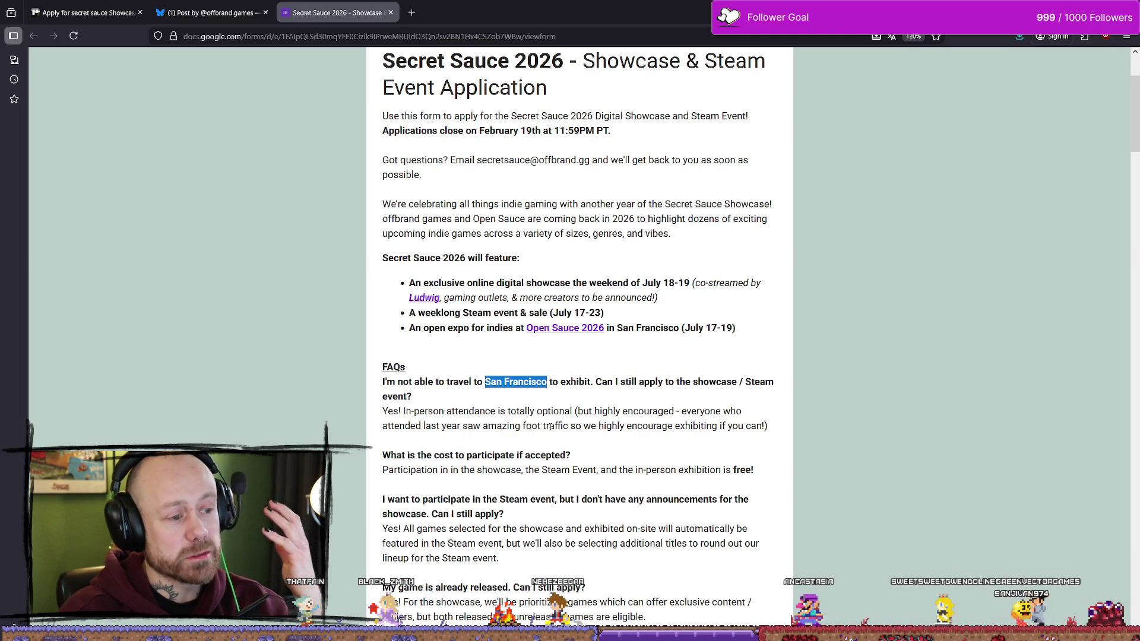
{"action": "scroll", "coordinate": [436, 397], "scroll_direction": "down", "scroll_amount": 2}
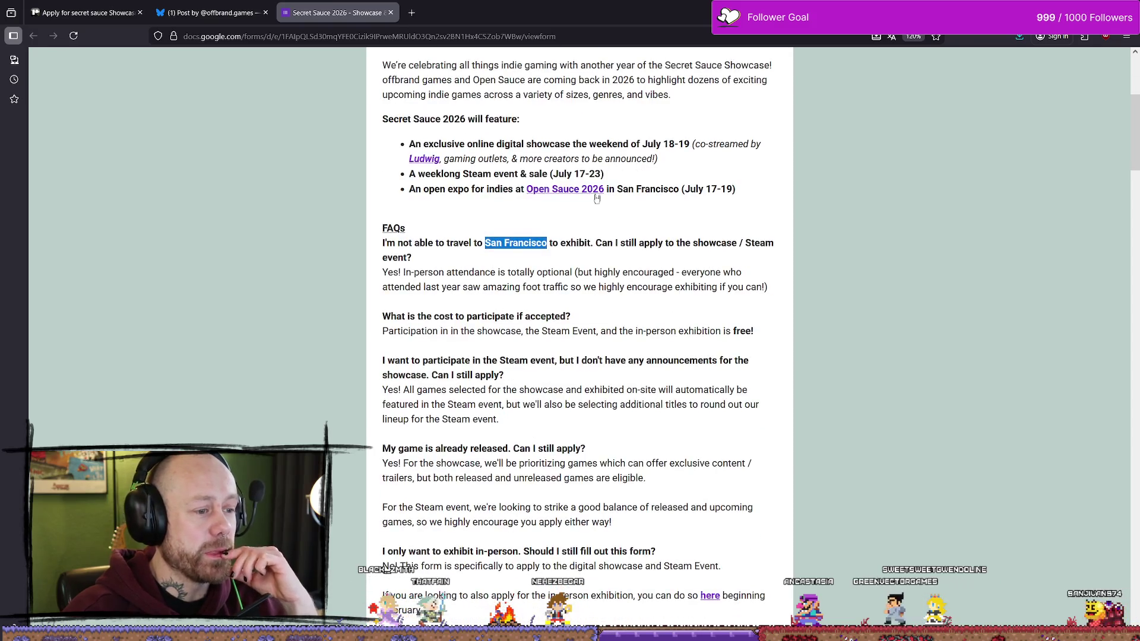
{"action": "scroll", "coordinate": [590, 200], "scroll_direction": "up", "scroll_amount": 5}
{"action": "scroll", "coordinate": [590, 200], "scroll_direction": "down", "scroll_amount": 5}
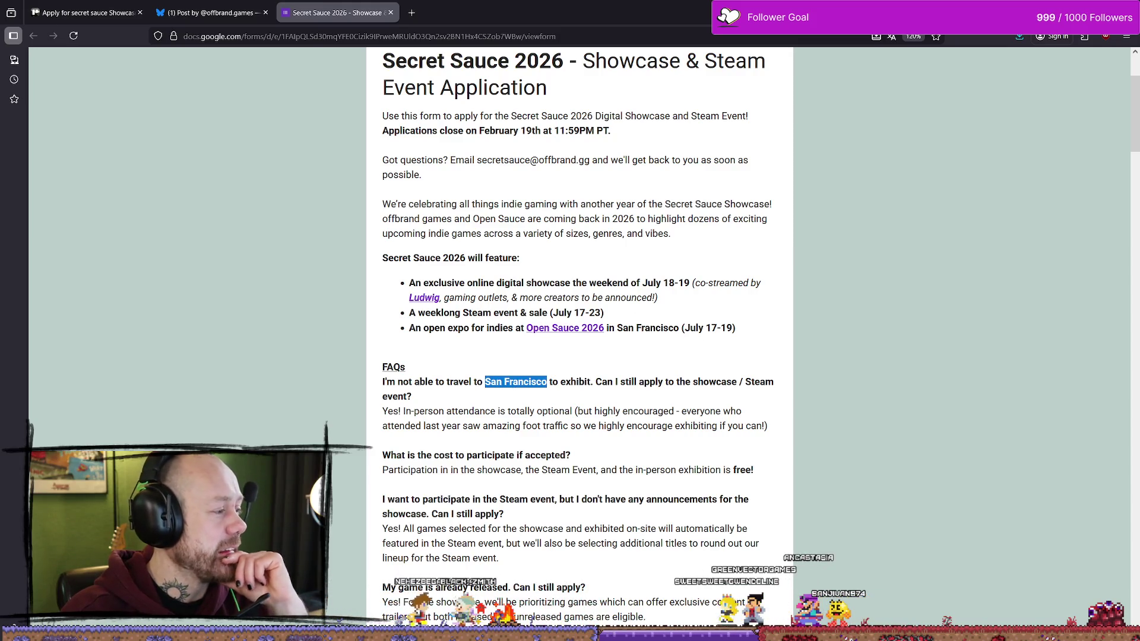
{"action": "key", "text": "alt+Tab"}
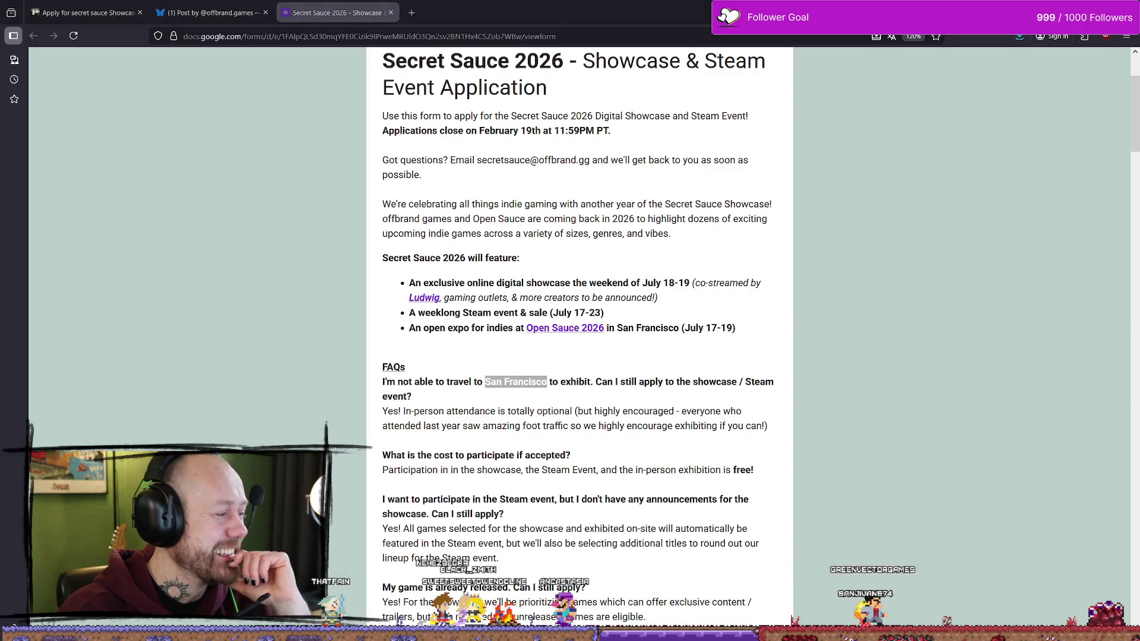
{"action": "scroll", "coordinate": [594, 339], "scroll_direction": "down", "scroll_amount": 1}
{"action": "left_click_drag", "start_coordinate": [483, 312], "coordinate": [572, 309]}
{"action": "left_click", "coordinate": [572, 310]}
{"action": "scroll", "coordinate": [504, 321], "scroll_direction": "down", "scroll_amount": 3}
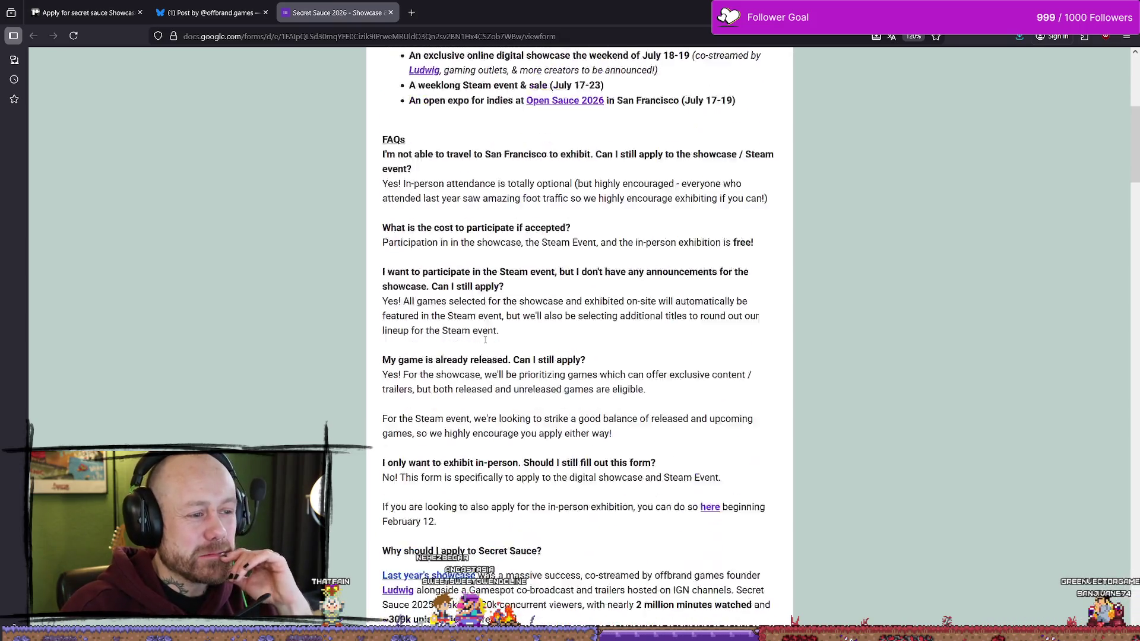
{"action": "scroll", "coordinate": [510, 321], "scroll_direction": "down", "scroll_amount": 4}
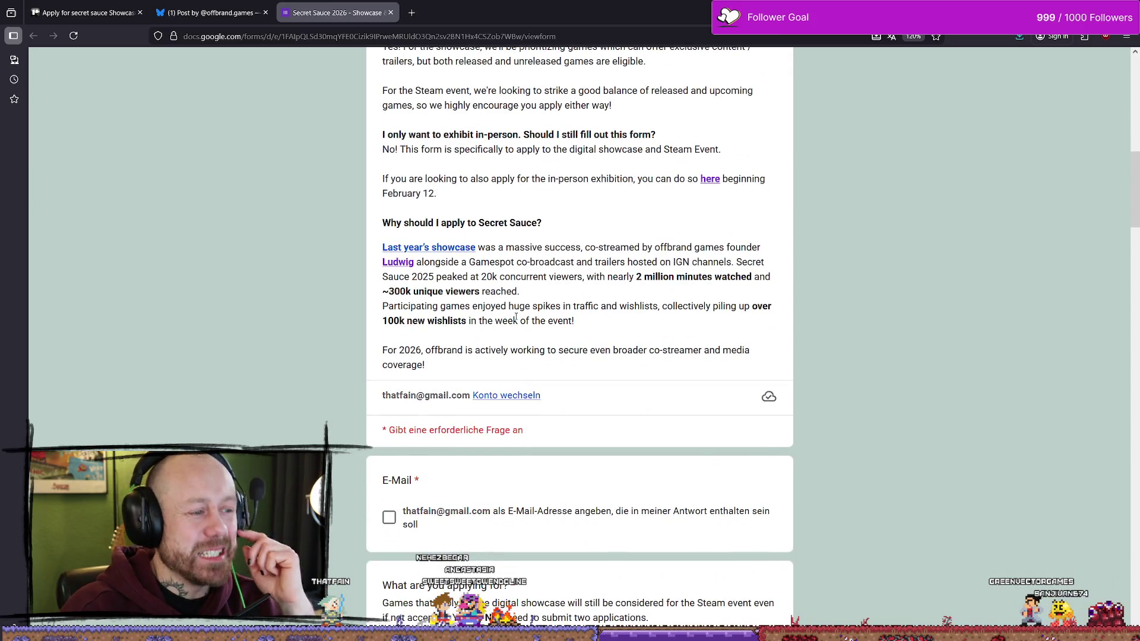
{"action": "scroll", "coordinate": [441, 382], "scroll_direction": "up", "scroll_amount": 10}
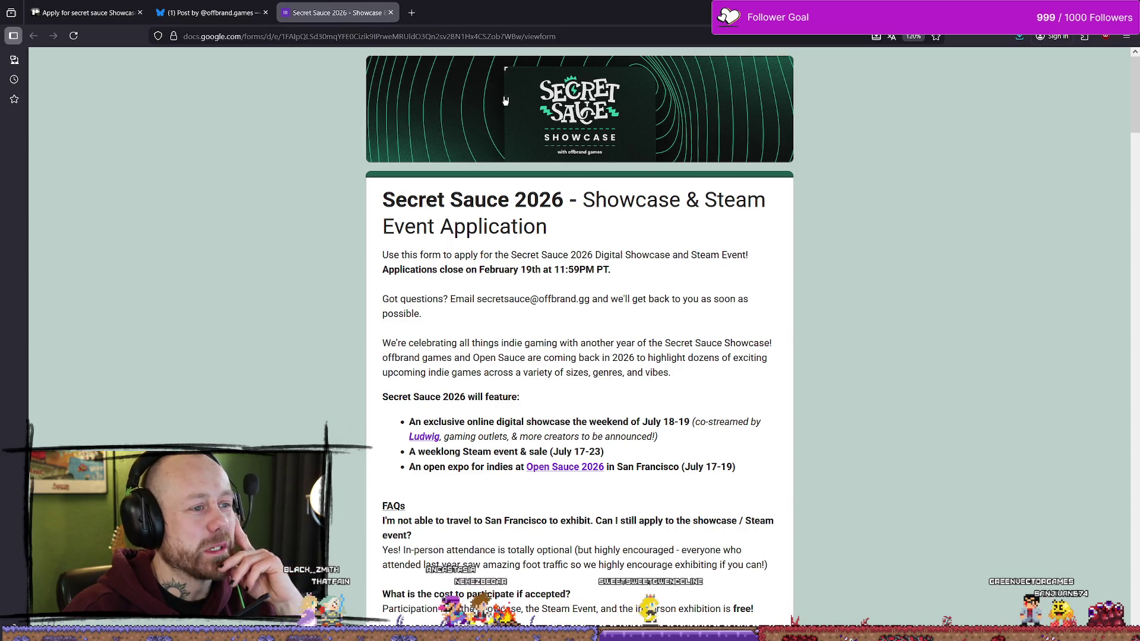
{"action": "scroll", "coordinate": [754, 182], "scroll_direction": "down", "scroll_amount": 1}
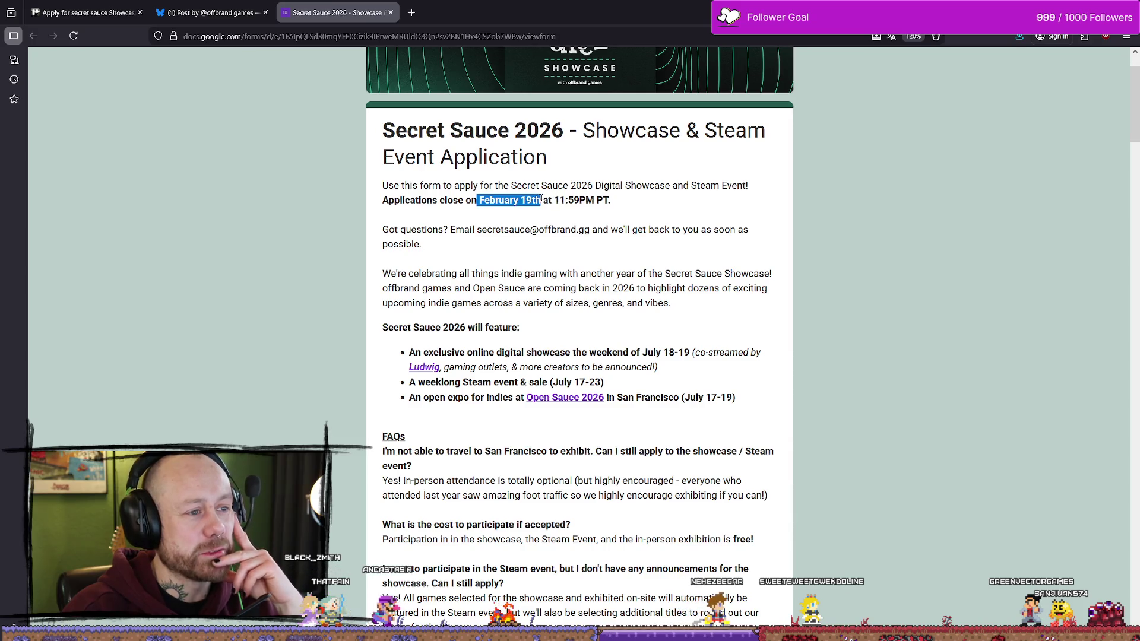
{"action": "left_click", "coordinate": [480, 201]}
{"action": "left_click", "coordinate": [551, 200]}
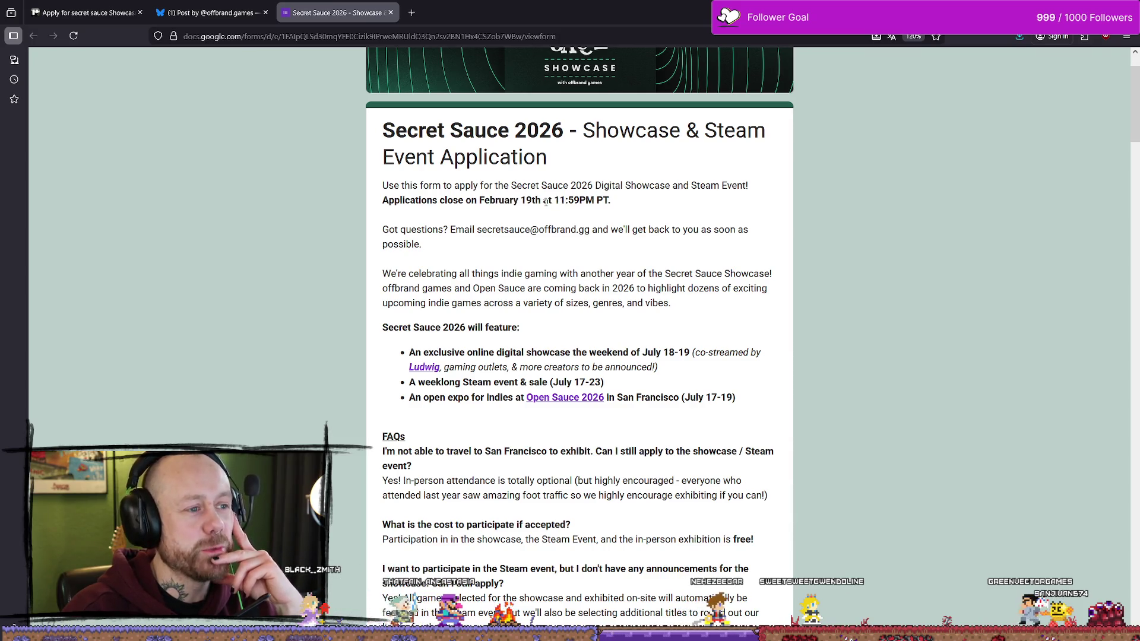
{"action": "left_click_drag", "start_coordinate": [548, 200], "coordinate": [481, 200]}
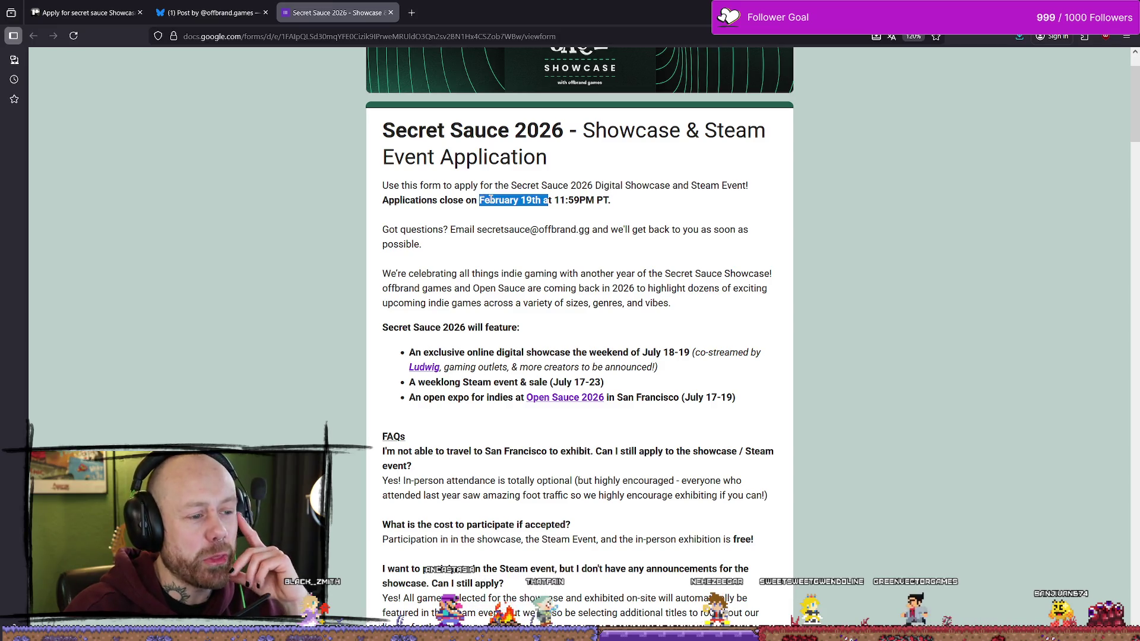
{"action": "scroll", "coordinate": [555, 324], "scroll_direction": "down", "scroll_amount": 1}
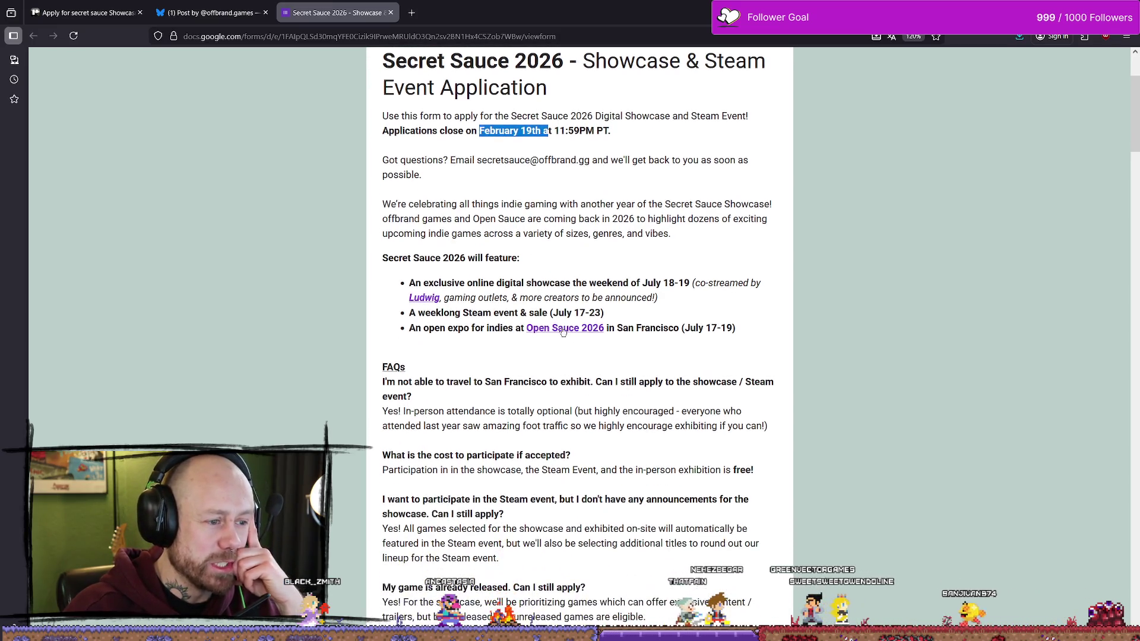
{"action": "mouse_move", "coordinate": [558, 313]}
{"action": "left_mouse_down"}
{"action": "mouse_move", "coordinate": [600, 312]}
{"action": "mouse_move", "coordinate": [571, 312]}
{"action": "left_mouse_up"}
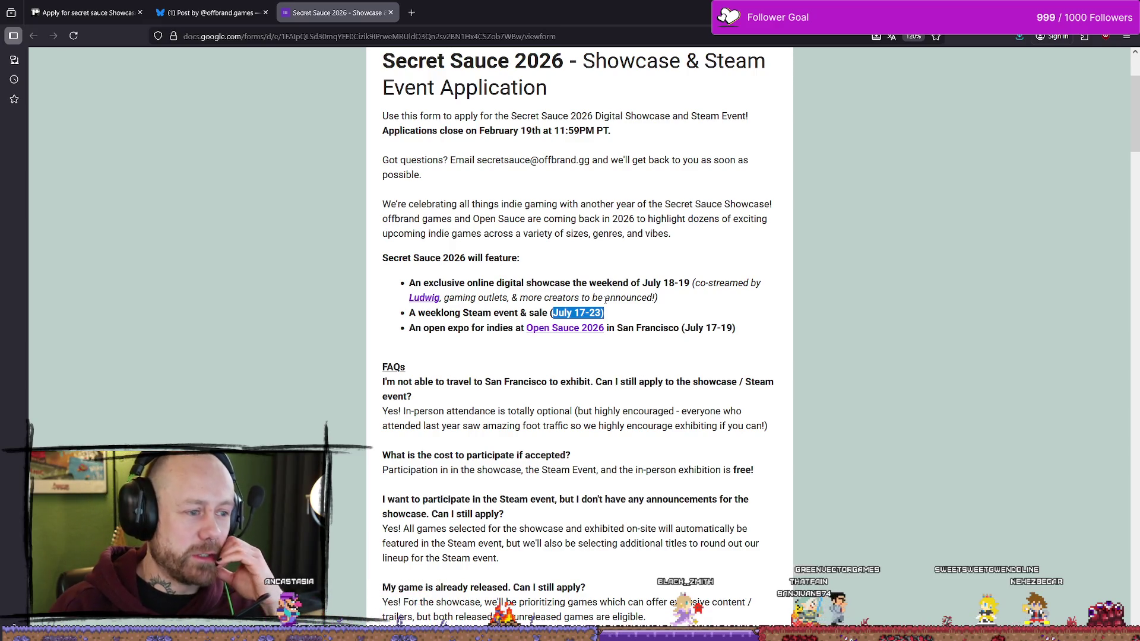
{"action": "scroll", "coordinate": [594, 262], "scroll_direction": "down", "scroll_amount": 5}
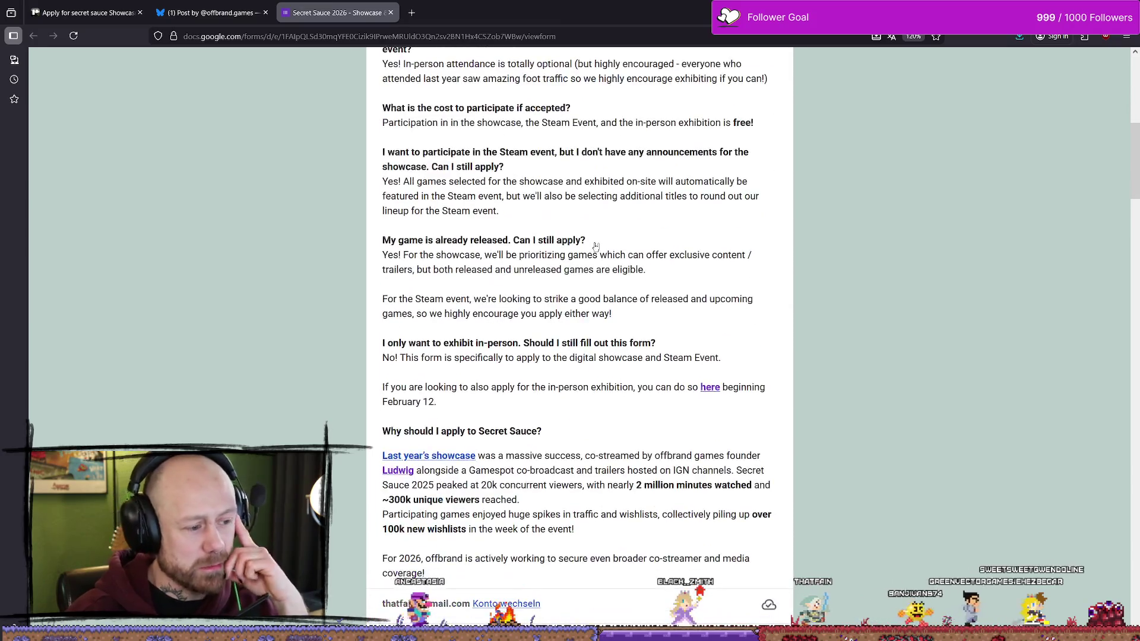
{"action": "scroll", "coordinate": [594, 257], "scroll_direction": "up", "scroll_amount": 7}
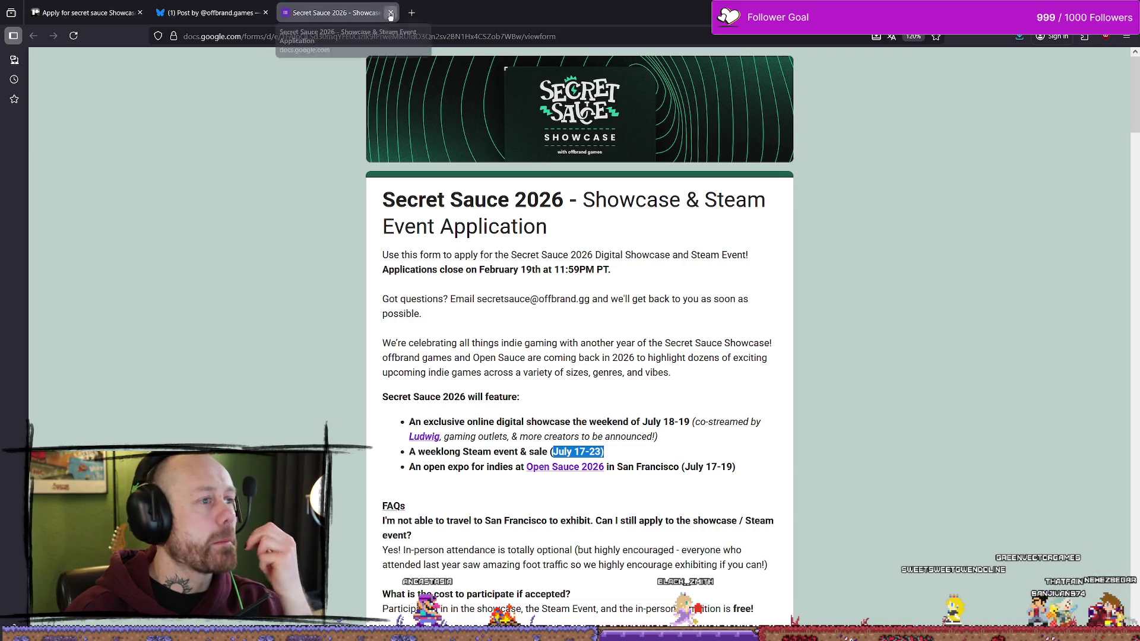
Step: Close the Bluesky post tab and the showcase application card
{"action": "left_click", "coordinate": [208, 13]}
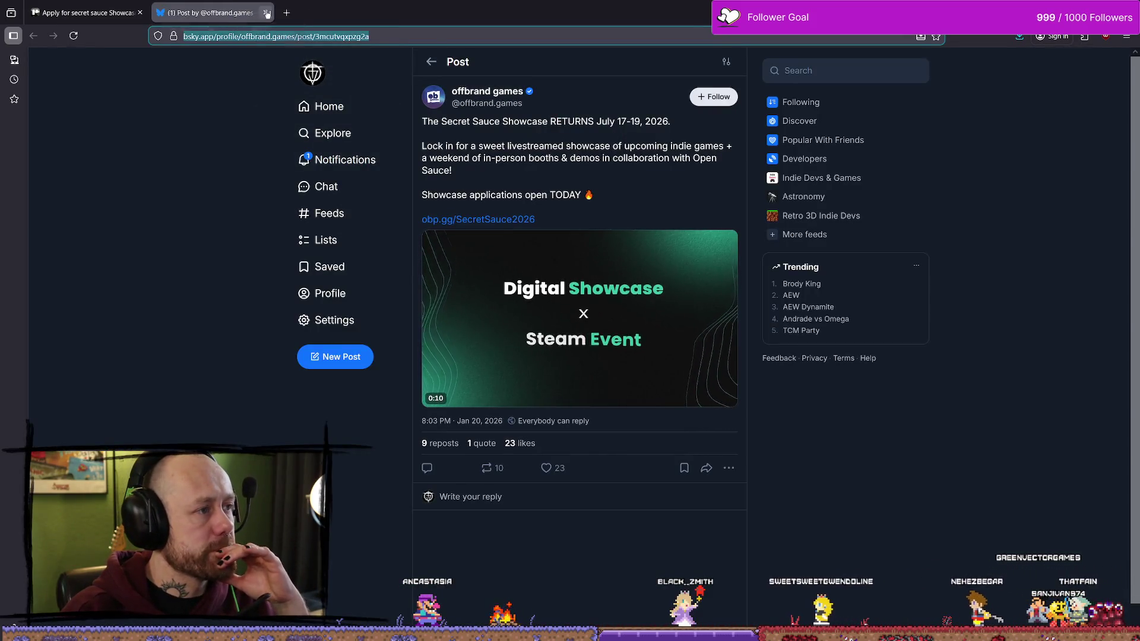
{"action": "left_click", "coordinate": [265, 13]}
{"action": "left_click", "coordinate": [226, 283]}
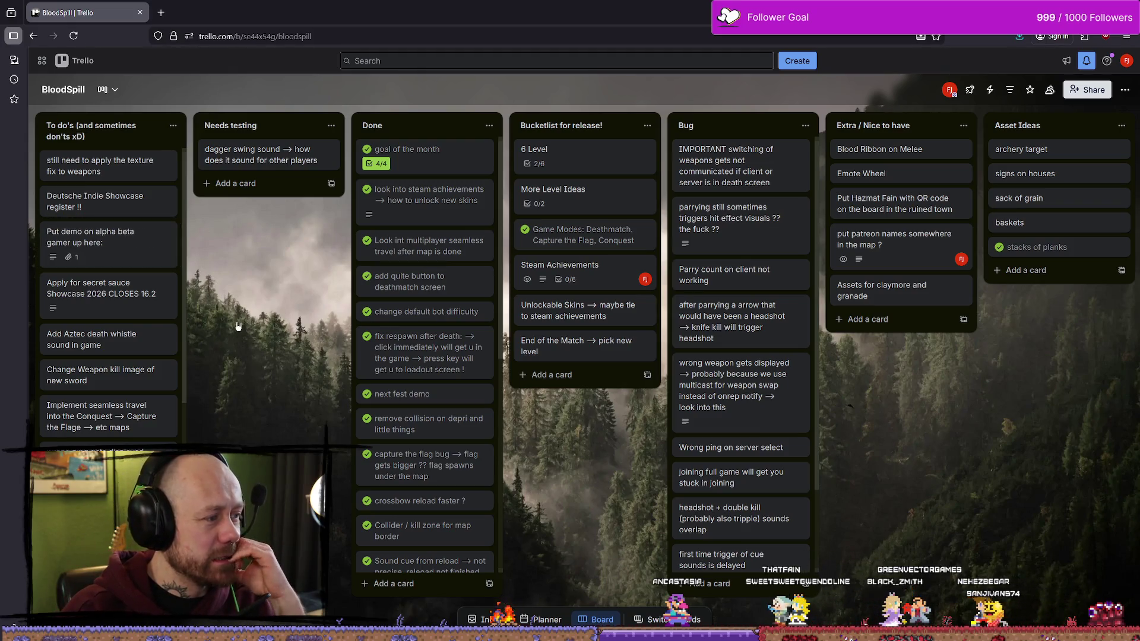
Step: Open the 'Add Aztec death whistle sound in game' card, highlight its title, then close it
{"action": "left_click", "coordinate": [127, 337]}
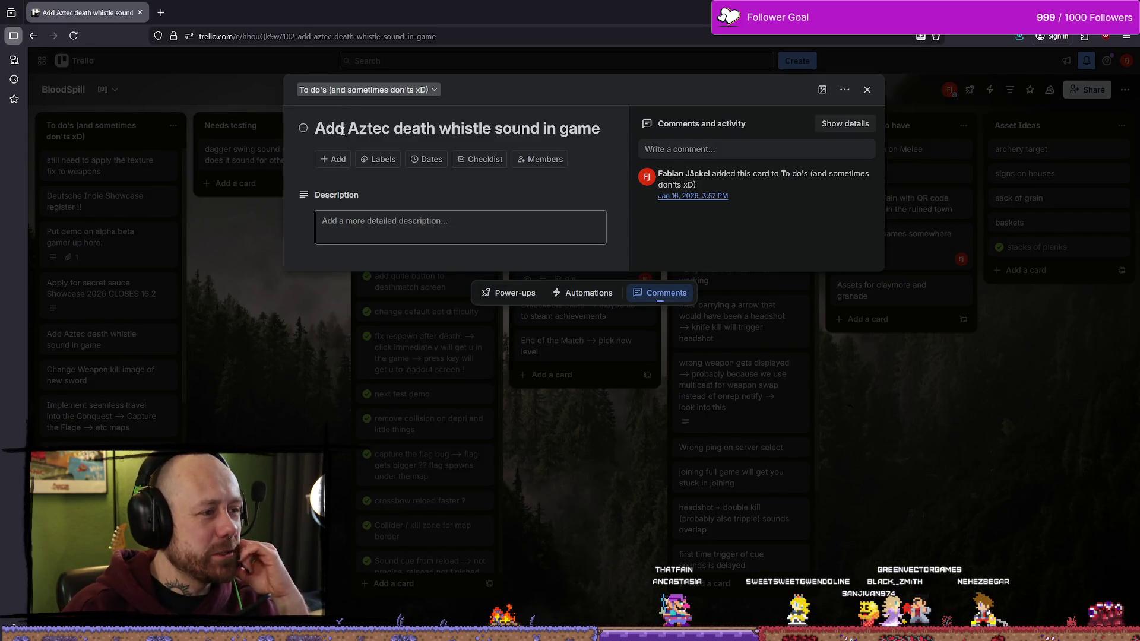
{"action": "mouse_move", "coordinate": [344, 128]}
{"action": "left_mouse_down"}
{"action": "mouse_move", "coordinate": [494, 129]}
{"action": "mouse_move", "coordinate": [383, 122]}
{"action": "left_mouse_up"}
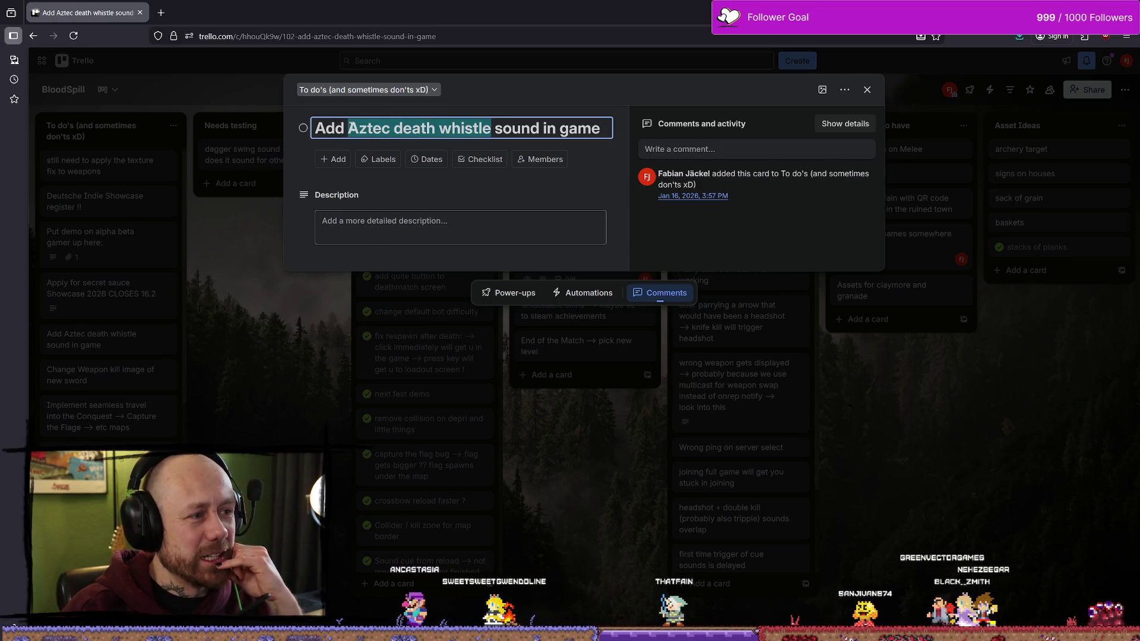
{"action": "left_click", "coordinate": [309, 323]}
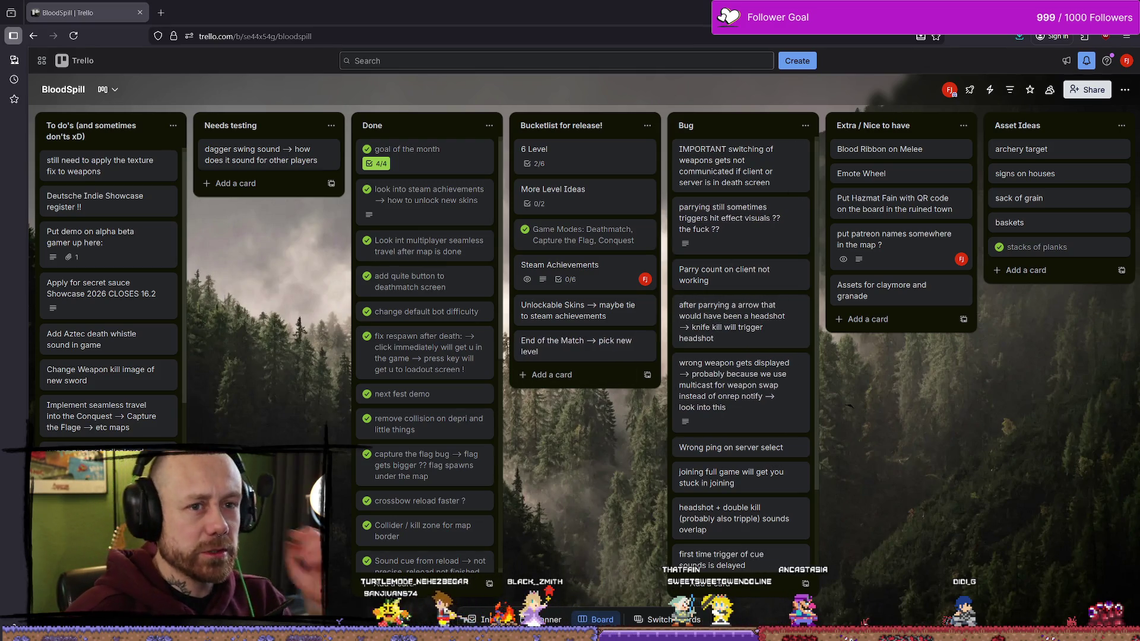
Step: Return to the Unreal Editor and tilt the viewport down onto the grassy courtyard
{"action": "key", "text": "alt+Tab"}
{"action": "left_click_drag", "start_coordinate": [534, 144], "coordinate": [534, 274]}
Step: Play-test Deathmatch_RuinedVillage, walking the player up the stairs toward the orange tree, then stop
{"action": "mouse_move", "coordinate": [626, 135]}
{"action": "left_mouse_down"}
{"action": "mouse_move", "coordinate": [594, 89]}
{"action": "mouse_move", "coordinate": [653, 107]}
{"action": "left_mouse_up"}
{"action": "left_click_drag", "start_coordinate": [469, 95], "coordinate": [453, 91]}
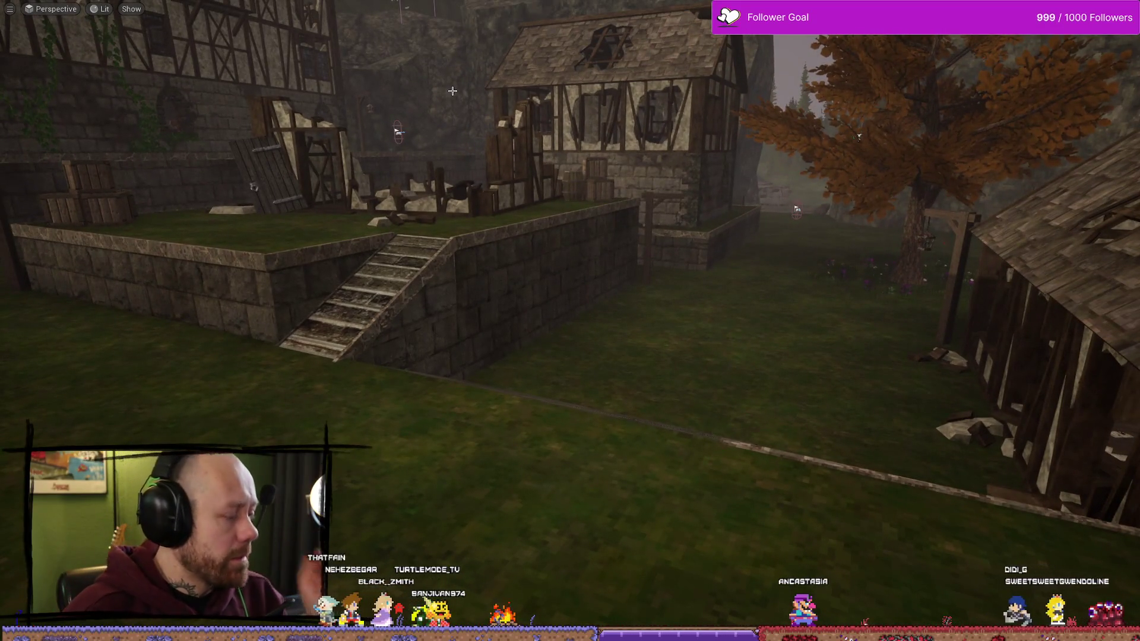
{"action": "key", "text": "alt+p"}
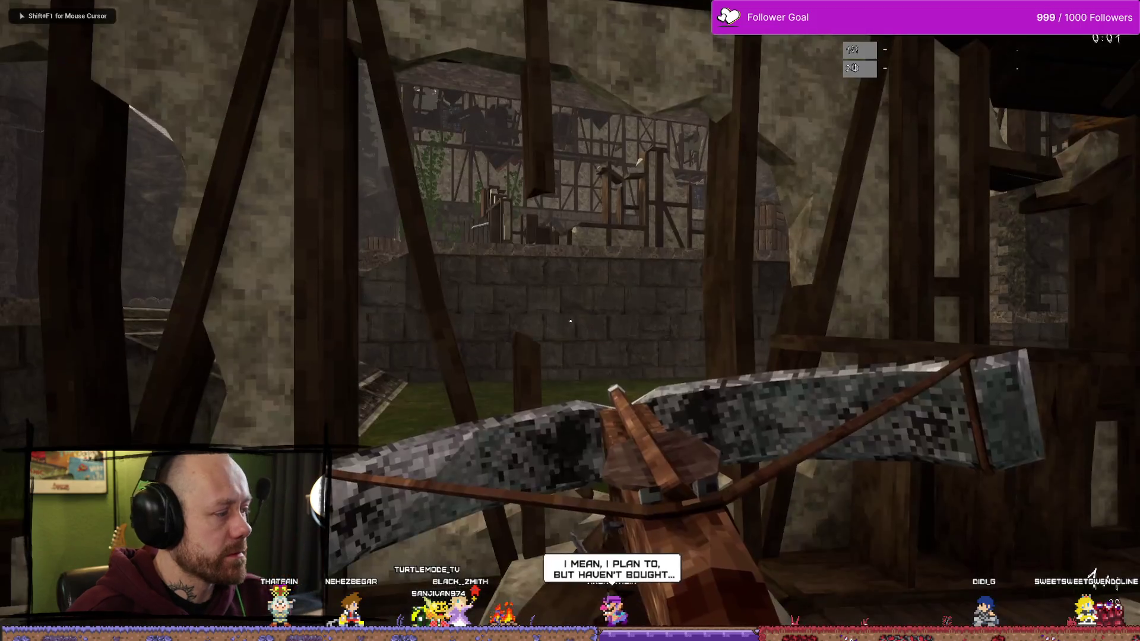
{"action": "key", "text": "w"}
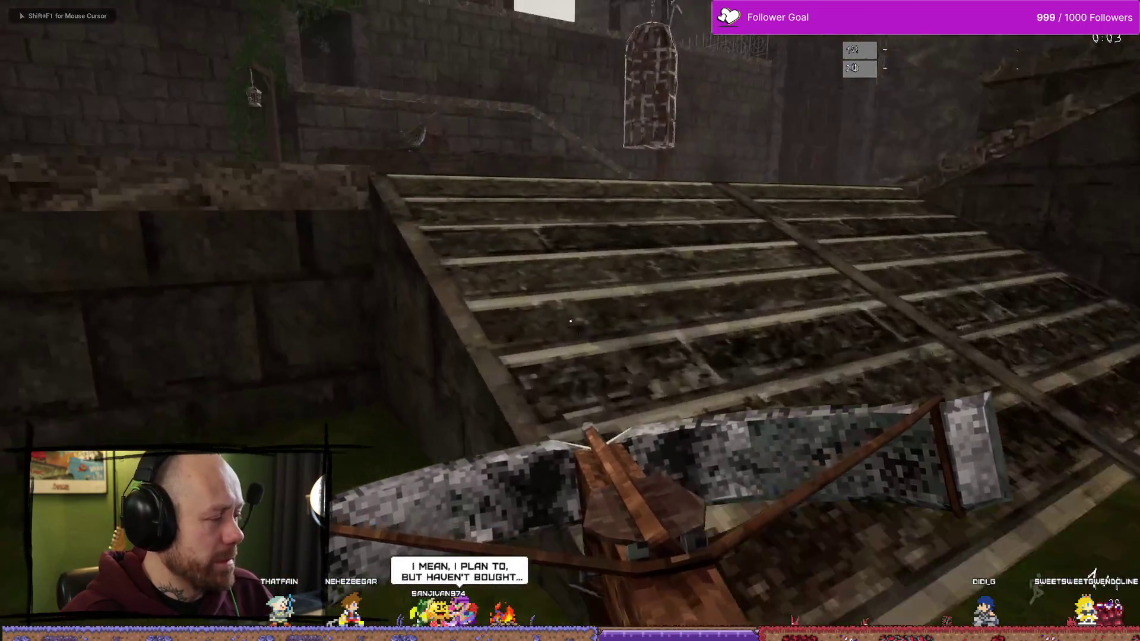
{"action": "key", "text": "w"}
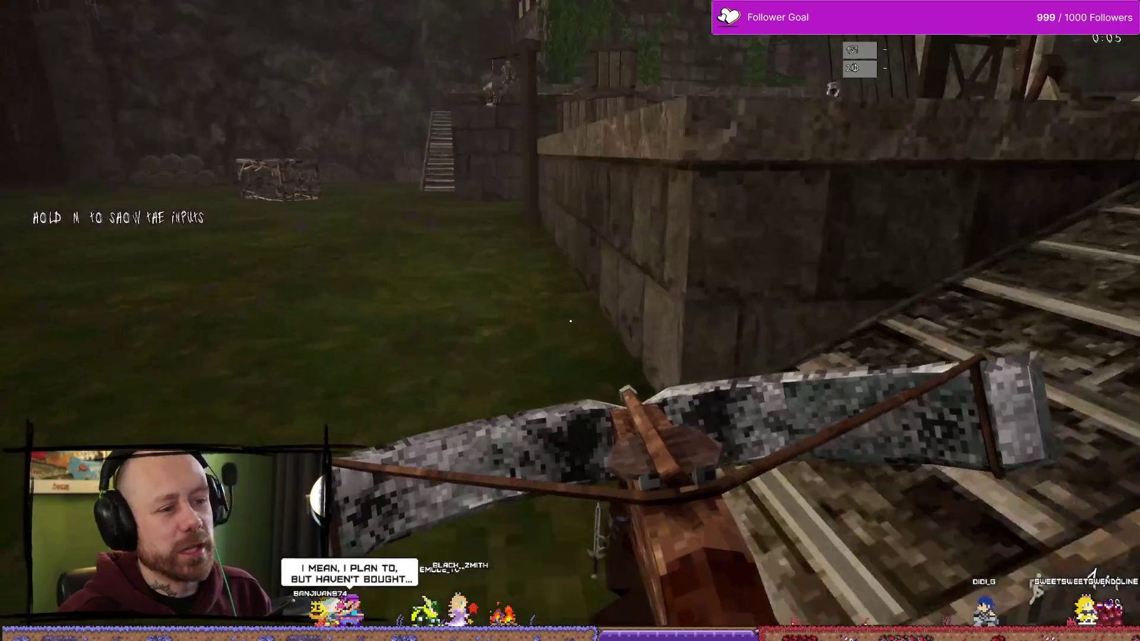
{"action": "key", "text": "w"}
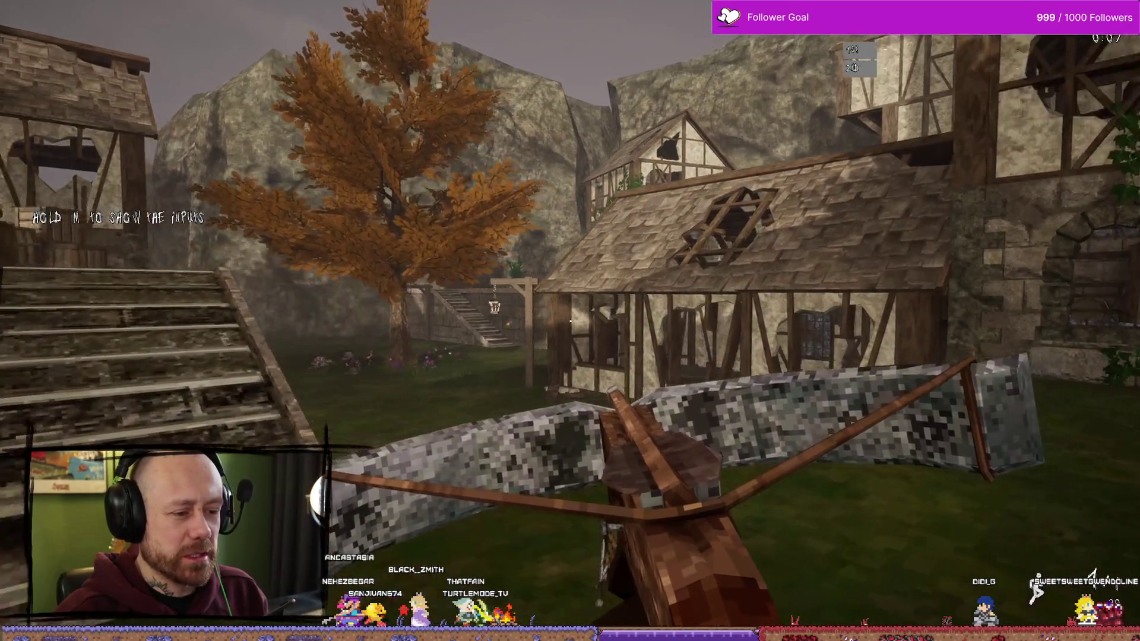
{"action": "key", "text": "Escape"}
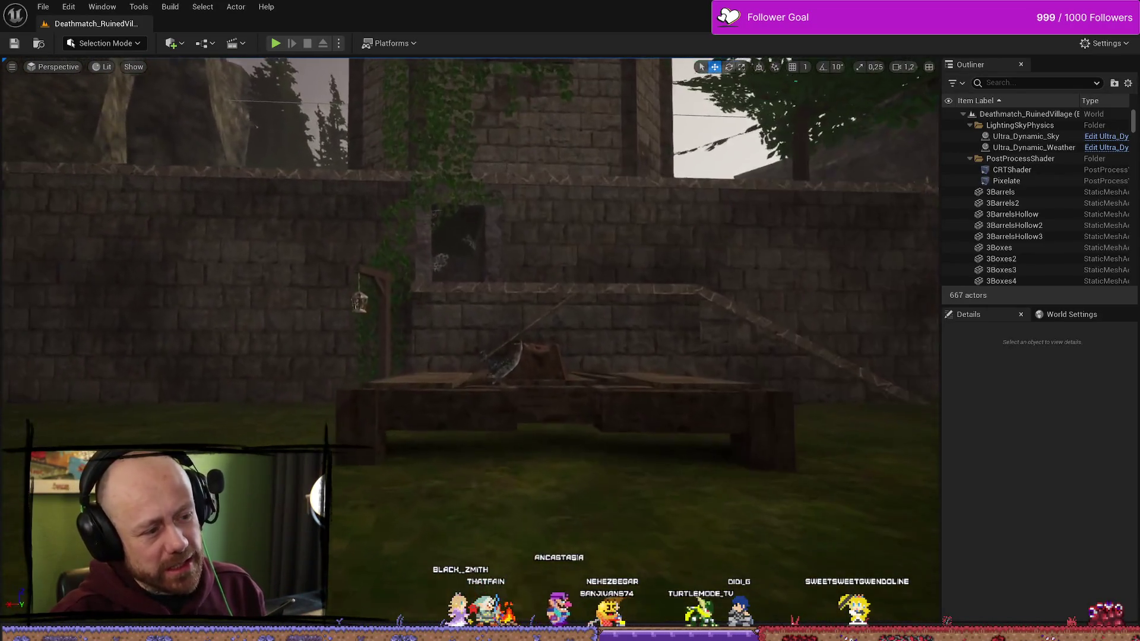
Step: Fly the editor camera around the table and axe, selecting the ExecutionerBlock and a stone wall
{"action": "key", "text": "w"}
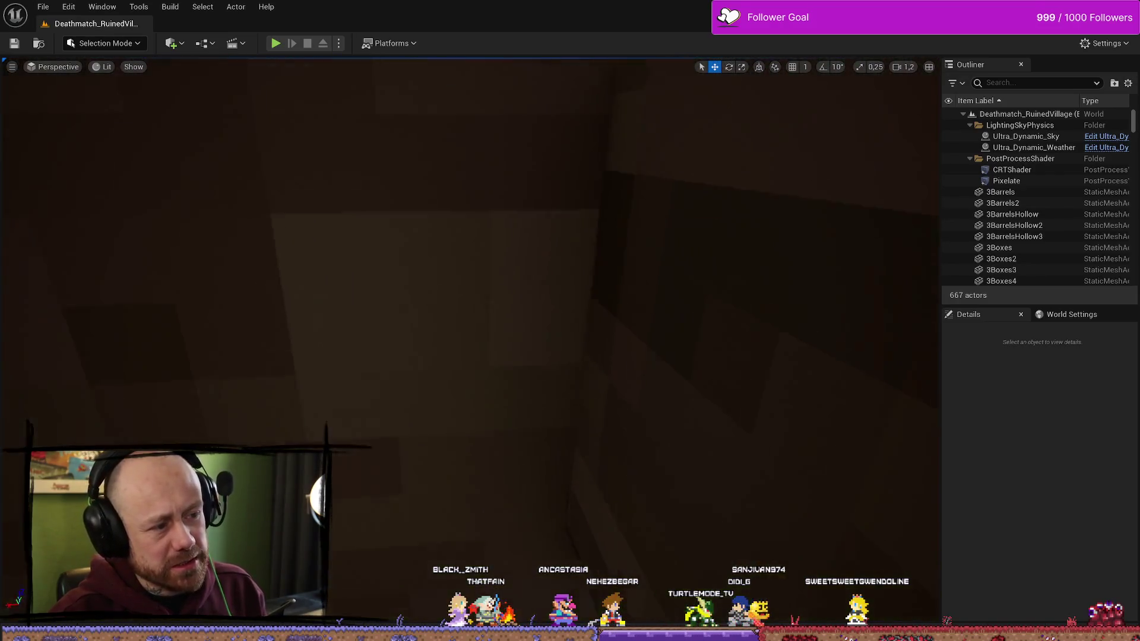
{"action": "key", "text": "s"}
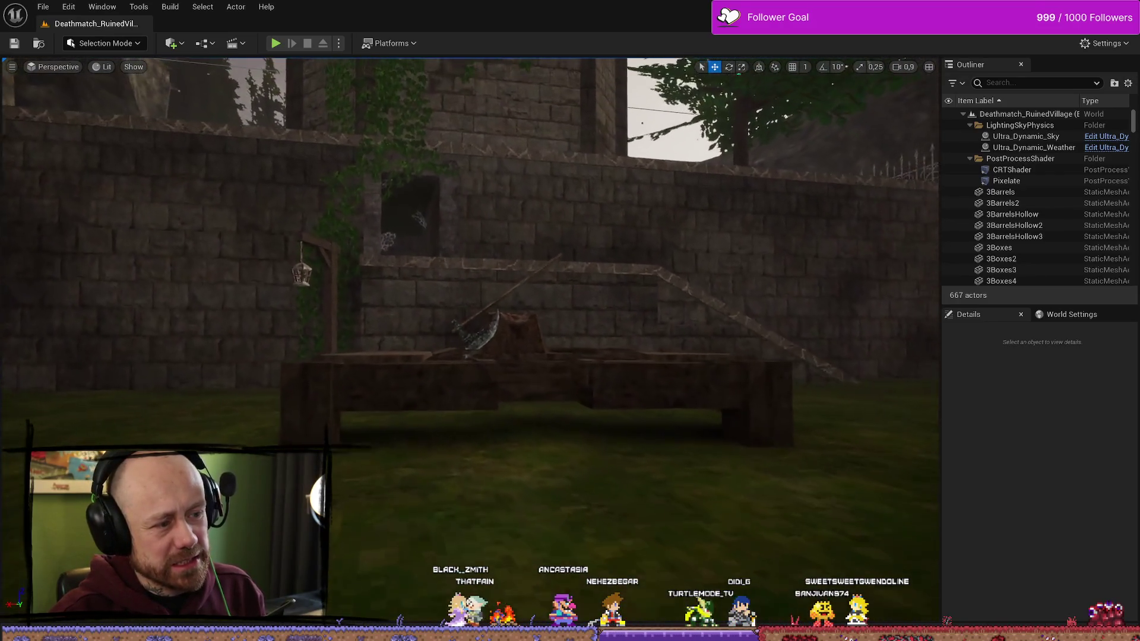
{"action": "key", "text": "w"}
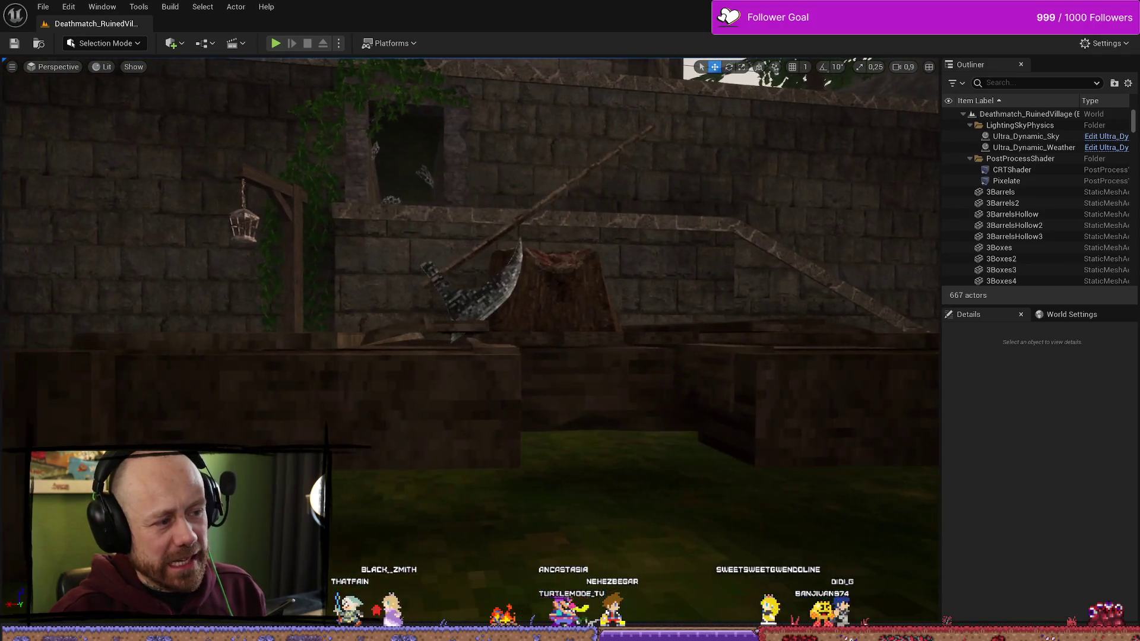
{"action": "key", "text": "a"}
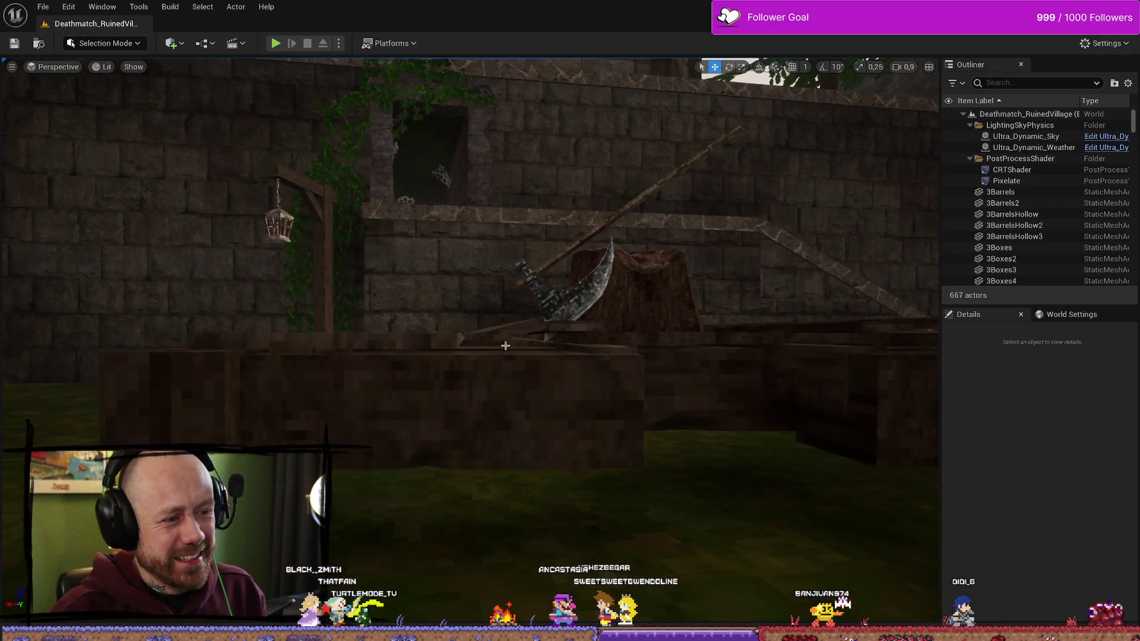
{"action": "left_click", "coordinate": [580, 280]}
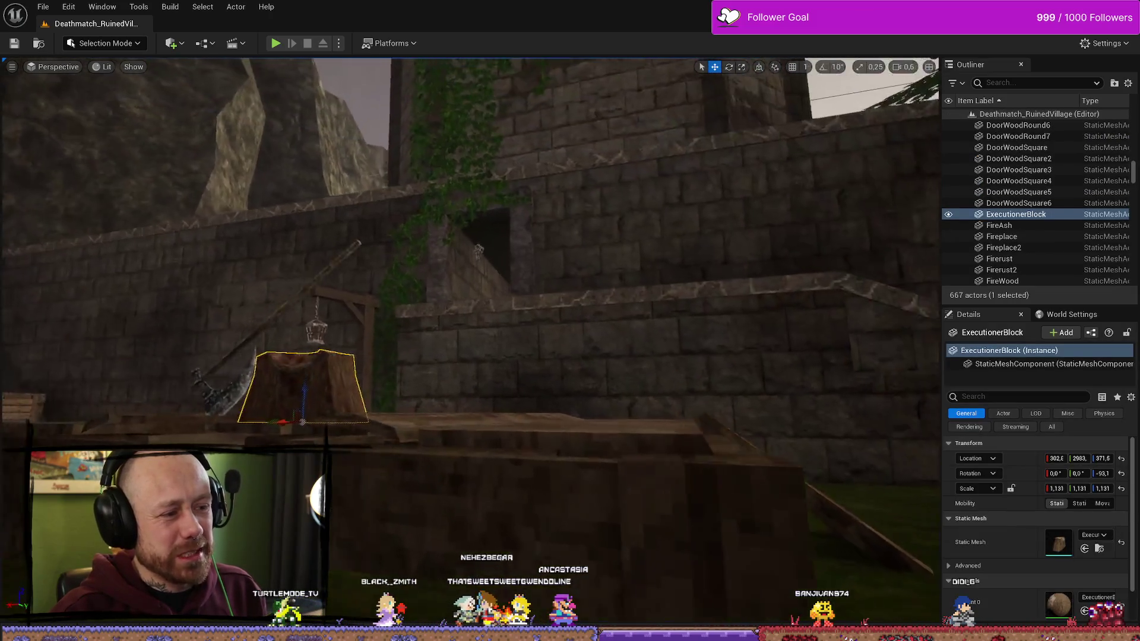
{"action": "key", "text": "a"}
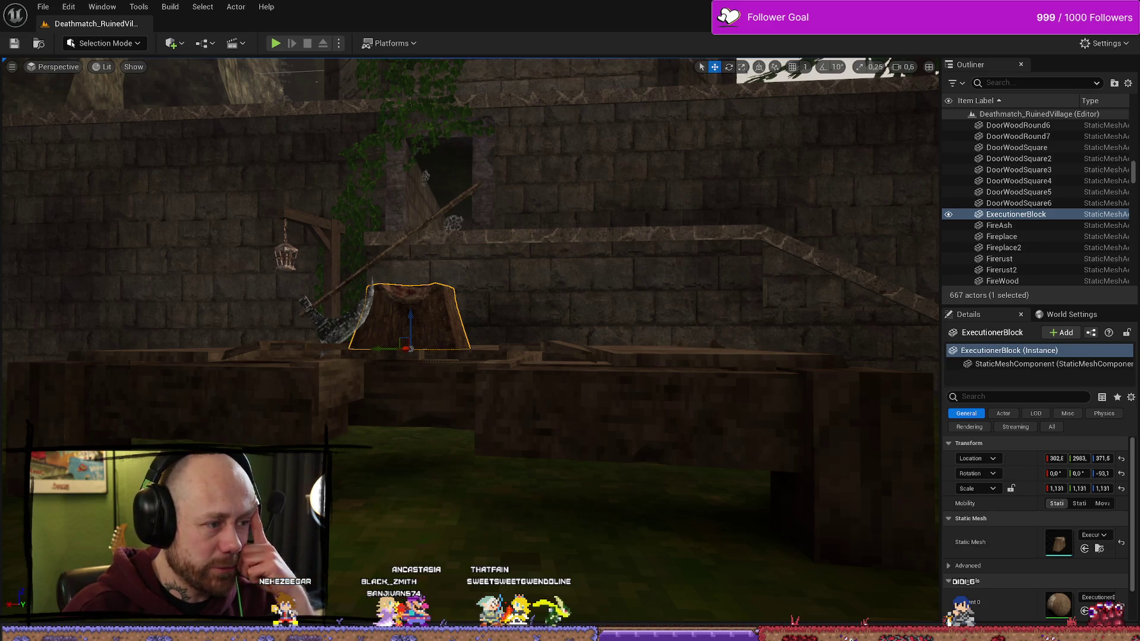
{"action": "left_click", "coordinate": [531, 255]}
{"action": "mouse_move", "coordinate": [342, 351]}
{"action": "left_mouse_down"}
{"action": "mouse_move", "coordinate": [345, 380]}
{"action": "mouse_move", "coordinate": [476, 428]}
{"action": "mouse_move", "coordinate": [586, 523]}
{"action": "mouse_move", "coordinate": [514, 412]}
{"action": "left_mouse_up"}
{"action": "left_click_drag", "start_coordinate": [517, 346], "coordinate": [361, 206]}
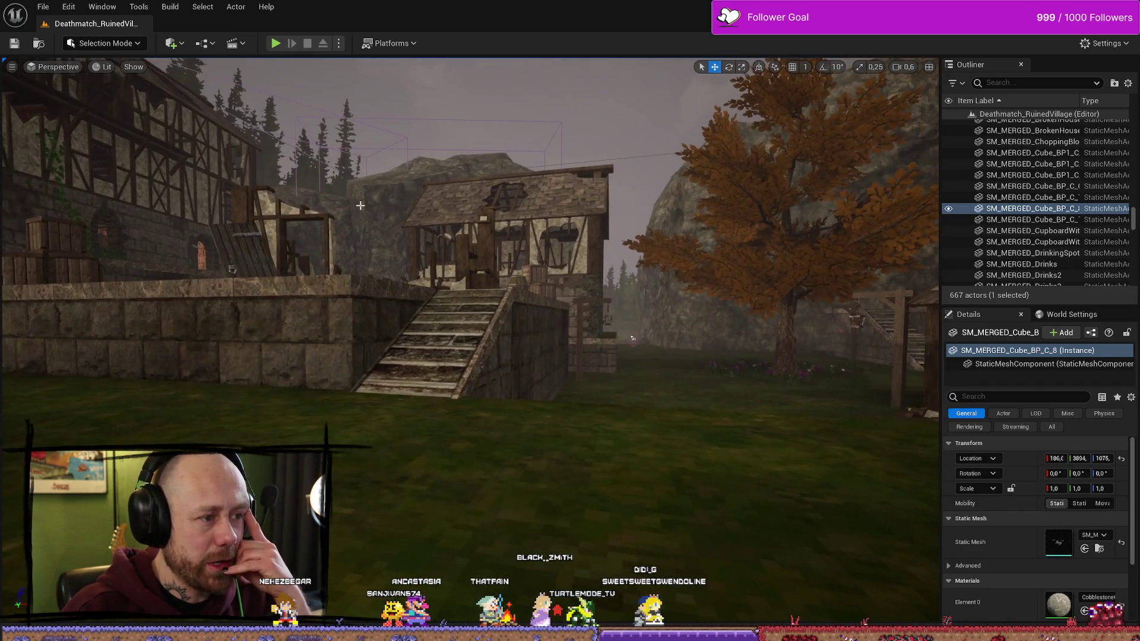
Step: Fly past the stairway and tree to a close view of the hanging cage, narrowing the side panels
{"action": "left_click_drag", "start_coordinate": [730, 244], "coordinate": [692, 209]}
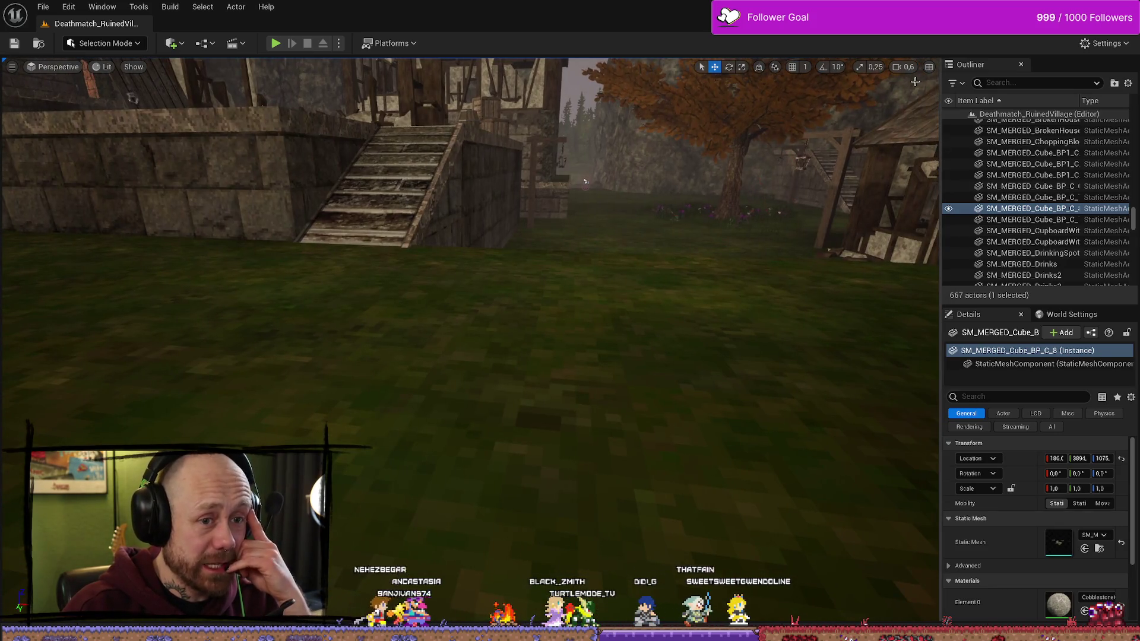
{"action": "mouse_move", "coordinate": [941, 175]}
{"action": "left_mouse_down"}
{"action": "mouse_move", "coordinate": [578, 184]}
{"action": "mouse_move", "coordinate": [962, 188]}
{"action": "left_mouse_up"}
{"action": "mouse_move", "coordinate": [737, 227]}
{"action": "left_mouse_down"}
{"action": "mouse_move", "coordinate": [907, 410]}
{"action": "mouse_move", "coordinate": [709, 448]}
{"action": "mouse_move", "coordinate": [732, 229]}
{"action": "left_mouse_up"}
{"action": "left_click_drag", "start_coordinate": [513, 327], "coordinate": [513, 327]}
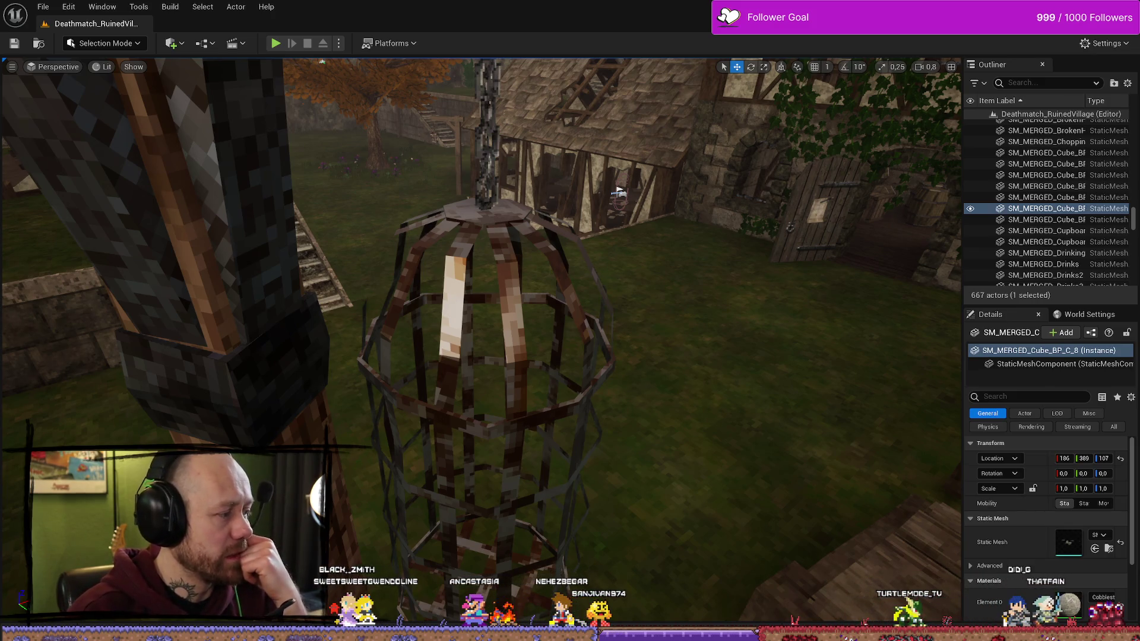
Step: Tour the village from the hanging cage to a timber house, then switch to the BloodSpill Trello board
{"action": "mouse_move", "coordinate": [571, 321]}
{"action": "left_mouse_down"}
{"action": "mouse_move", "coordinate": [556, 306]}
{"action": "mouse_move", "coordinate": [559, 356]}
{"action": "mouse_move", "coordinate": [547, 320]}
{"action": "mouse_move", "coordinate": [568, 324]}
{"action": "mouse_move", "coordinate": [540, 297]}
{"action": "mouse_move", "coordinate": [559, 315]}
{"action": "mouse_move", "coordinate": [516, 306]}
{"action": "mouse_move", "coordinate": [493, 318]}
{"action": "mouse_move", "coordinate": [415, 288]}
{"action": "mouse_move", "coordinate": [667, 220]}
{"action": "left_mouse_up"}
{"action": "scroll", "coordinate": [511, 309], "scroll_direction": "up", "scroll_amount": 3}
{"action": "scroll", "coordinate": [475, 312], "scroll_direction": "down", "scroll_amount": 2}
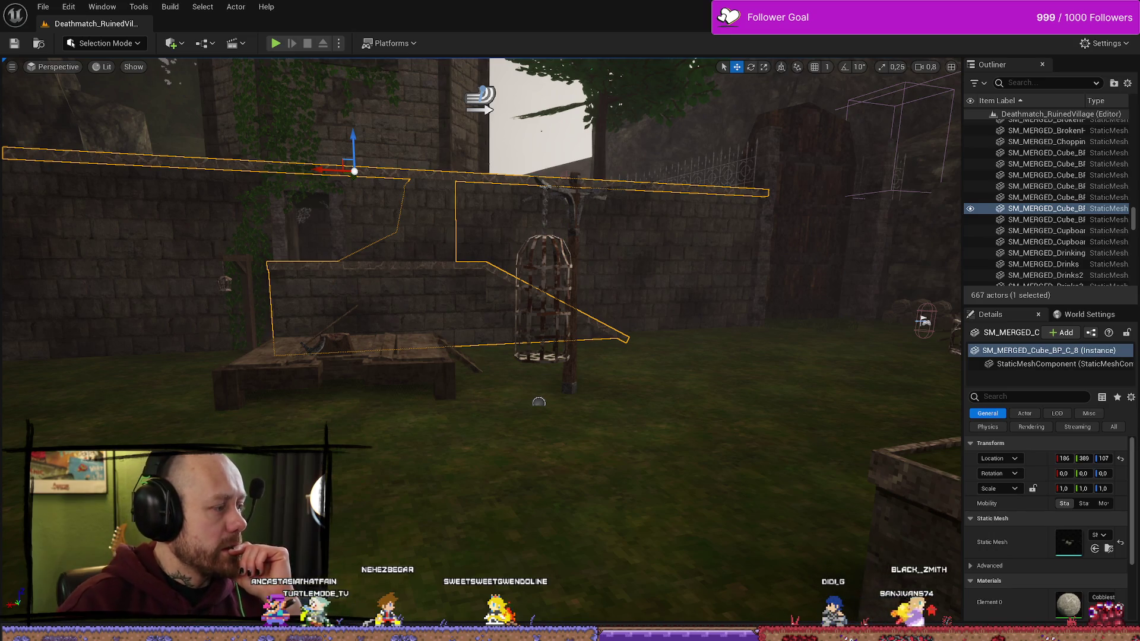
{"action": "mouse_move", "coordinate": [593, 336]}
{"action": "left_mouse_down"}
{"action": "mouse_move", "coordinate": [701, 326]}
{"action": "mouse_move", "coordinate": [642, 332]}
{"action": "mouse_move", "coordinate": [607, 245]}
{"action": "mouse_move", "coordinate": [570, 244]}
{"action": "mouse_move", "coordinate": [600, 249]}
{"action": "mouse_move", "coordinate": [595, 340]}
{"action": "left_mouse_up"}
{"action": "scroll", "coordinate": [588, 249], "scroll_direction": "up", "scroll_amount": 1}
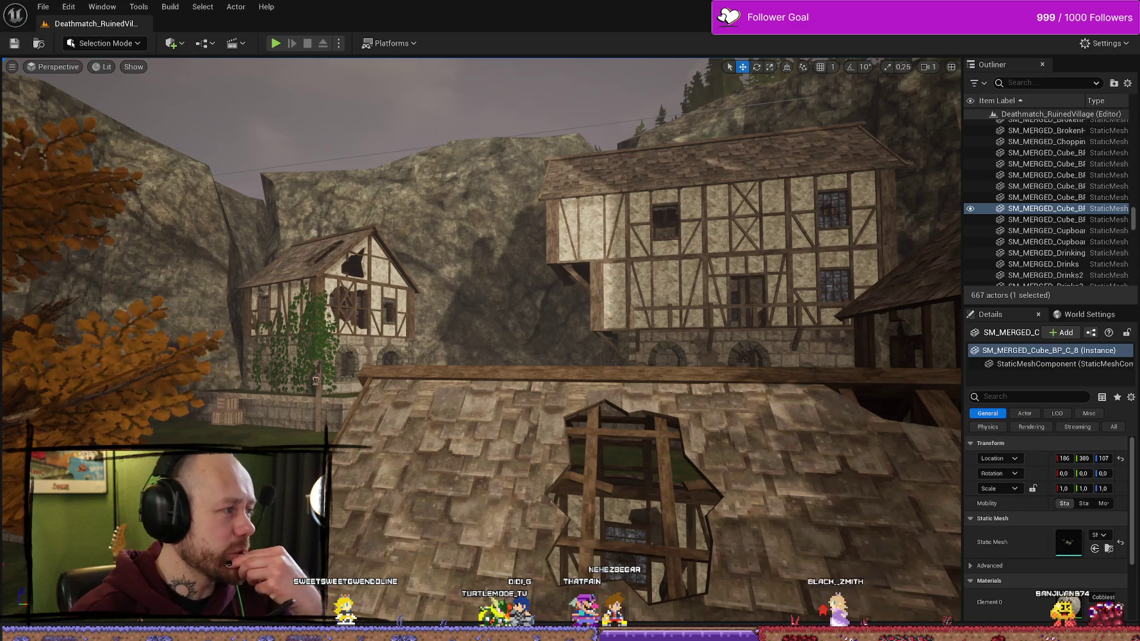
{"action": "key", "text": "alt+Tab"}
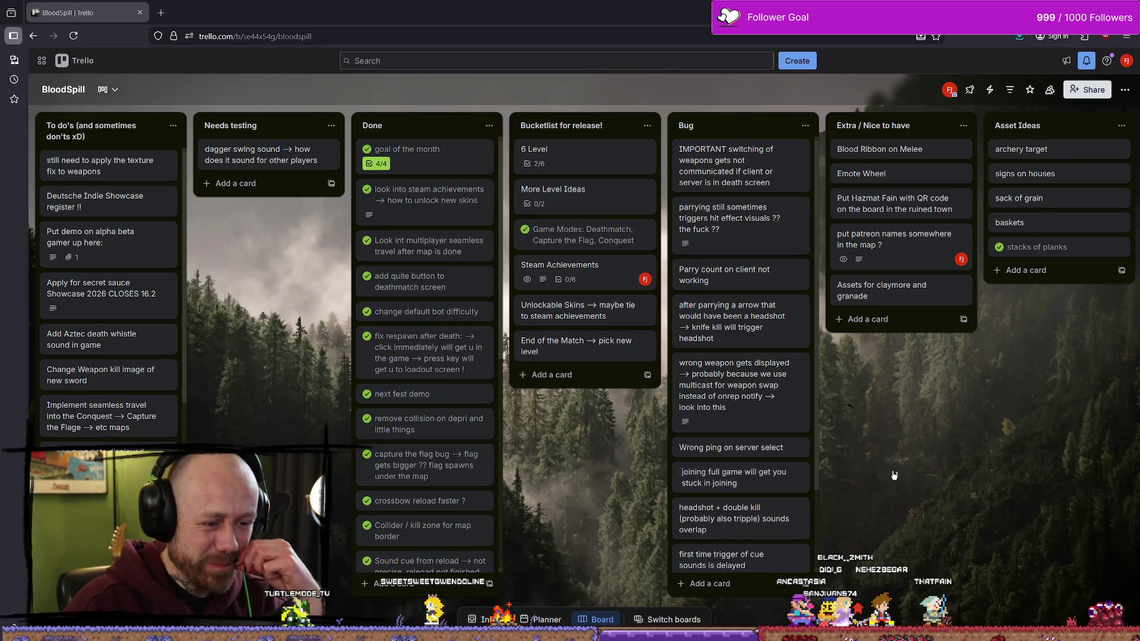
{"action": "scroll", "coordinate": [787, 411], "scroll_direction": "down", "scroll_amount": 3}
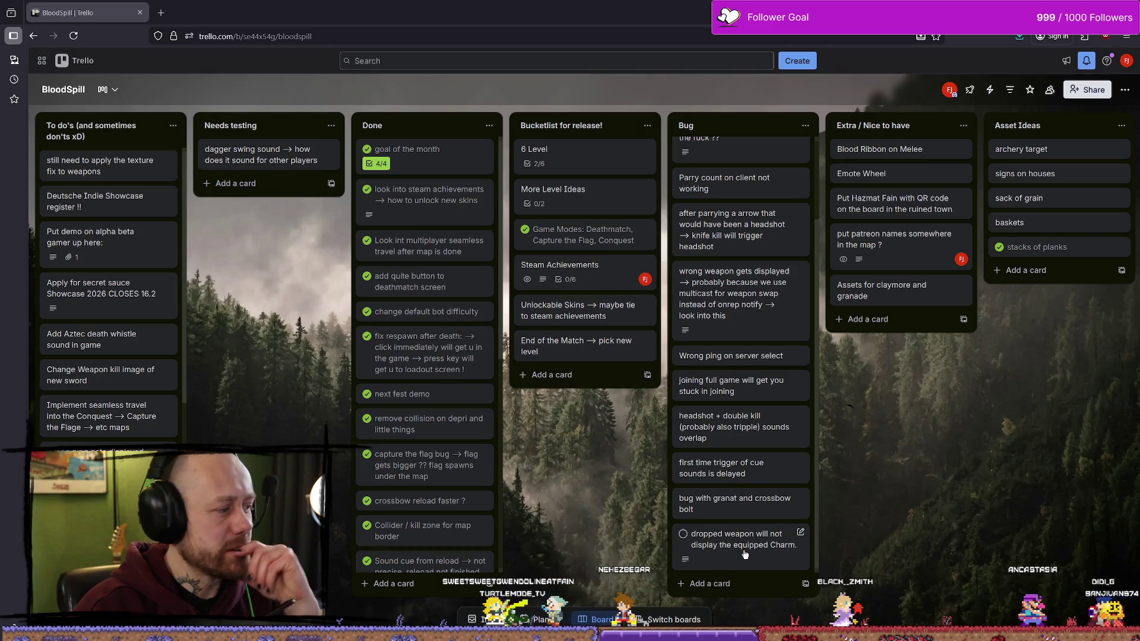
{"action": "scroll", "coordinate": [731, 475], "scroll_direction": "up", "scroll_amount": 2}
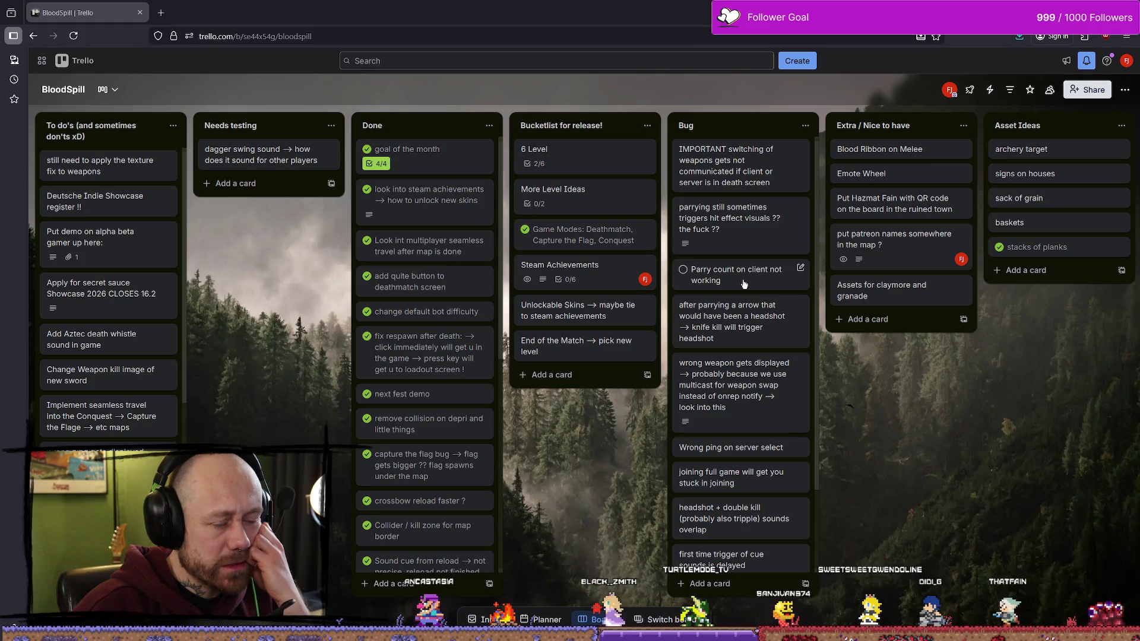
Step: Move the 'Parry count on client not working' card into Done and mark it complete
{"action": "mouse_move", "coordinate": [702, 279]}
{"action": "left_mouse_down"}
{"action": "mouse_move", "coordinate": [368, 150]}
{"action": "mouse_move", "coordinate": [419, 318]}
{"action": "left_mouse_up"}
{"action": "left_click", "coordinate": [366, 152]}
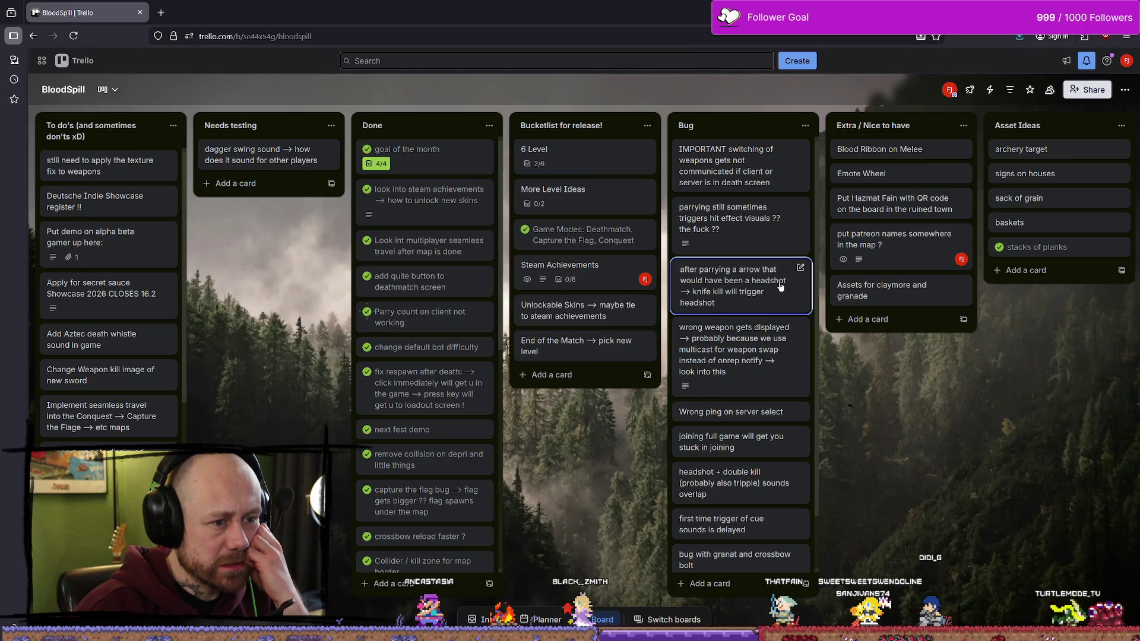
{"action": "mouse_move", "coordinate": [779, 288]}
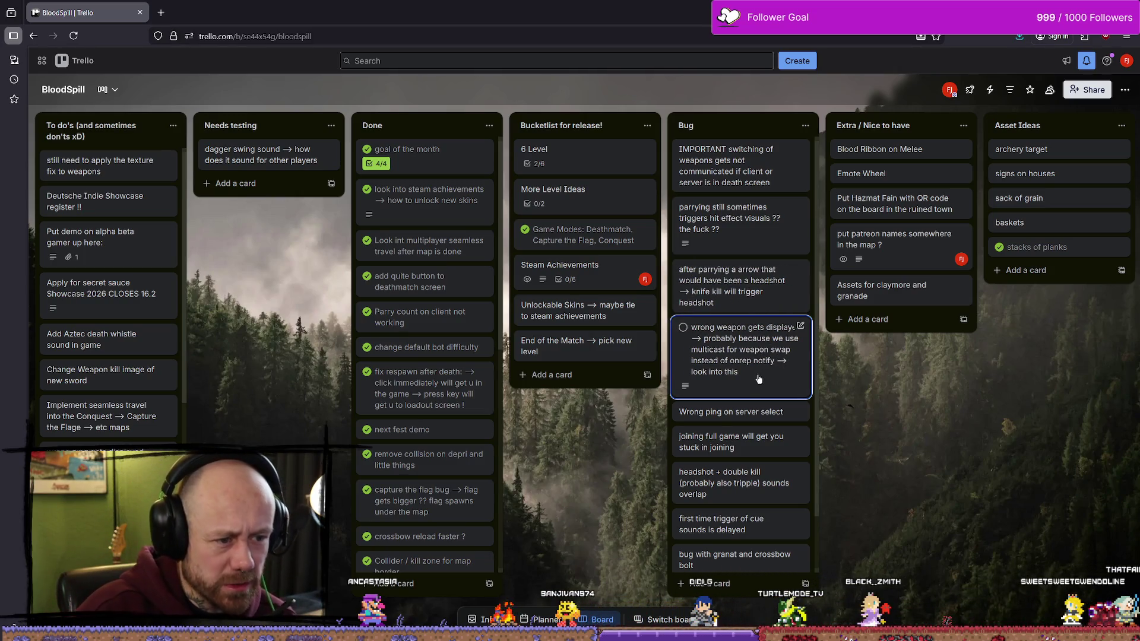
Step: Archive the wrong weapon display bug card from the Bug list
{"action": "left_click_drag", "start_coordinate": [752, 375], "coordinate": [749, 196]}
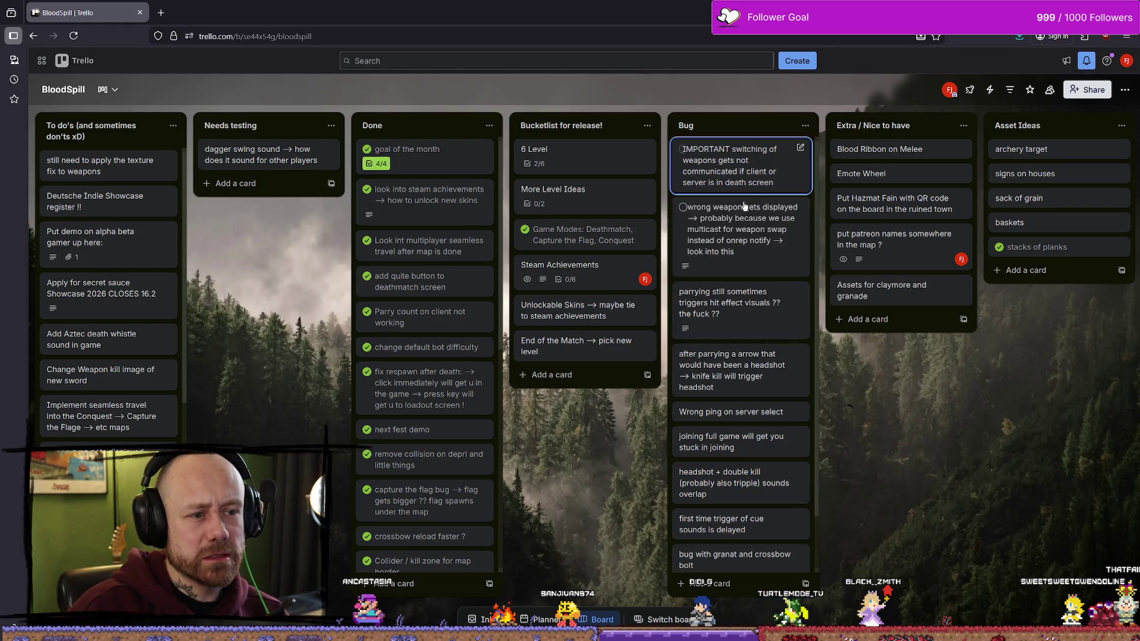
{"action": "mouse_move", "coordinate": [754, 248]}
{"action": "left_mouse_down"}
{"action": "mouse_move", "coordinate": [362, 252]}
{"action": "mouse_move", "coordinate": [588, 368]}
{"action": "mouse_move", "coordinate": [759, 240]}
{"action": "left_mouse_up"}
{"action": "right_click", "coordinate": [759, 240]}
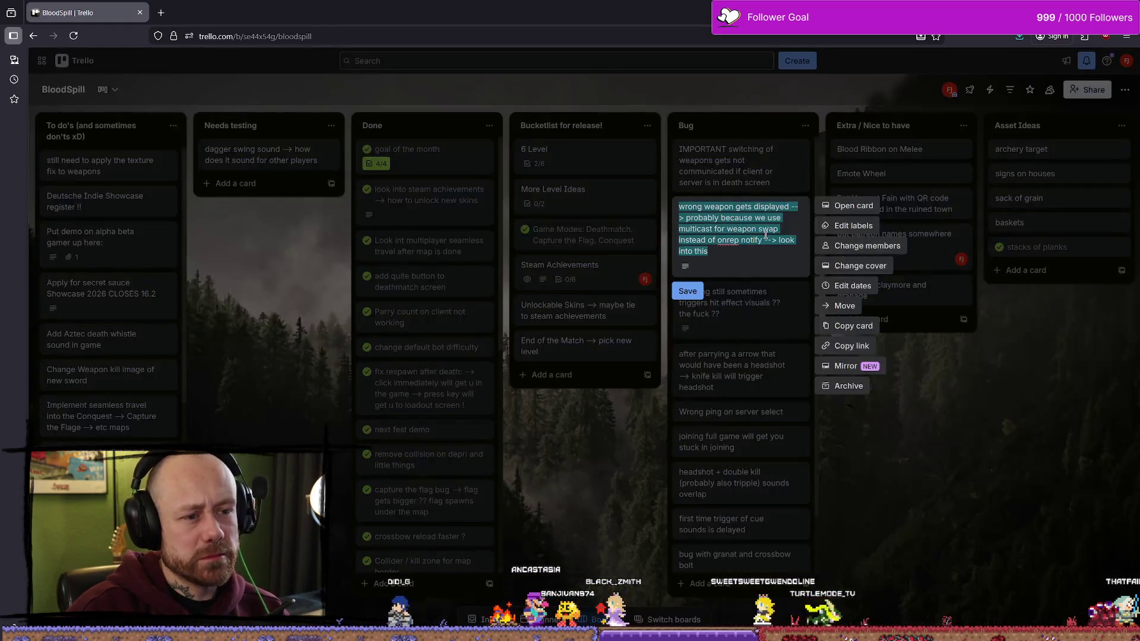
{"action": "left_click", "coordinate": [844, 386]}
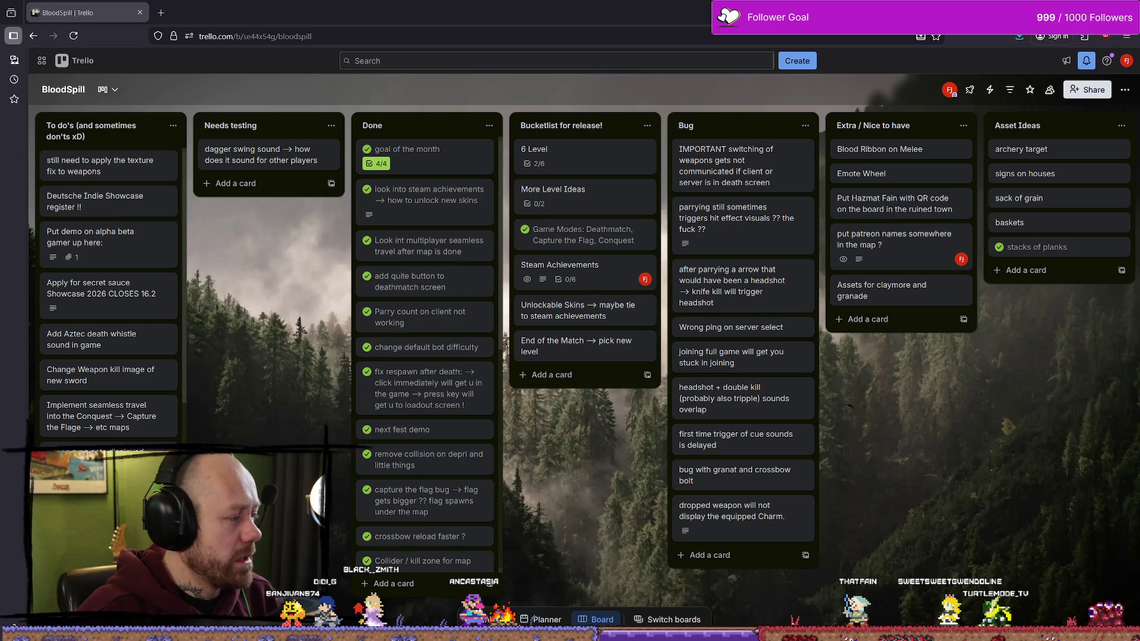
{"action": "left_click", "coordinate": [371, 175]}
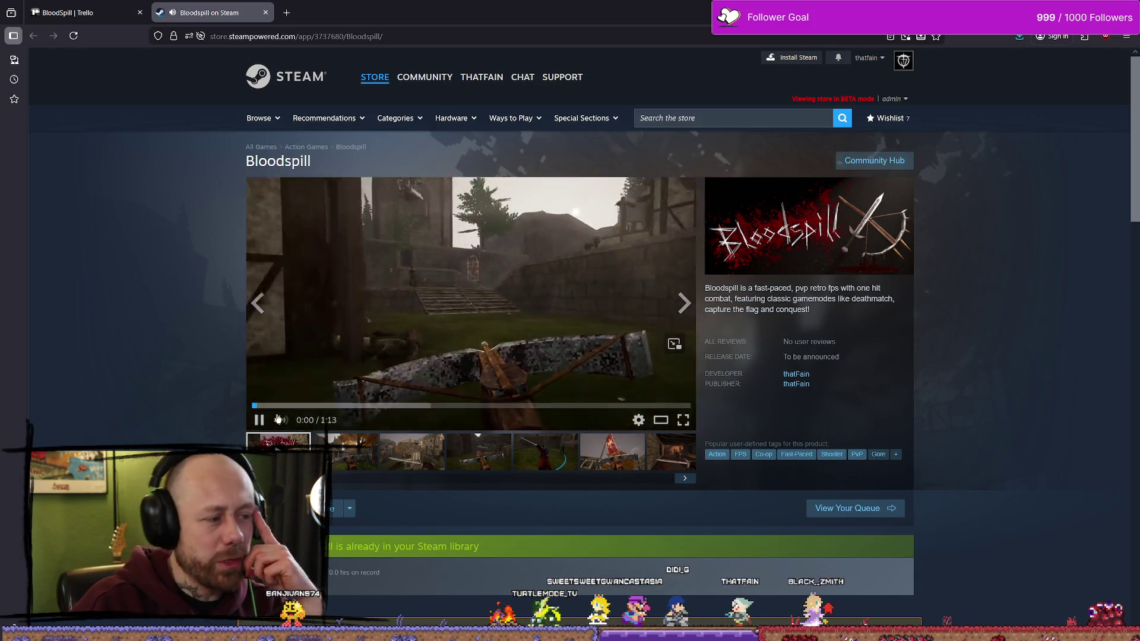
{"action": "left_click", "coordinate": [683, 420]}
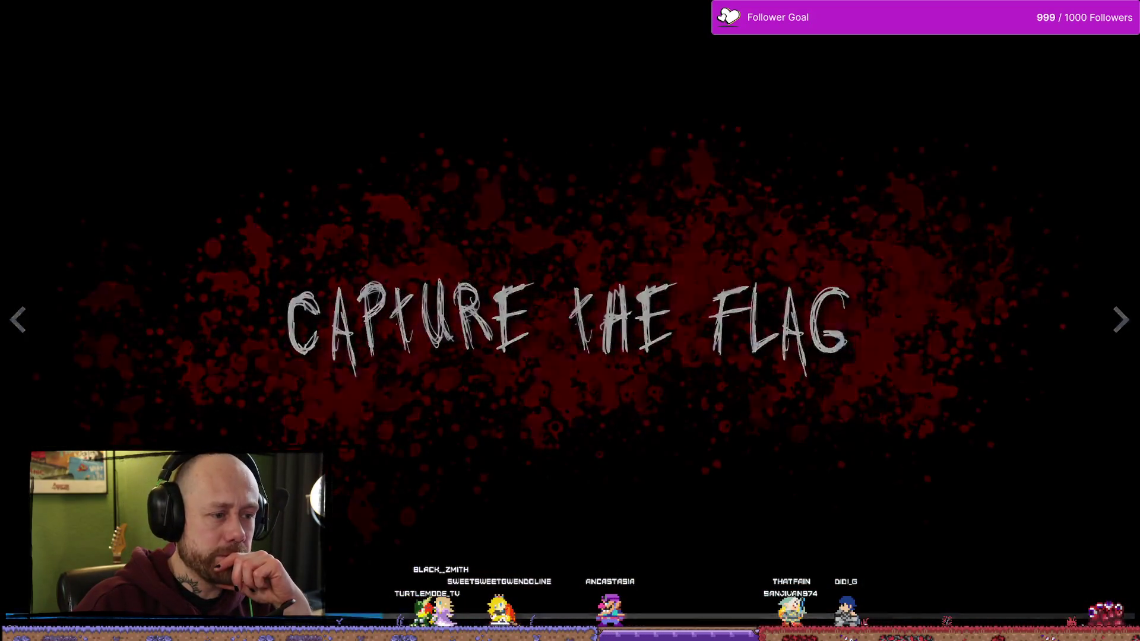
{"action": "key", "text": "Escape"}
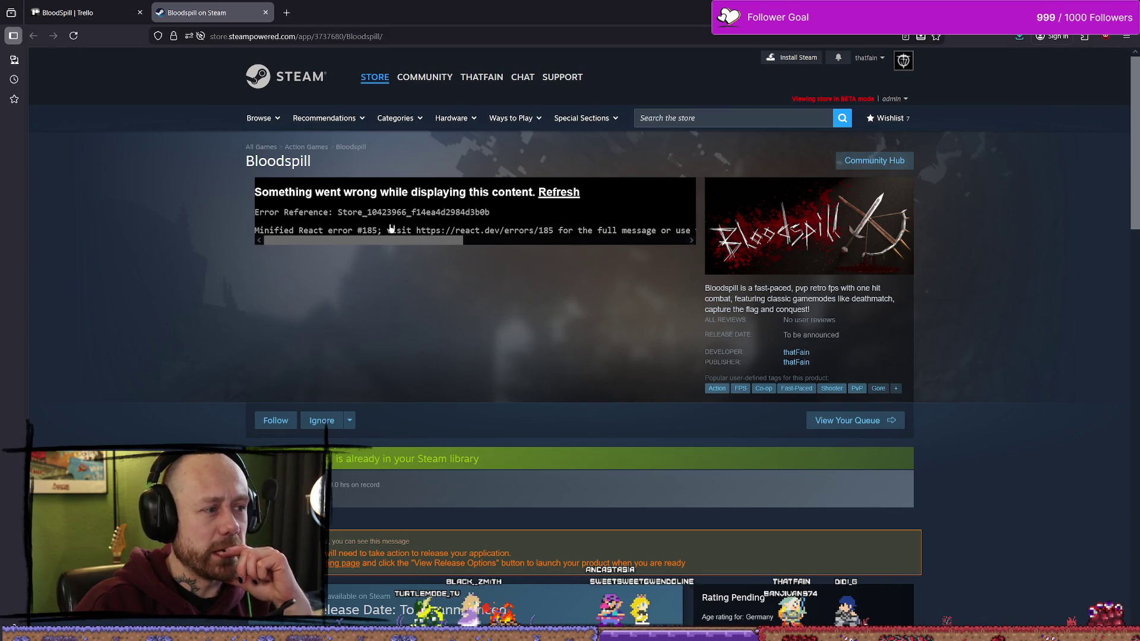
{"action": "left_click", "coordinate": [446, 36]}
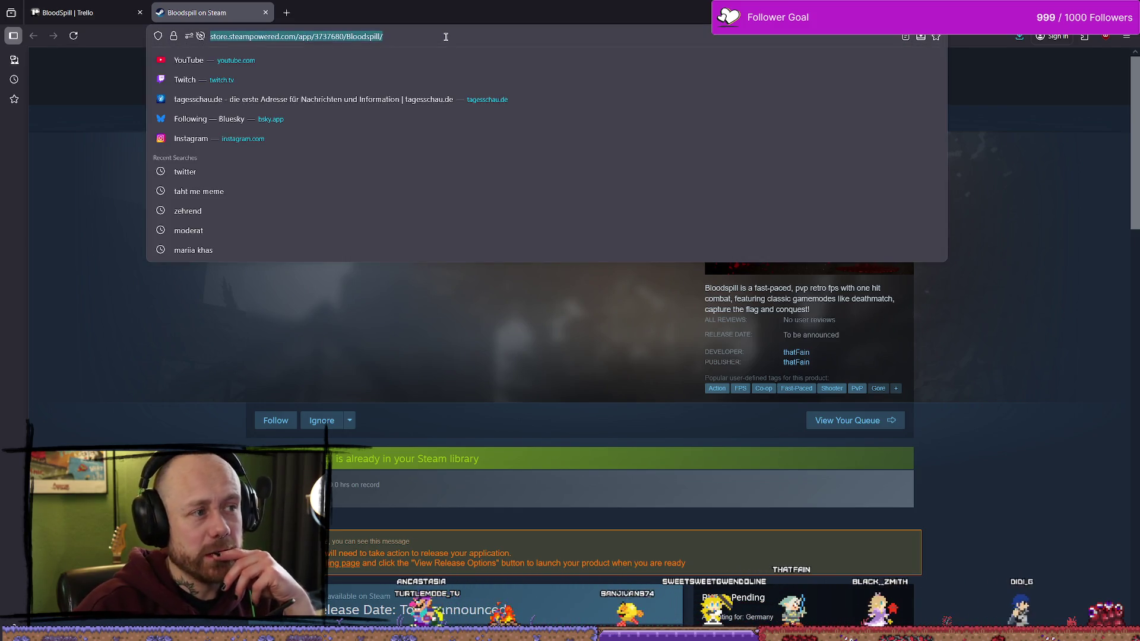
{"action": "key", "text": "Return"}
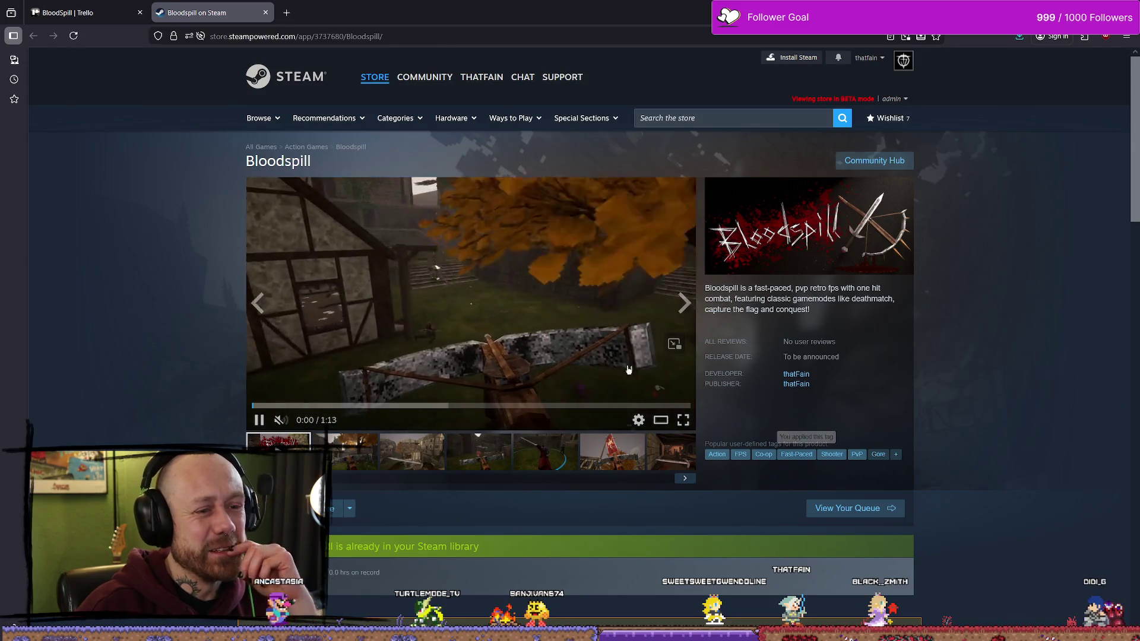
{"action": "left_click", "coordinate": [427, 406]}
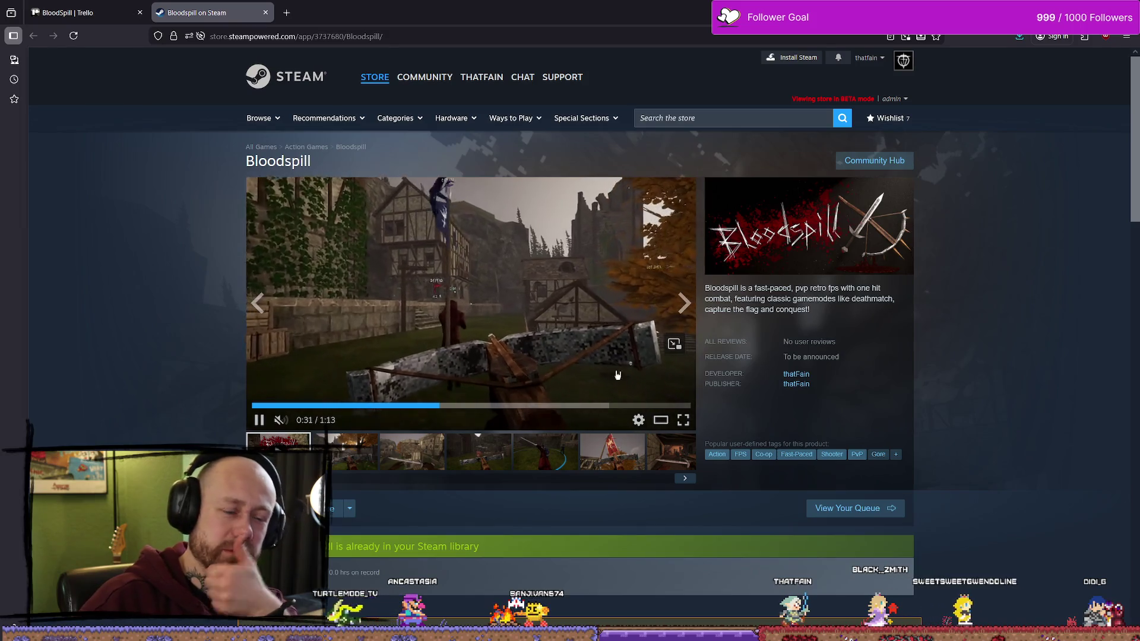
{"action": "left_click", "coordinate": [555, 392]}
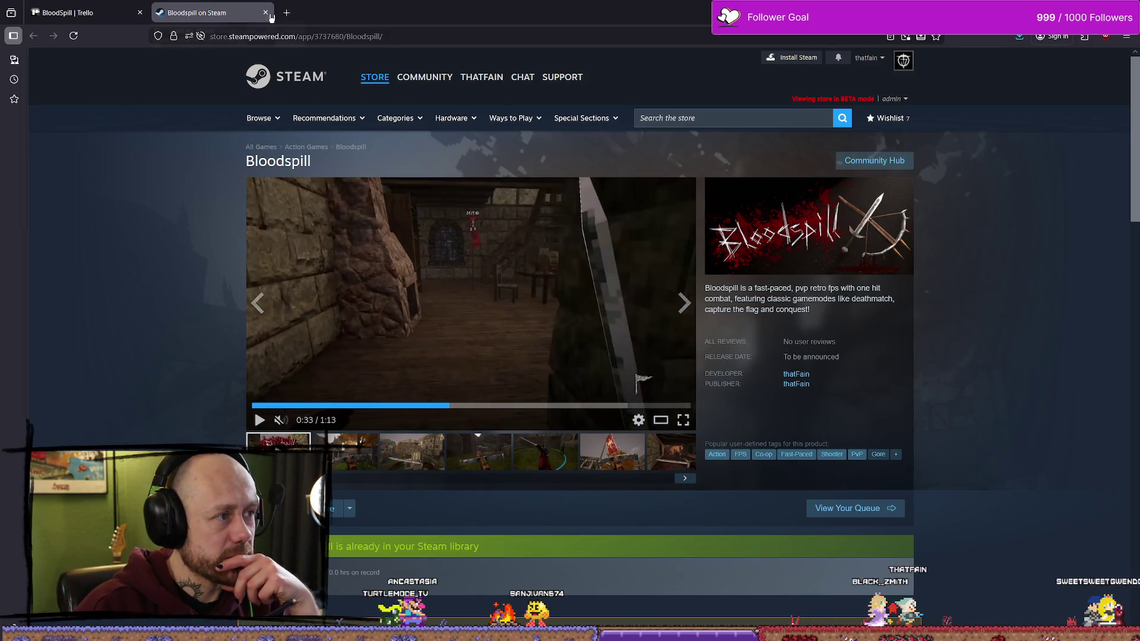
{"action": "left_click", "coordinate": [266, 13]}
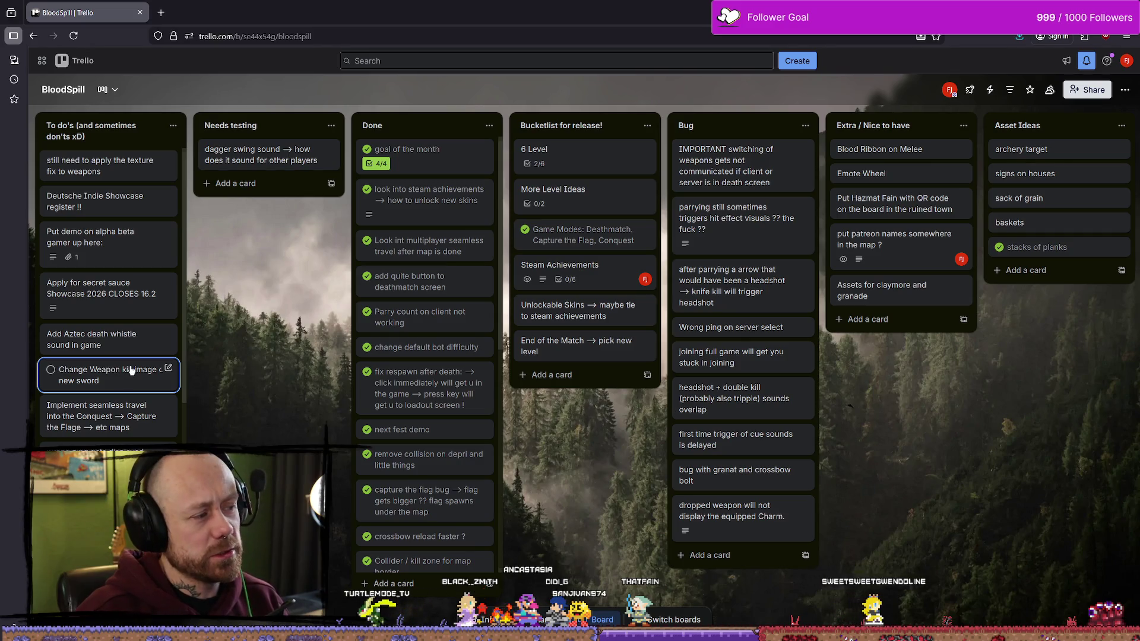
Step: Move the 'Implement seamless travel into Conquest' card from To do's into Done and mark it complete
{"action": "scroll", "coordinate": [127, 351], "scroll_direction": "down", "scroll_amount": 2}
{"action": "scroll", "coordinate": [132, 323], "scroll_direction": "down", "scroll_amount": 3}
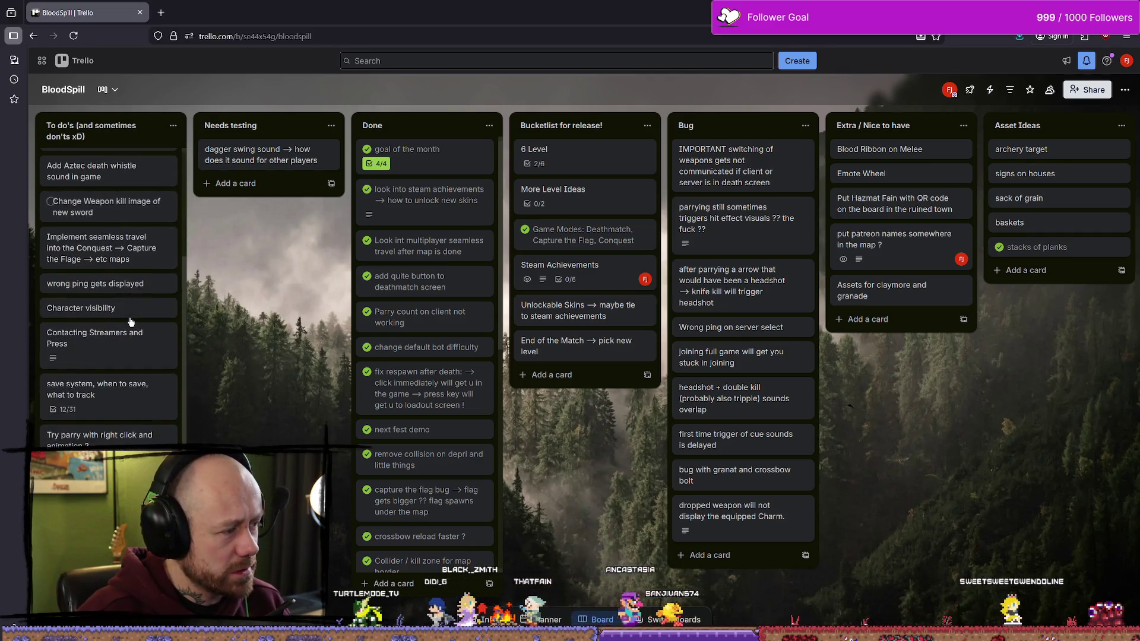
{"action": "mouse_move", "coordinate": [113, 260]}
{"action": "left_mouse_down"}
{"action": "mouse_move", "coordinate": [392, 179]}
{"action": "mouse_move", "coordinate": [365, 162]}
{"action": "left_mouse_up"}
{"action": "left_click", "coordinate": [366, 150]}
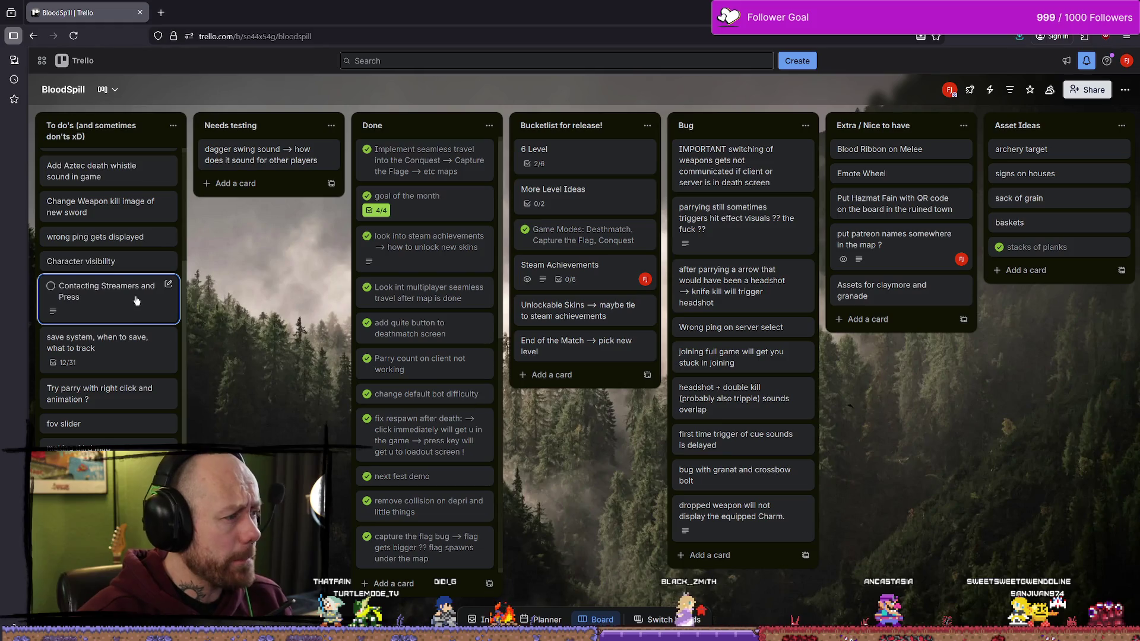
Step: Open the Contacting Streamers and Press card's details, then close them to return to the board
{"action": "left_click", "coordinate": [149, 319]}
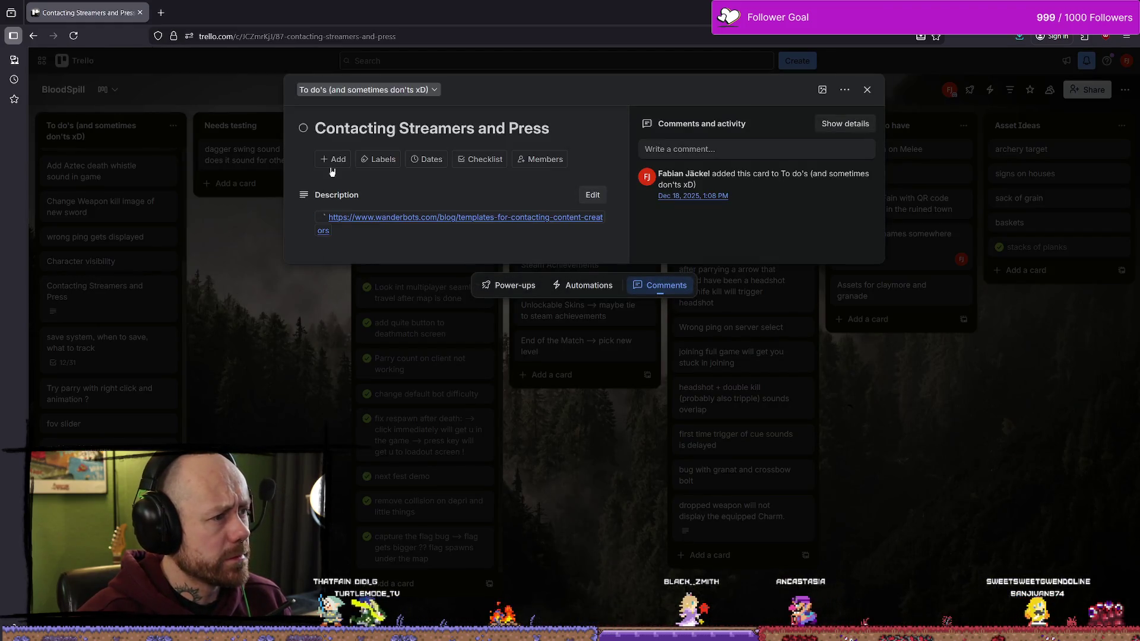
{"action": "mouse_move", "coordinate": [371, 222]}
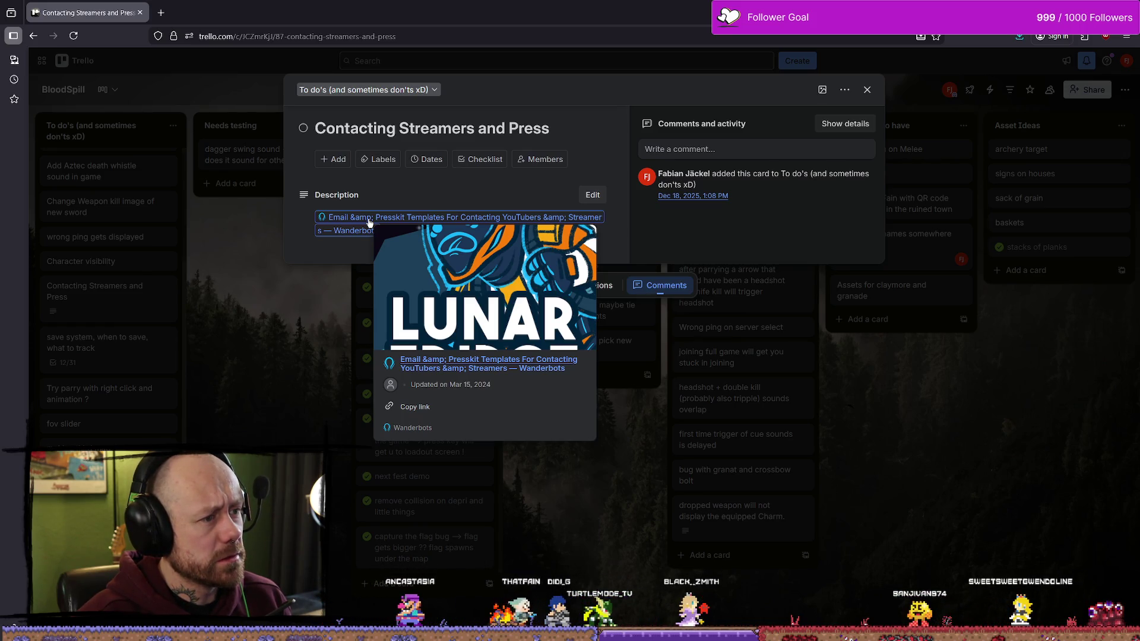
{"action": "left_click", "coordinate": [221, 229]}
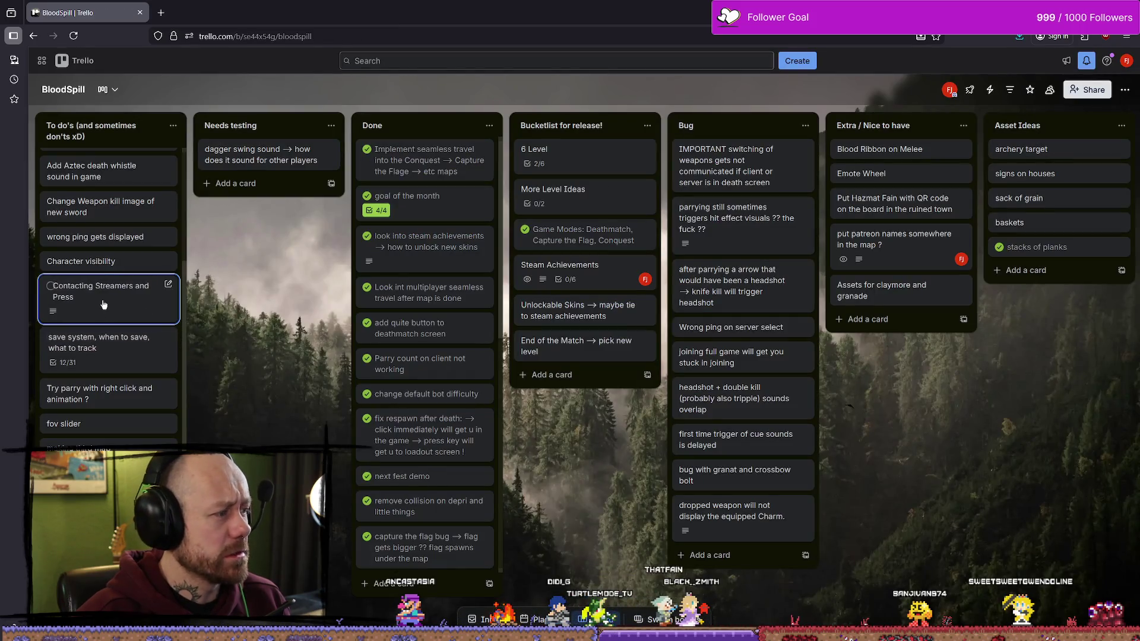
Step: Open the save system card, look through its details, and close it
{"action": "left_click", "coordinate": [116, 360]}
{"action": "scroll", "coordinate": [373, 325], "scroll_direction": "down", "scroll_amount": 4}
{"action": "scroll", "coordinate": [373, 324], "scroll_direction": "up", "scroll_amount": 5}
{"action": "left_click", "coordinate": [867, 90]}
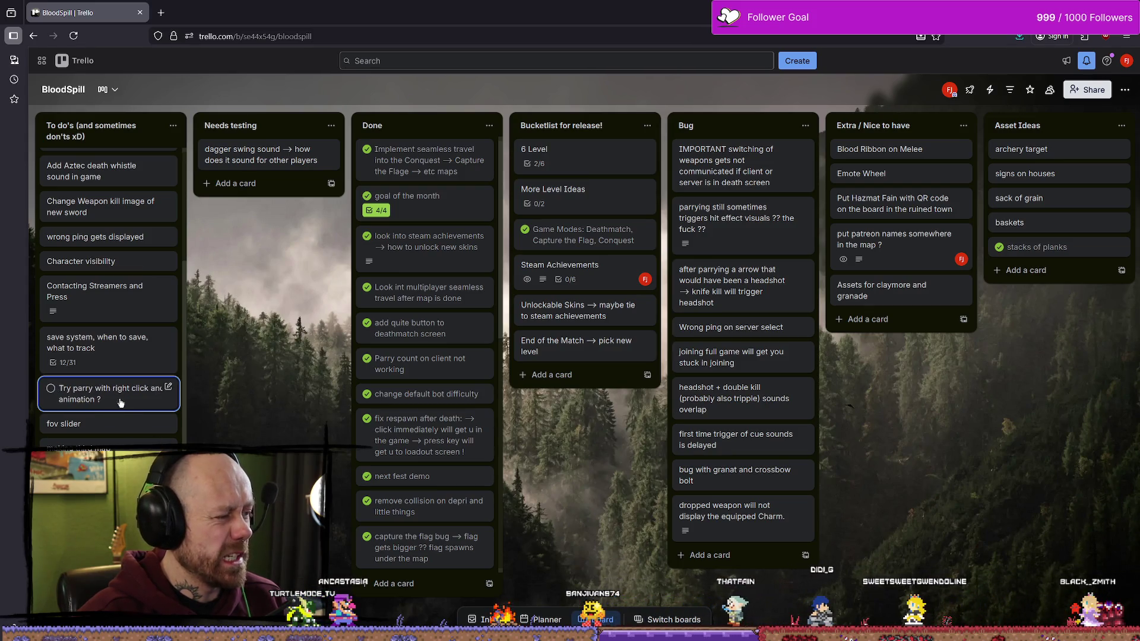
Step: Move the fov slider card higher and the DELAYED card lower in To do's, then return to Unreal
{"action": "mouse_move", "coordinate": [113, 423]}
{"action": "left_mouse_down"}
{"action": "mouse_move", "coordinate": [114, 313]}
{"action": "mouse_move", "coordinate": [129, 351]}
{"action": "mouse_move", "coordinate": [122, 397]}
{"action": "left_mouse_up"}
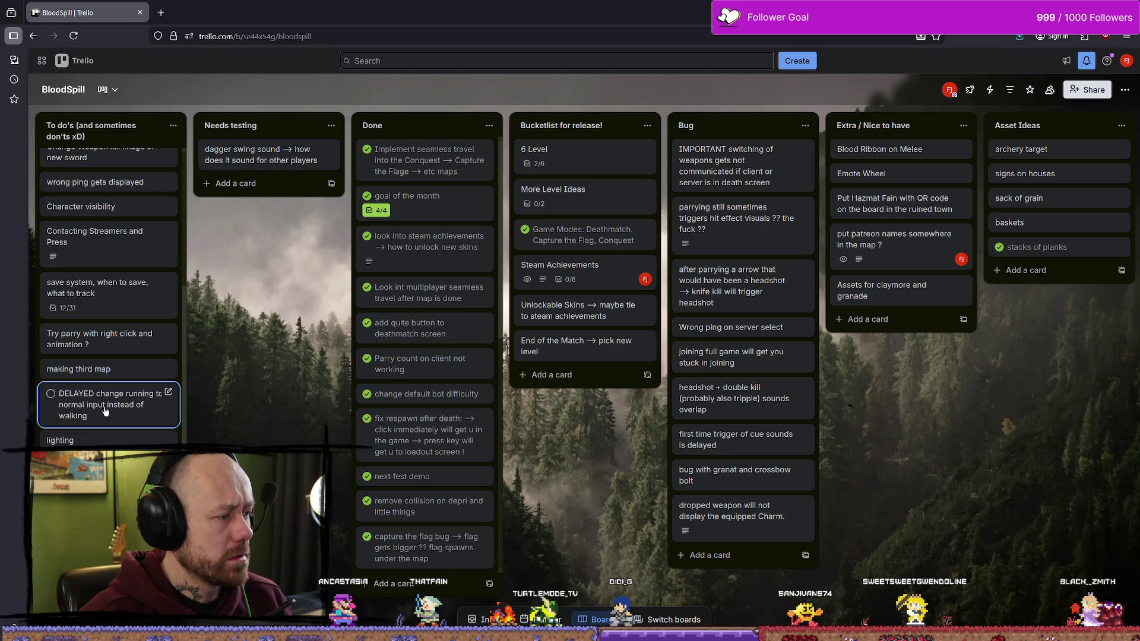
{"action": "mouse_move", "coordinate": [136, 418]}
{"action": "left_mouse_down"}
{"action": "mouse_move", "coordinate": [113, 464]}
{"action": "mouse_move", "coordinate": [110, 409]}
{"action": "left_mouse_up"}
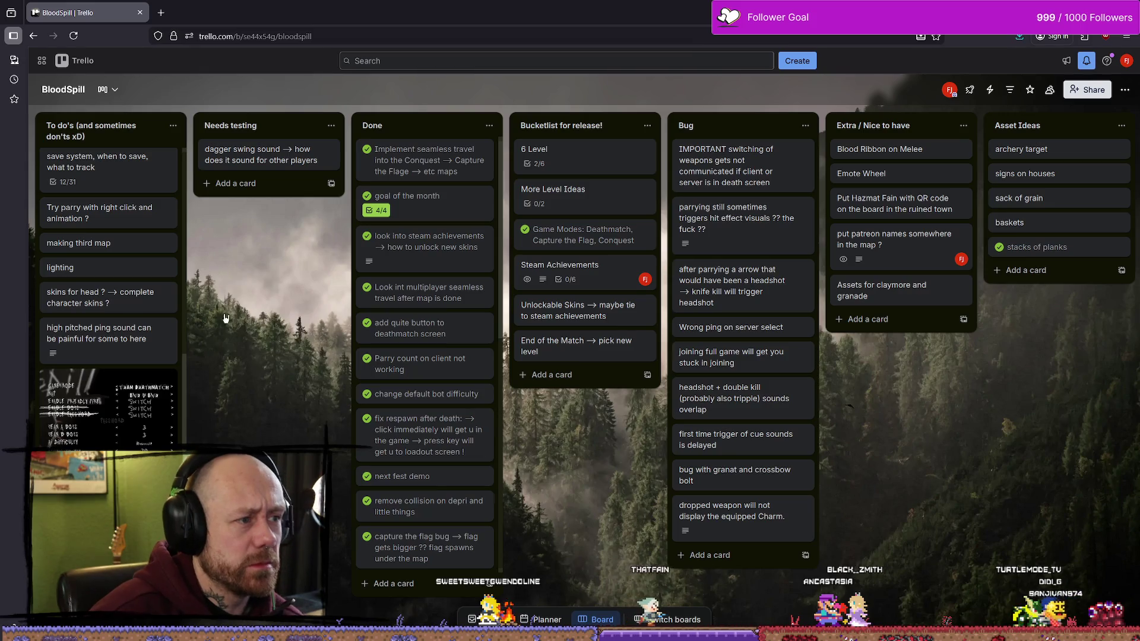
{"action": "scroll", "coordinate": [116, 171], "scroll_direction": "up", "scroll_amount": 10}
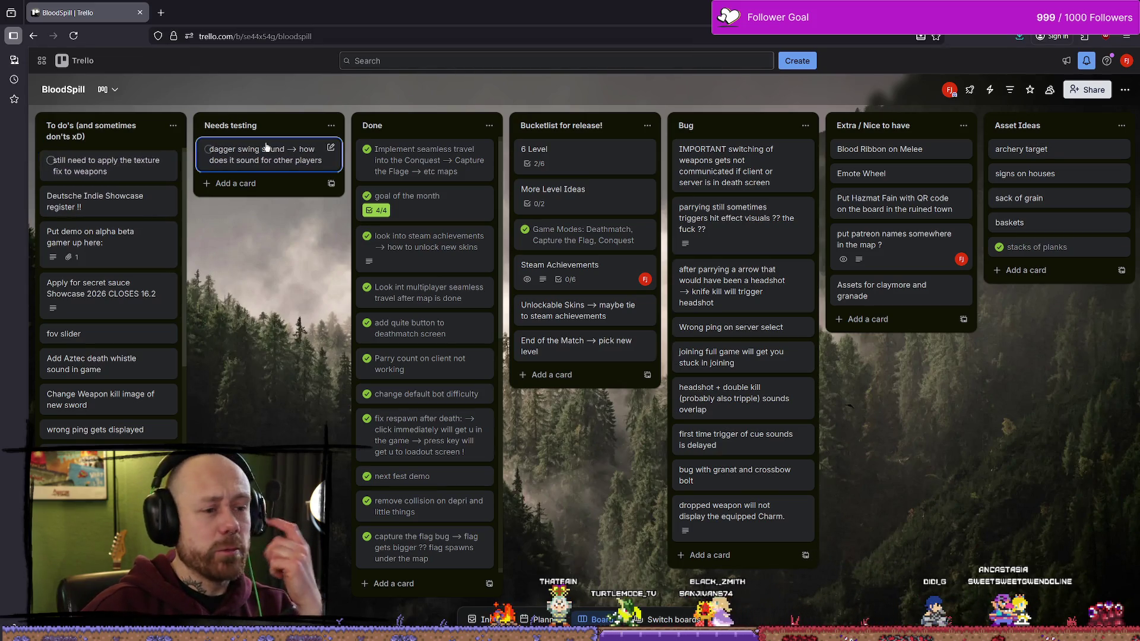
{"action": "key", "text": "alt+Tab"}
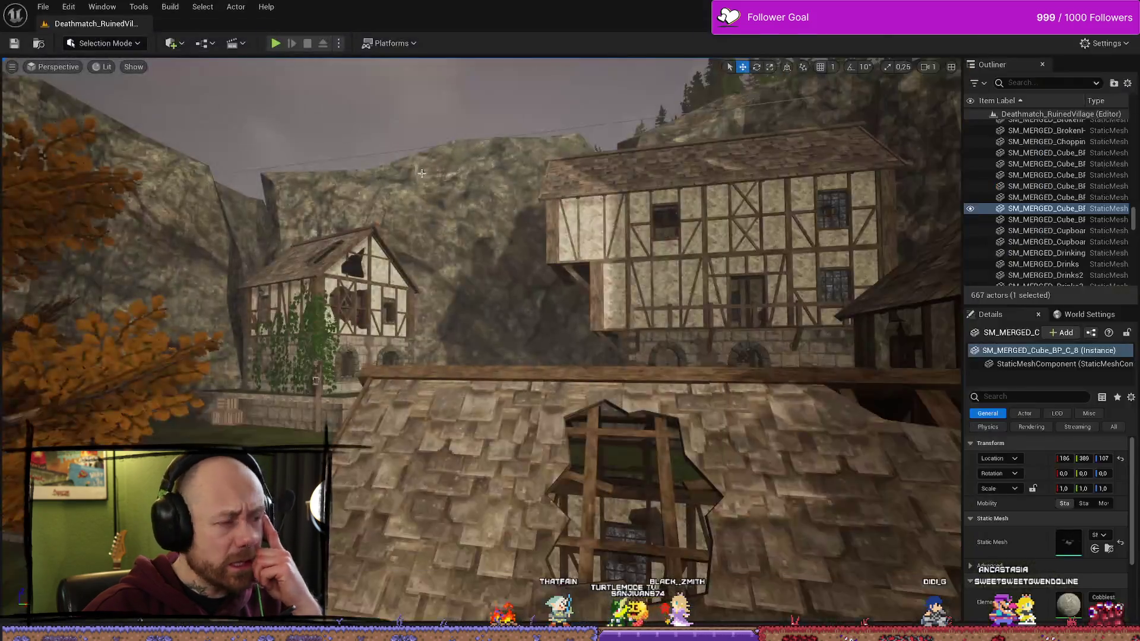
Step: Play the level, cycle the loadout Charm slot to the hammer icon, then open Charms.afphoto
{"action": "left_click_drag", "start_coordinate": [499, 385], "coordinate": [486, 254]}
{"action": "key", "text": "ctrl+space"}
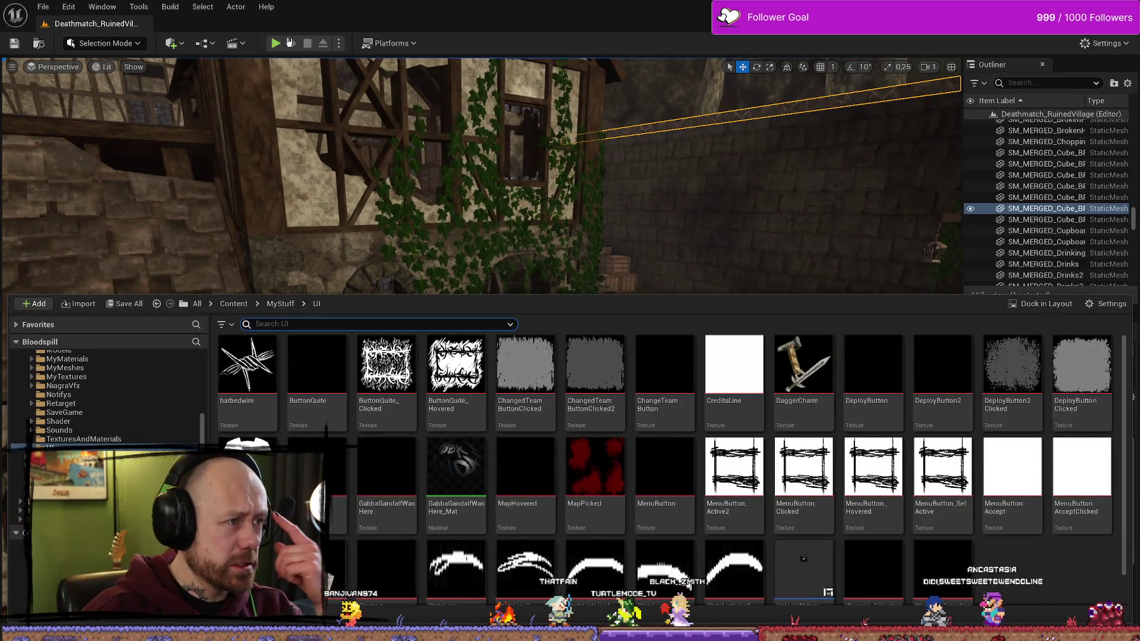
{"action": "key", "text": "ctrl+space"}
{"action": "left_click", "coordinate": [274, 43]}
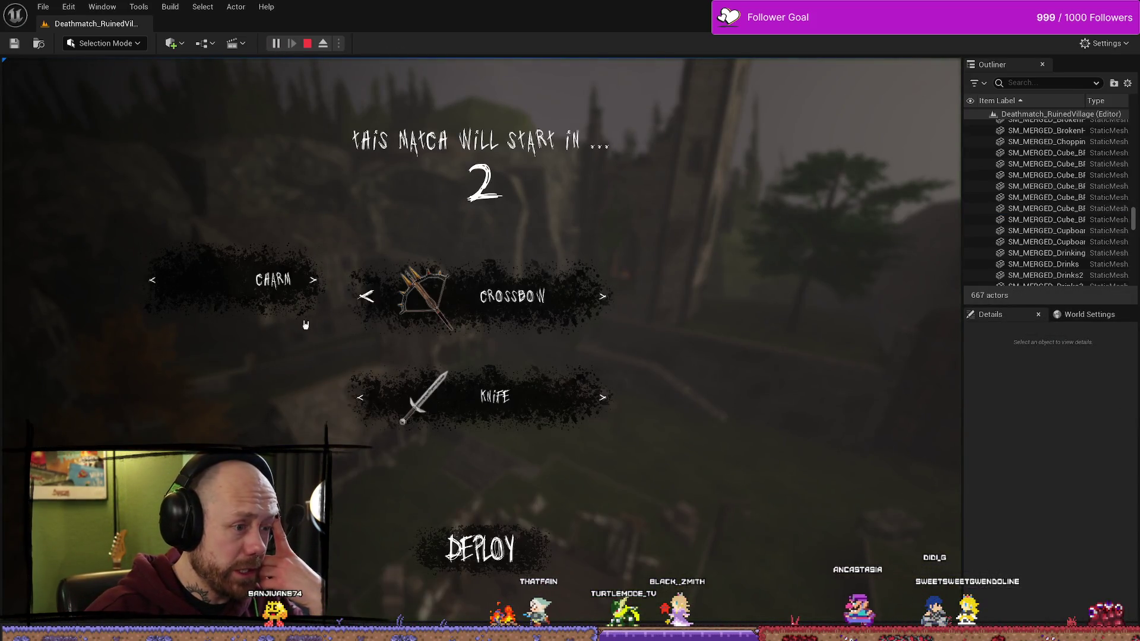
{"action": "left_click", "coordinate": [307, 280]}
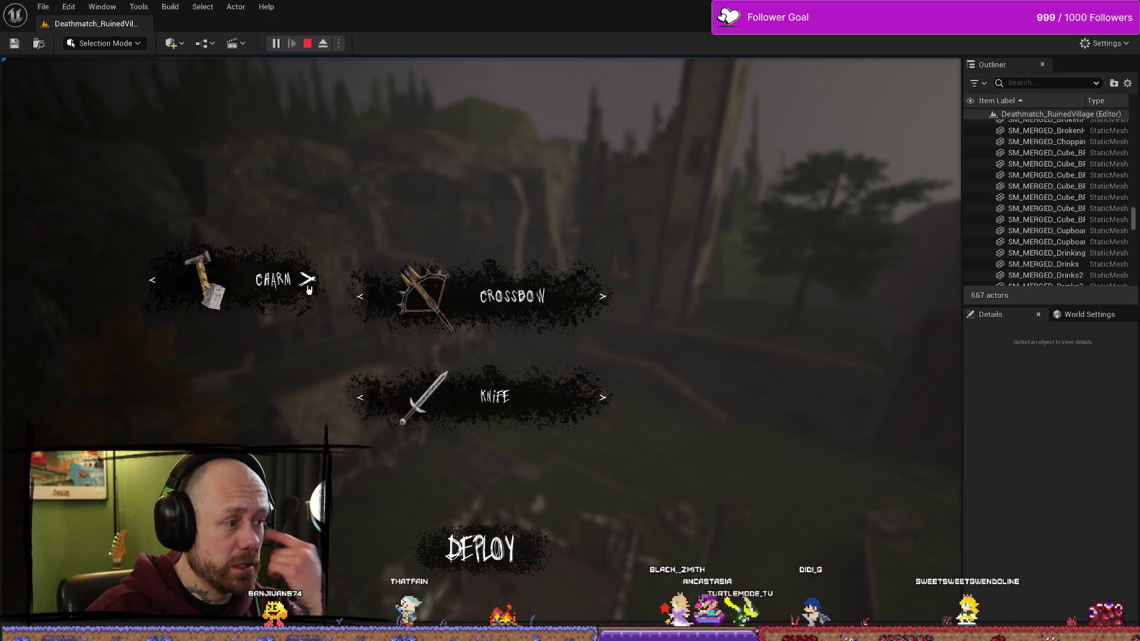
{"action": "left_click", "coordinate": [308, 284]}
{"action": "left_click", "coordinate": [318, 284]}
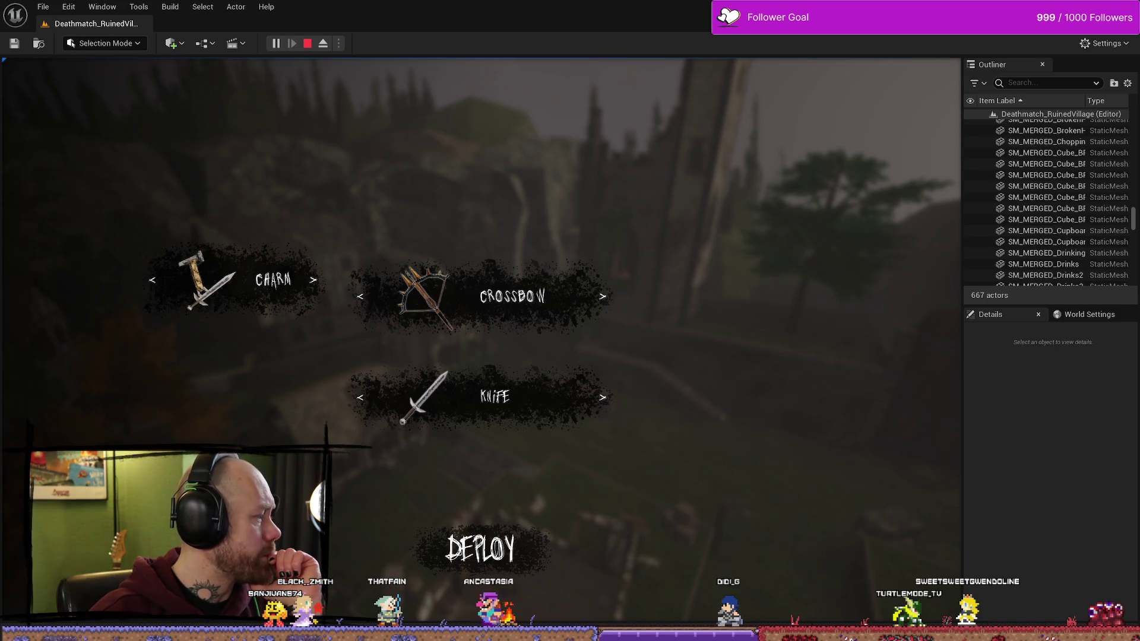
{"action": "key", "text": "alt+Tab"}
{"action": "left_click", "coordinate": [635, 248]}
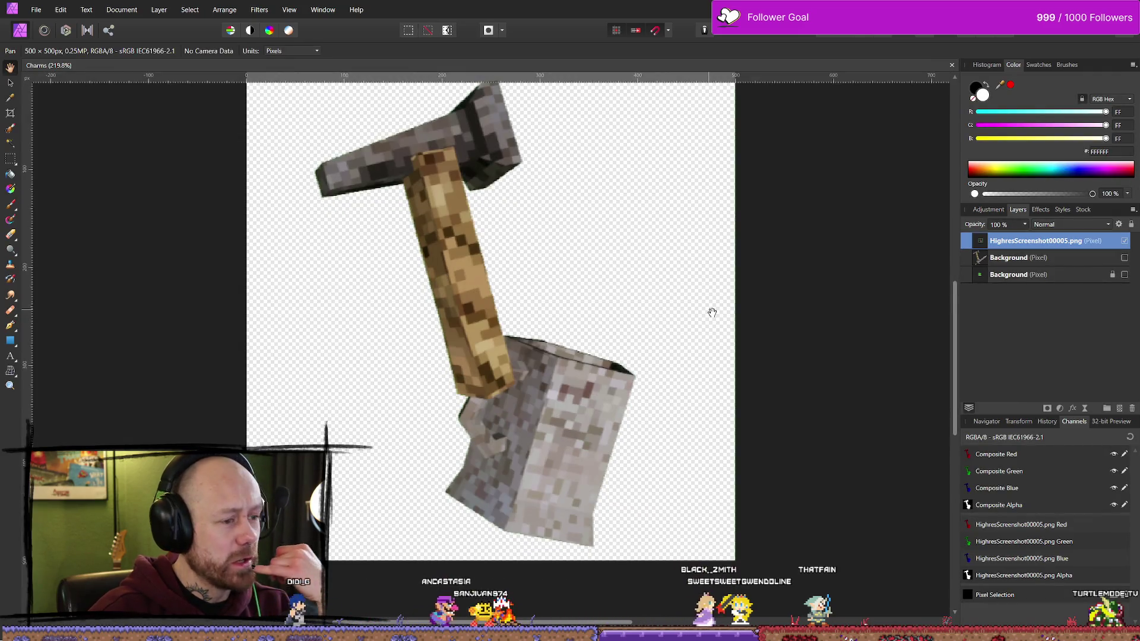
Step: Add a Brightness/Contrast adjustment to the hammer icon using the darker brightness preset
{"action": "scroll", "coordinate": [598, 262], "scroll_direction": "up", "scroll_amount": 1}
{"action": "scroll", "coordinate": [600, 254], "scroll_direction": "down", "scroll_amount": 1}
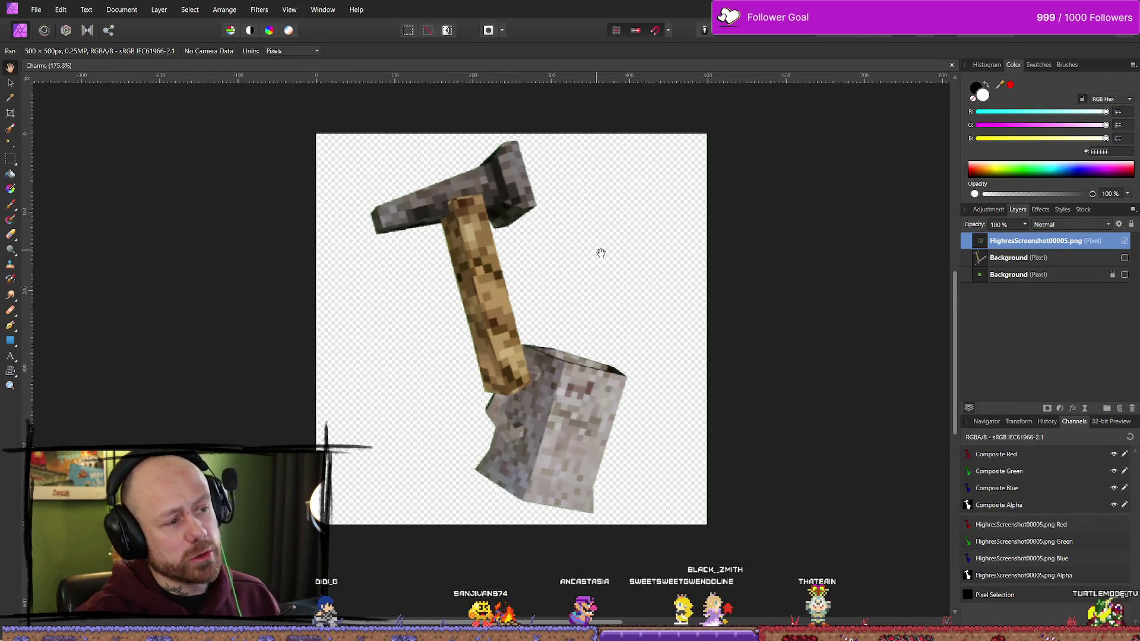
{"action": "left_click", "coordinate": [32, 11]}
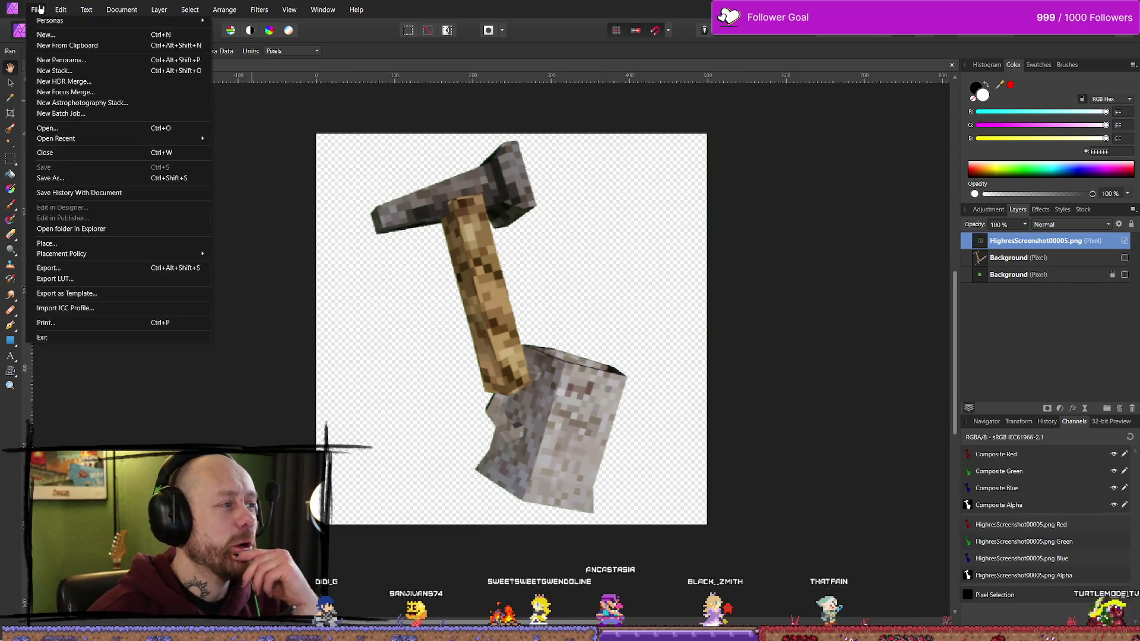
{"action": "left_click", "coordinate": [33, 10]}
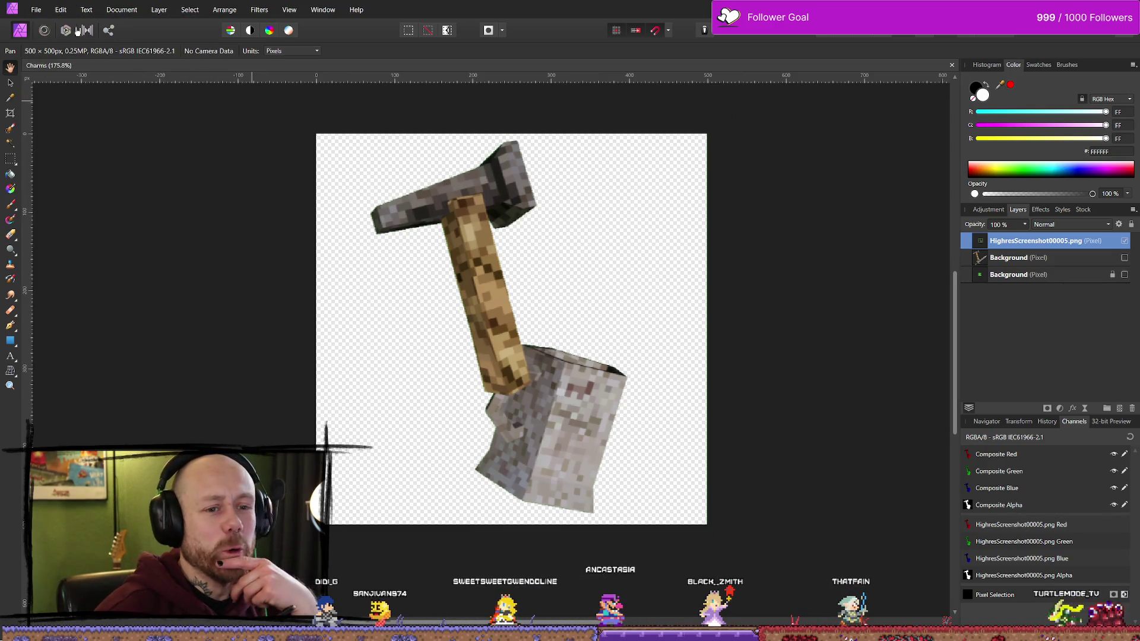
{"action": "left_click", "coordinate": [1124, 242]}
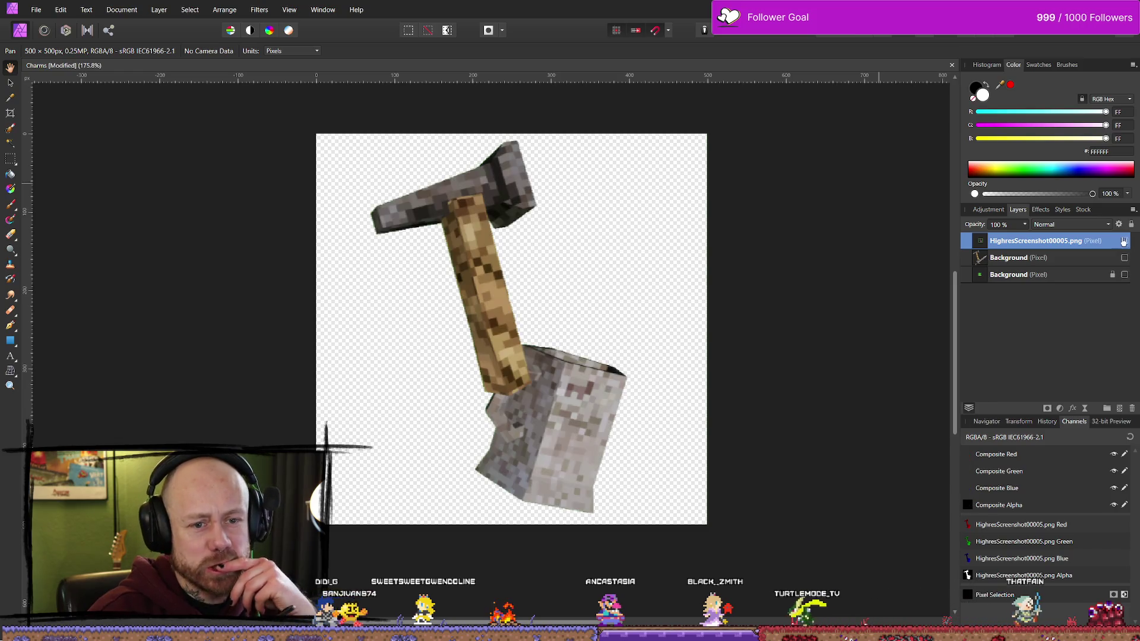
{"action": "left_click", "coordinate": [988, 210]}
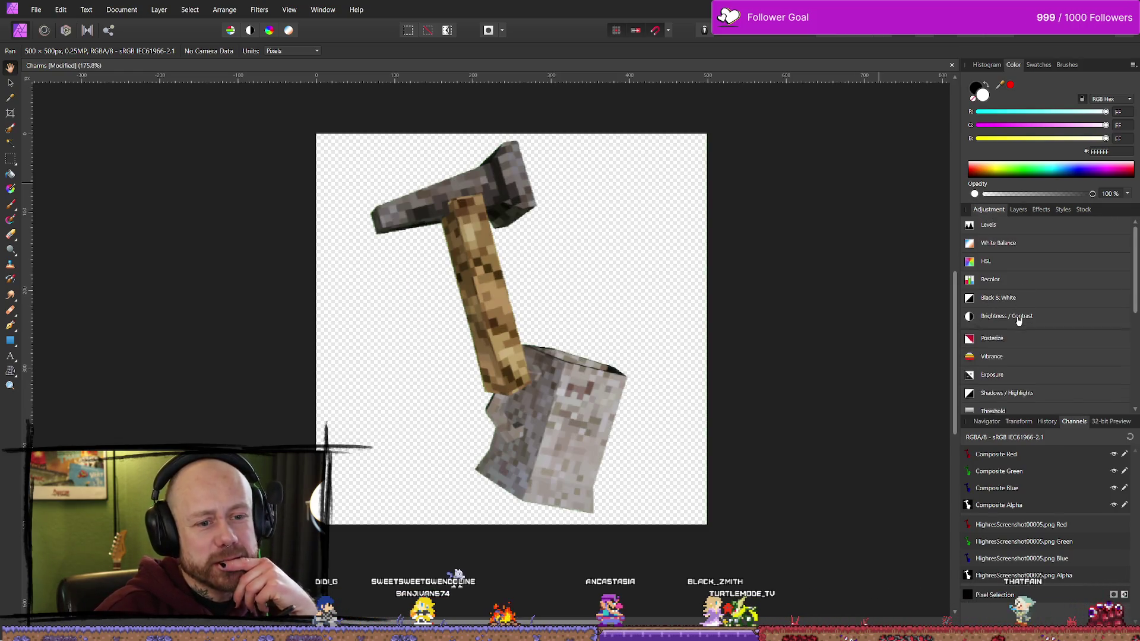
{"action": "mouse_move", "coordinate": [1016, 316]}
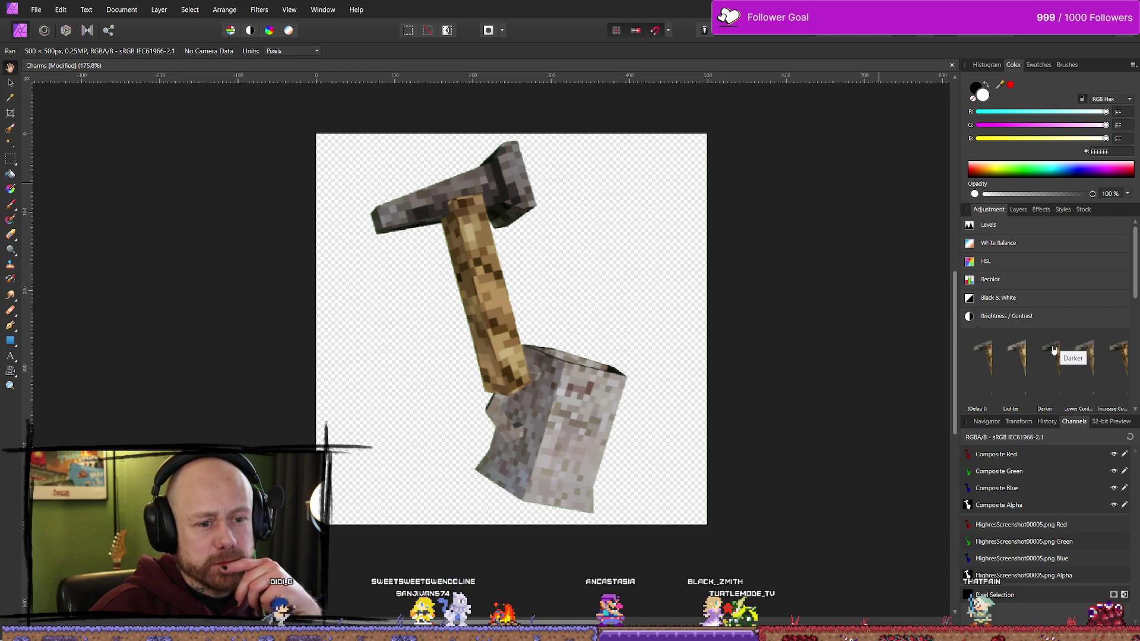
{"action": "left_click", "coordinate": [1054, 351]}
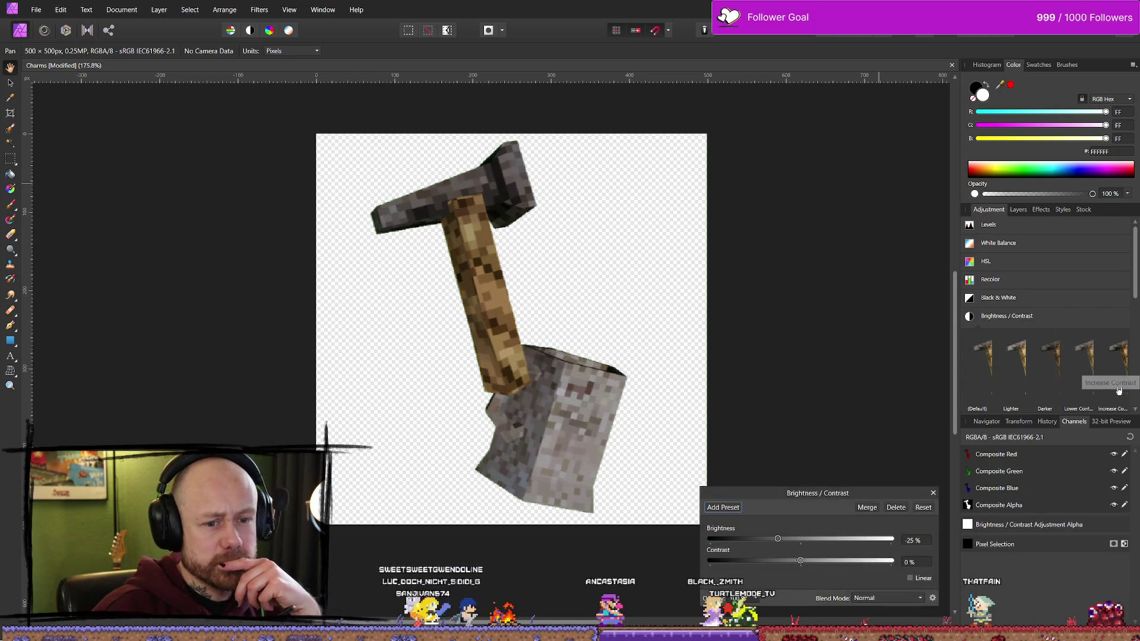
{"action": "left_click", "coordinate": [996, 356]}
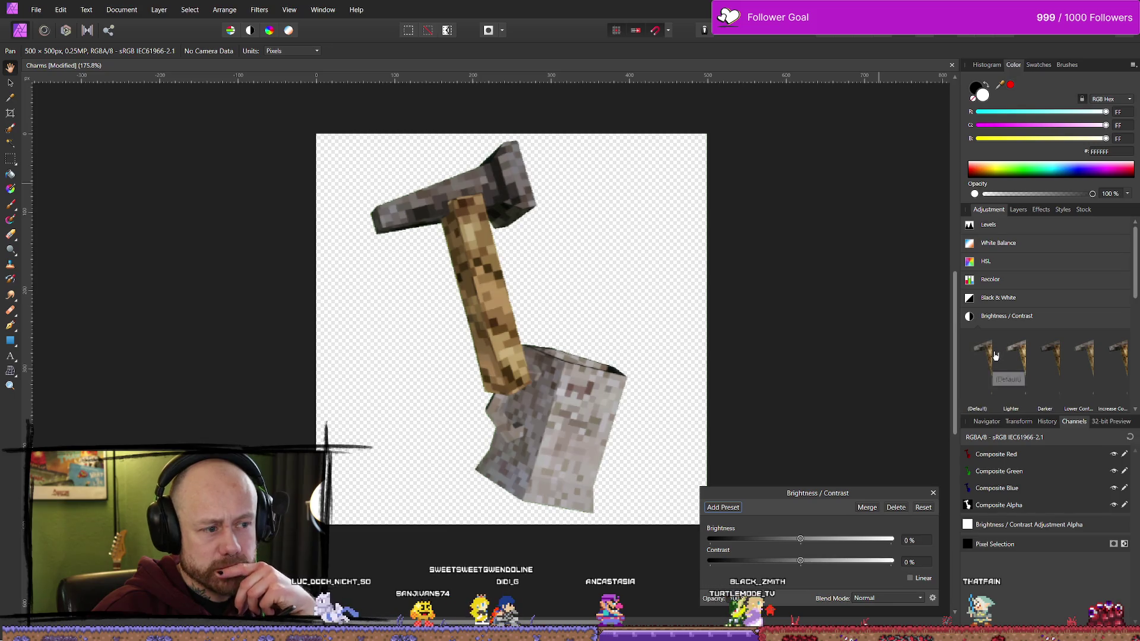
{"action": "left_click", "coordinate": [1058, 355]}
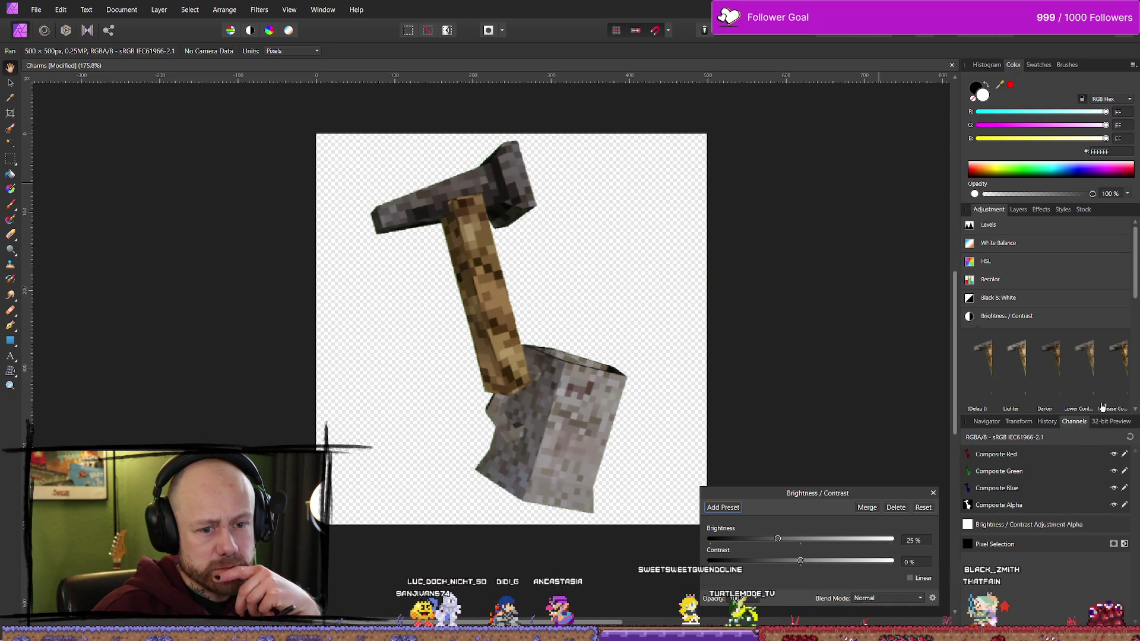
Step: Set brightness to -25% and contrast to 10%, then close the adjustment settings
{"action": "scroll", "coordinate": [1101, 355], "scroll_direction": "down", "scroll_amount": 1}
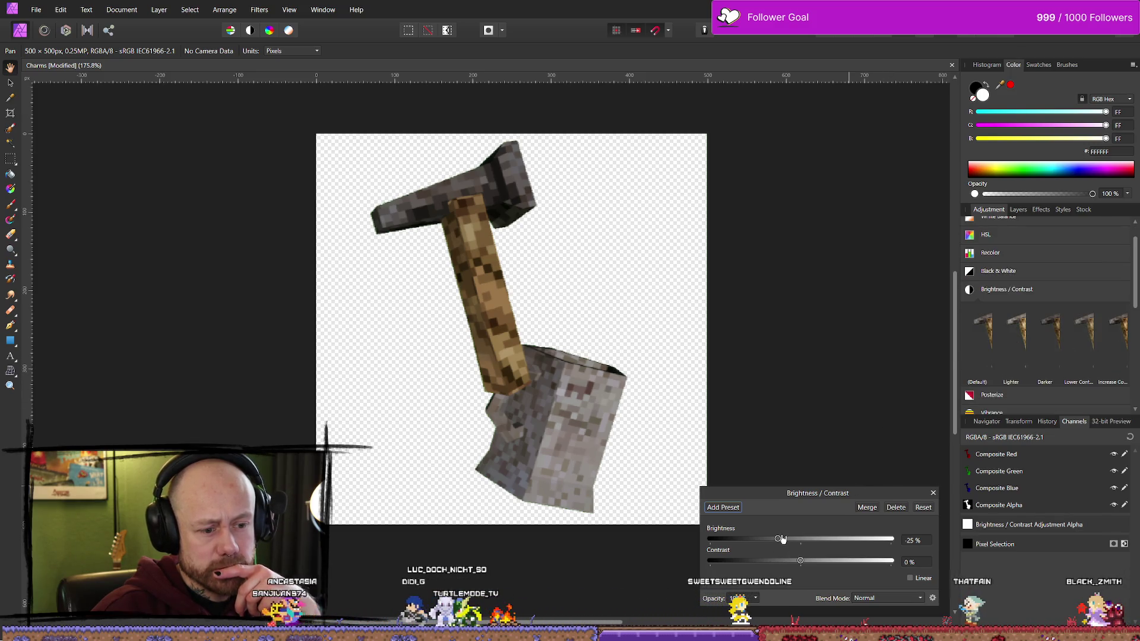
{"action": "left_click_drag", "start_coordinate": [778, 543], "coordinate": [766, 544]}
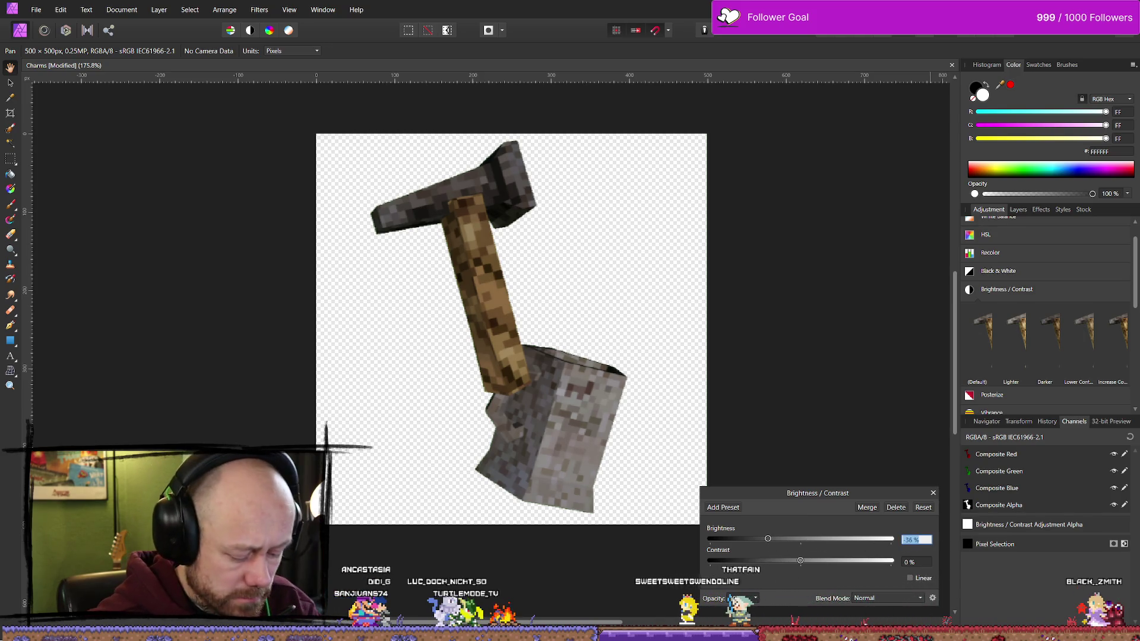
{"action": "type", "text": "-25"}
{"action": "key", "text": "Return"}
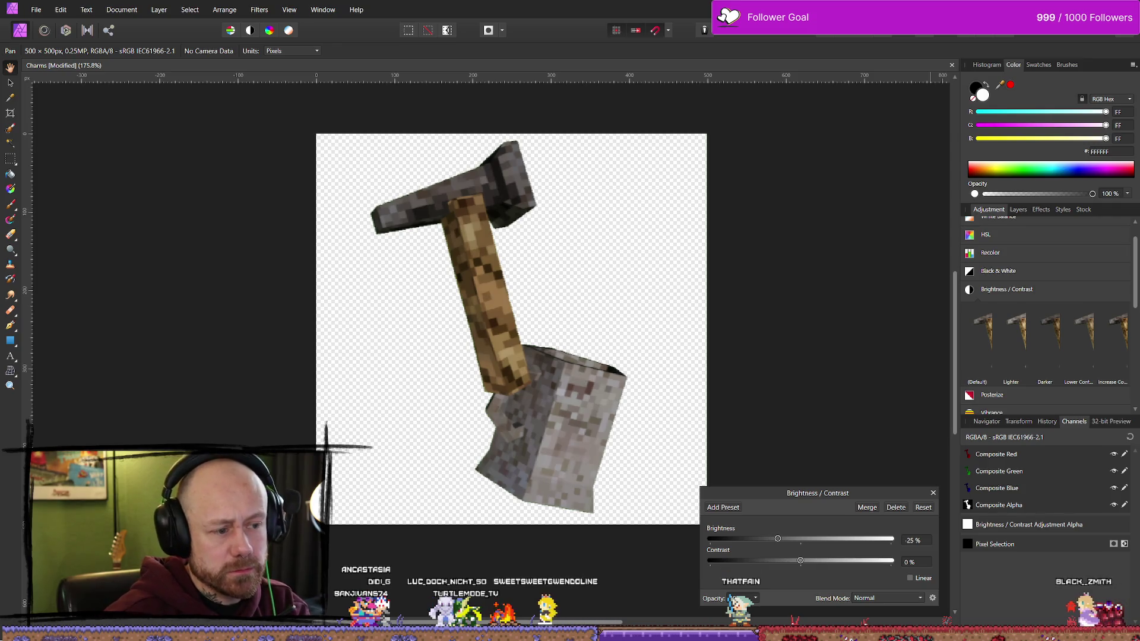
{"action": "mouse_move", "coordinate": [795, 561]}
{"action": "left_mouse_down"}
{"action": "mouse_move", "coordinate": [832, 560]}
{"action": "mouse_move", "coordinate": [781, 568]}
{"action": "mouse_move", "coordinate": [809, 567]}
{"action": "left_mouse_up"}
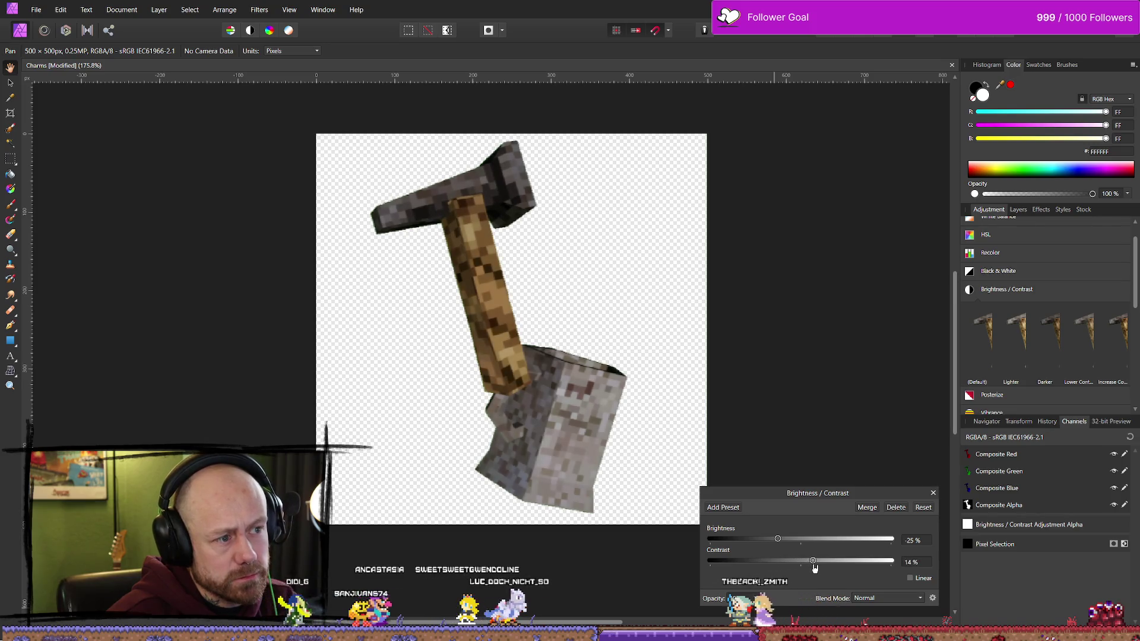
{"action": "left_click", "coordinate": [916, 561]}
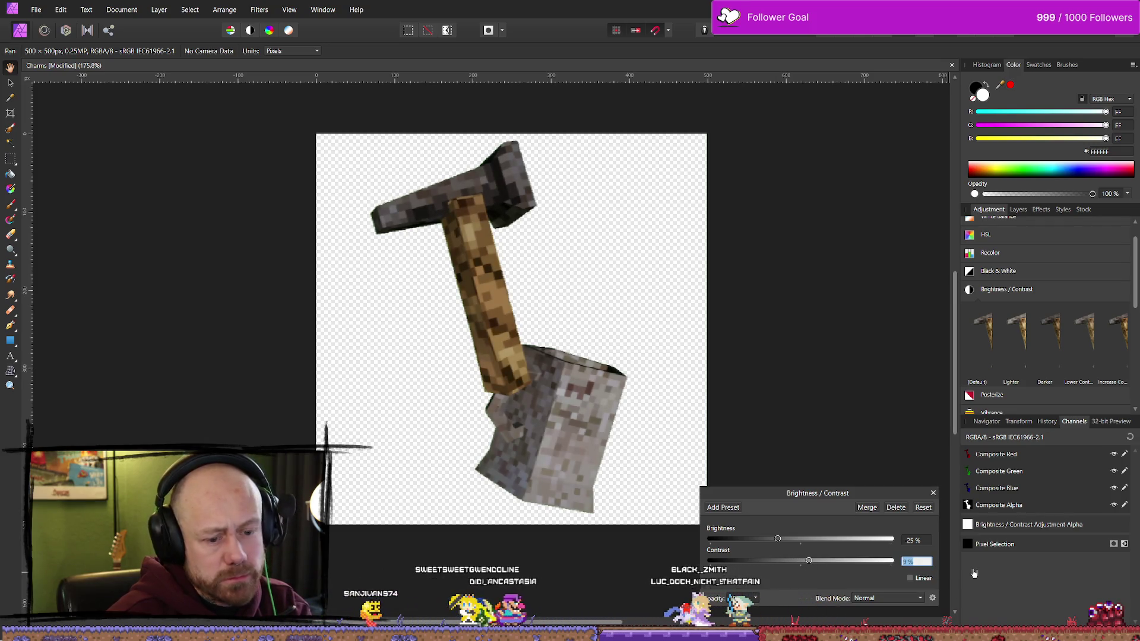
{"action": "type", "text": "10"}
{"action": "key", "text": "Return"}
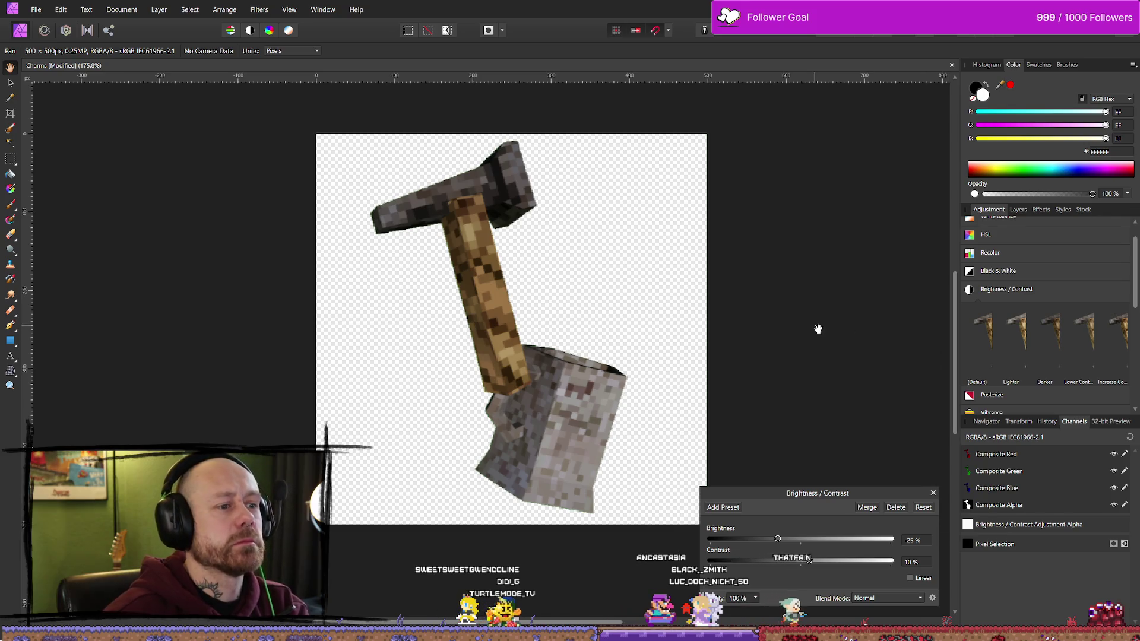
{"action": "left_click", "coordinate": [936, 493]}
{"action": "scroll", "coordinate": [641, 372], "scroll_direction": "down", "scroll_amount": 1}
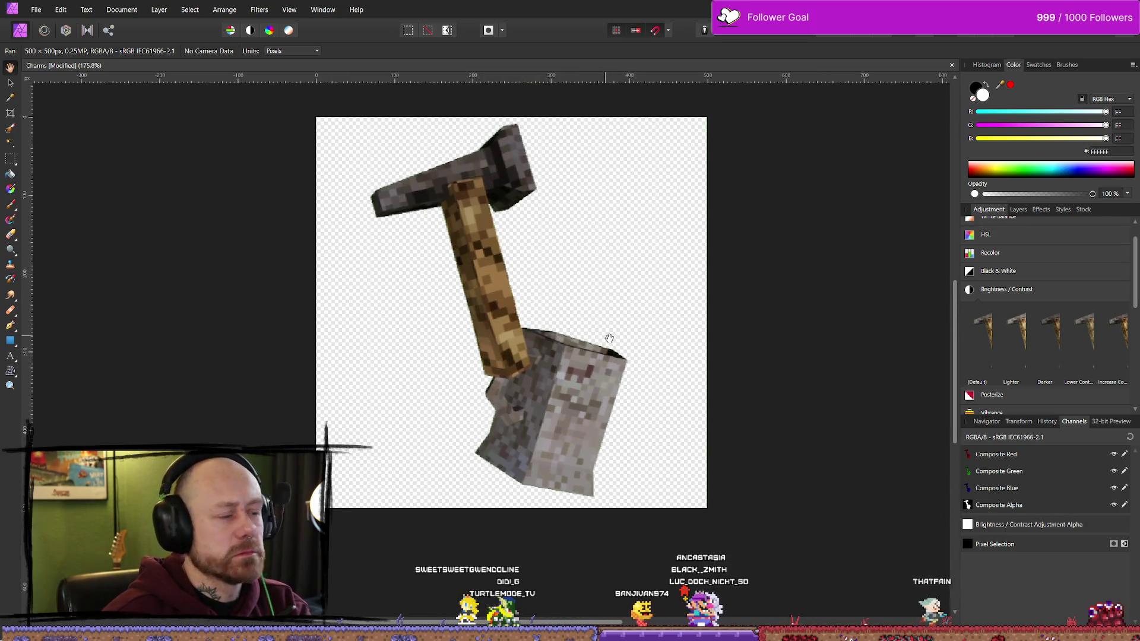
{"action": "scroll", "coordinate": [592, 286], "scroll_direction": "down", "scroll_amount": 2}
Step: Export the darkened hammer icon as PNG, overwriting MugCharm.png
{"action": "left_click", "coordinate": [36, 10]}
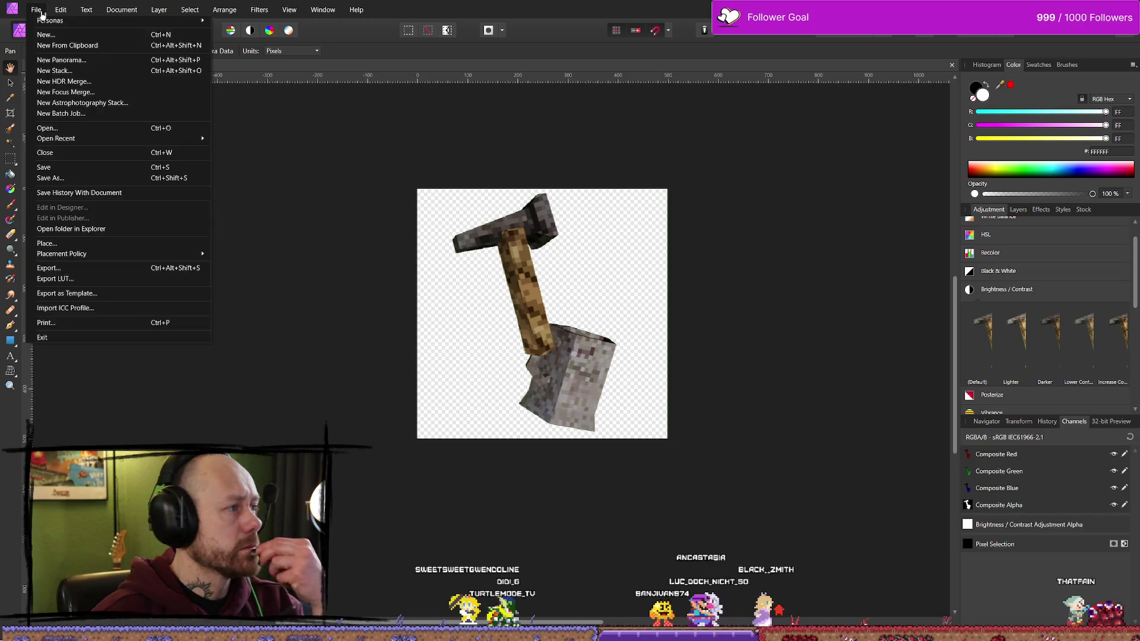
{"action": "left_click", "coordinate": [72, 270]}
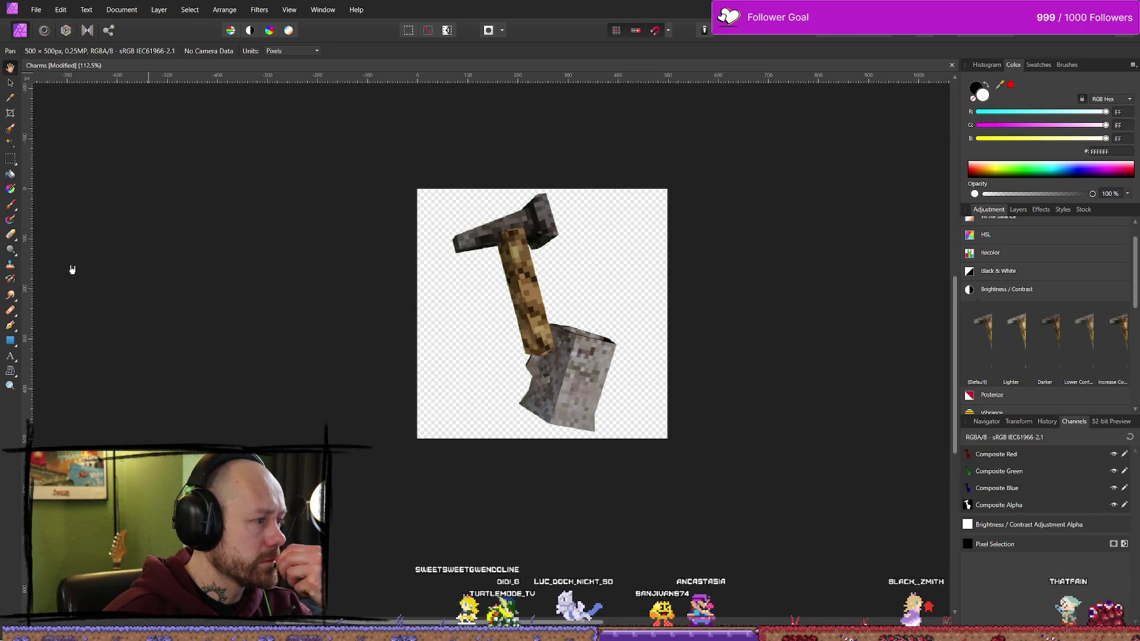
{"action": "left_click", "coordinate": [698, 393]}
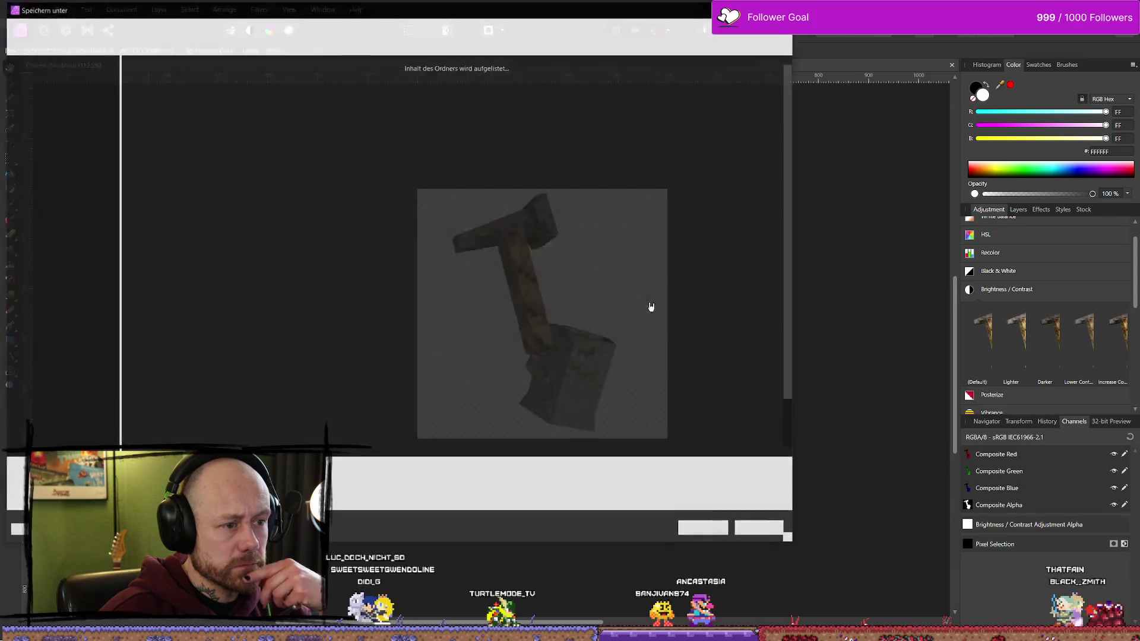
{"action": "left_click", "coordinate": [680, 234]}
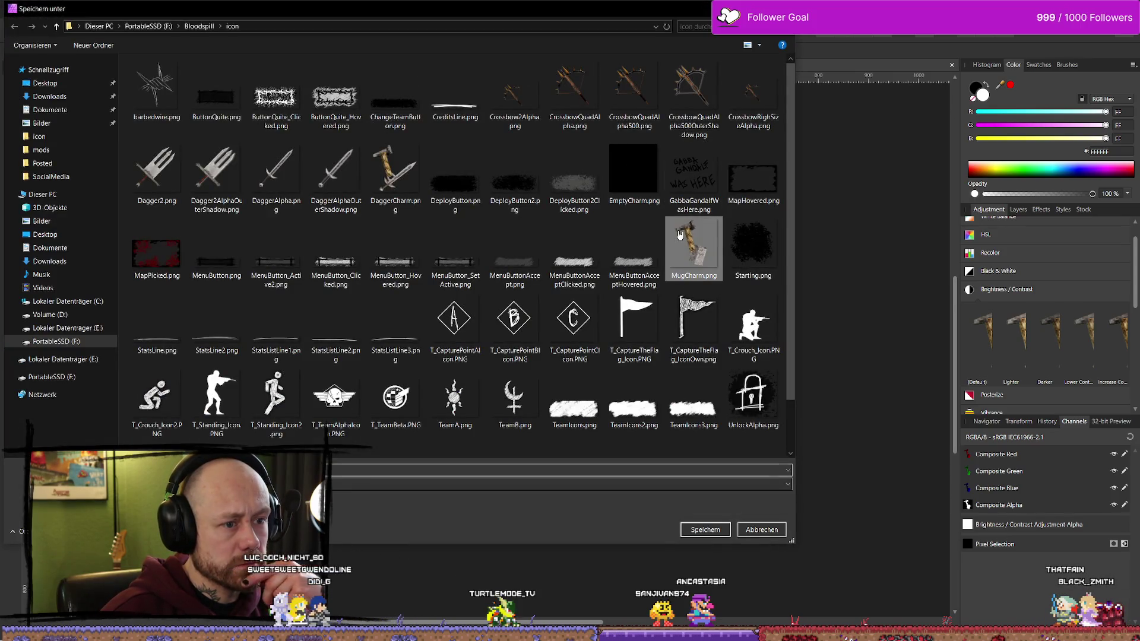
{"action": "left_click", "coordinate": [705, 529]}
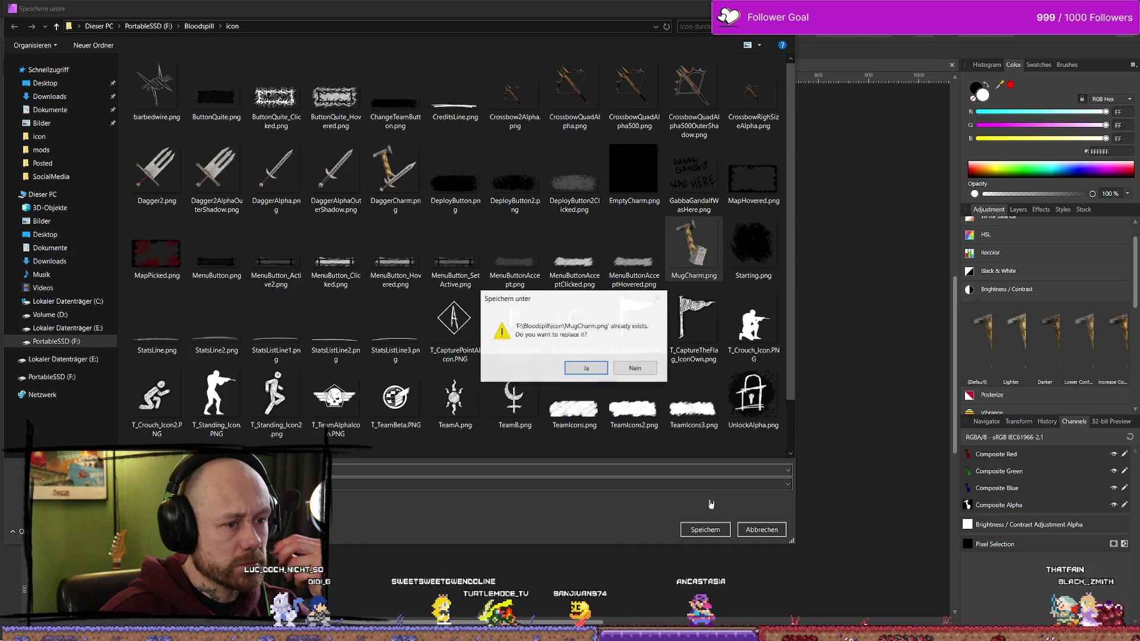
{"action": "key", "text": "Return"}
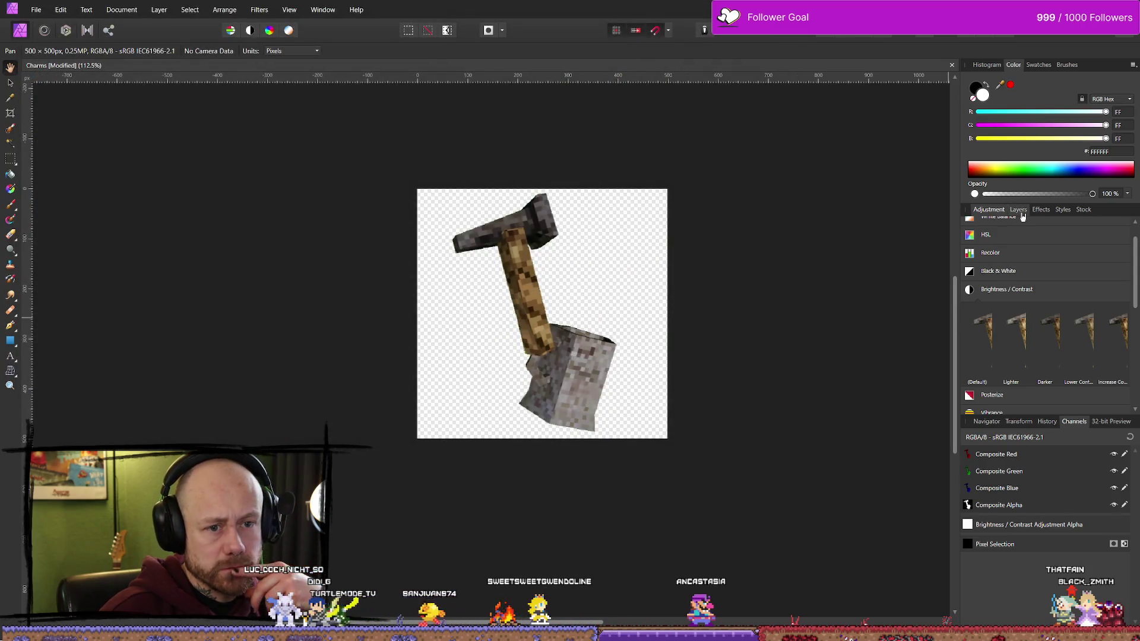
Step: Hide the HighresScreenshot00005.png layer, show the Background layer, and toggle the adjustment to compare
{"action": "left_click", "coordinate": [1018, 209]}
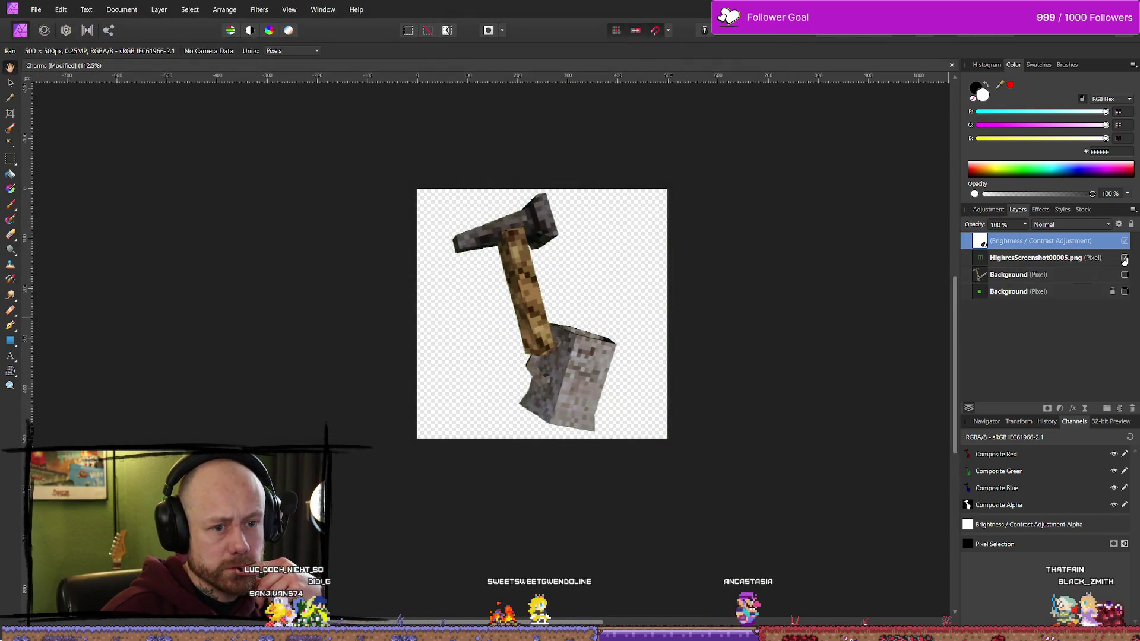
{"action": "left_click", "coordinate": [1124, 258]}
{"action": "left_click", "coordinate": [1125, 275]}
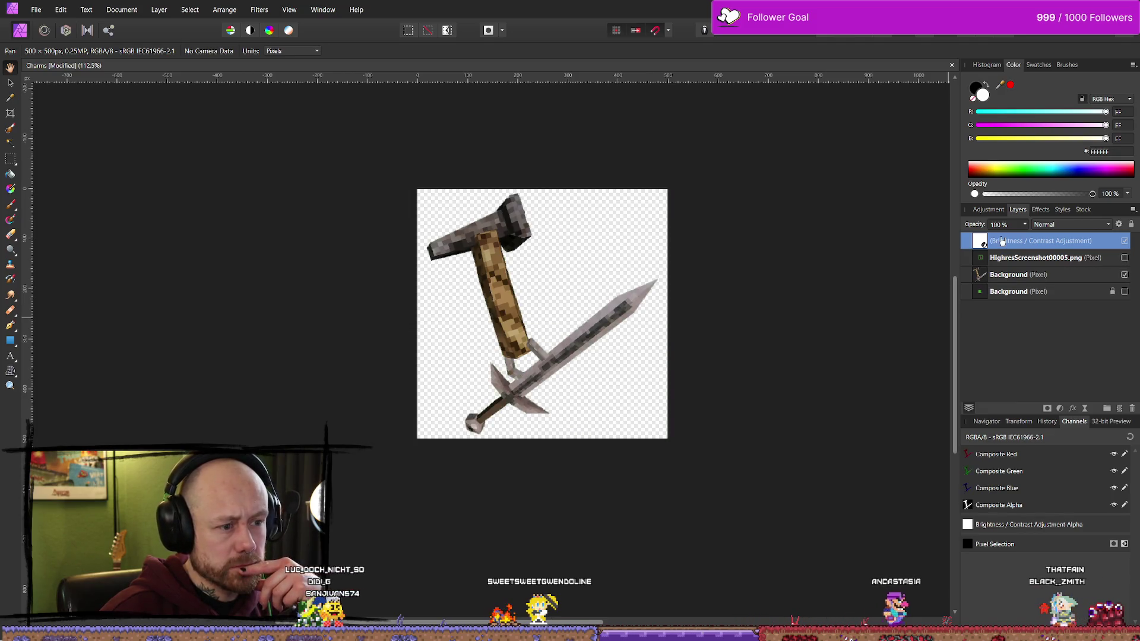
{"action": "left_click", "coordinate": [1126, 242]}
{"action": "left_click", "coordinate": [1126, 243]}
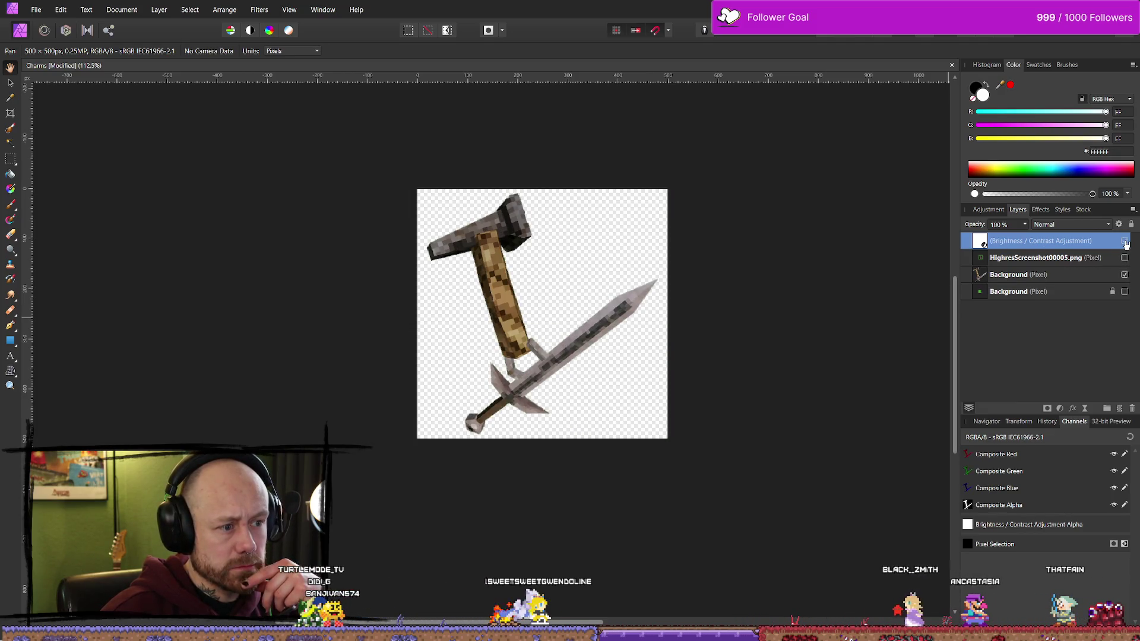
{"action": "left_click", "coordinate": [1126, 242]}
{"action": "left_click", "coordinate": [1126, 243]}
{"action": "left_click", "coordinate": [1126, 242]}
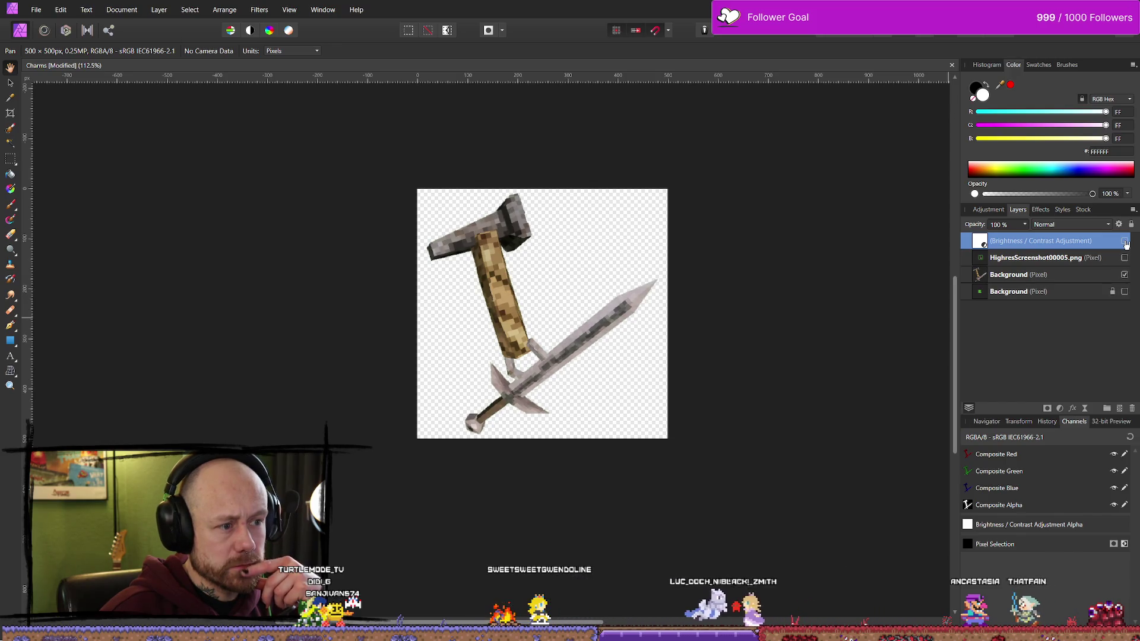
{"action": "left_click", "coordinate": [1126, 242]}
{"action": "left_click", "coordinate": [1126, 244]}
{"action": "left_click", "coordinate": [1127, 244]}
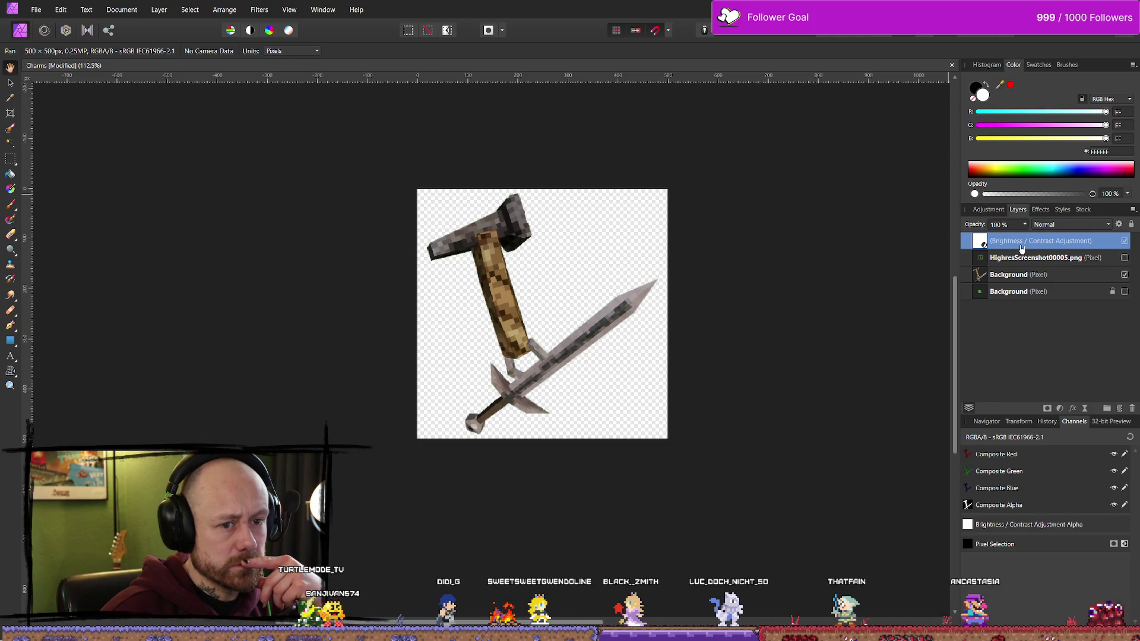
Step: Retune the Brightness/Contrast layer to contrast 15% and brightness -25%, after briefly trying -35%
{"action": "double_click", "coordinate": [979, 241]}
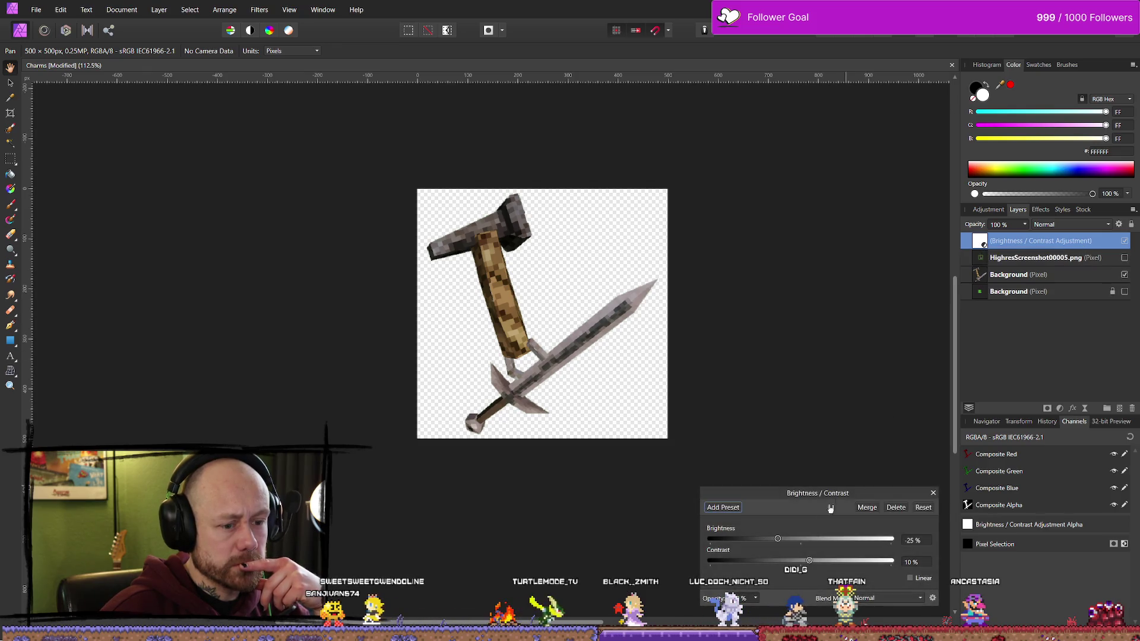
{"action": "left_click_drag", "start_coordinate": [821, 562], "coordinate": [862, 561]}
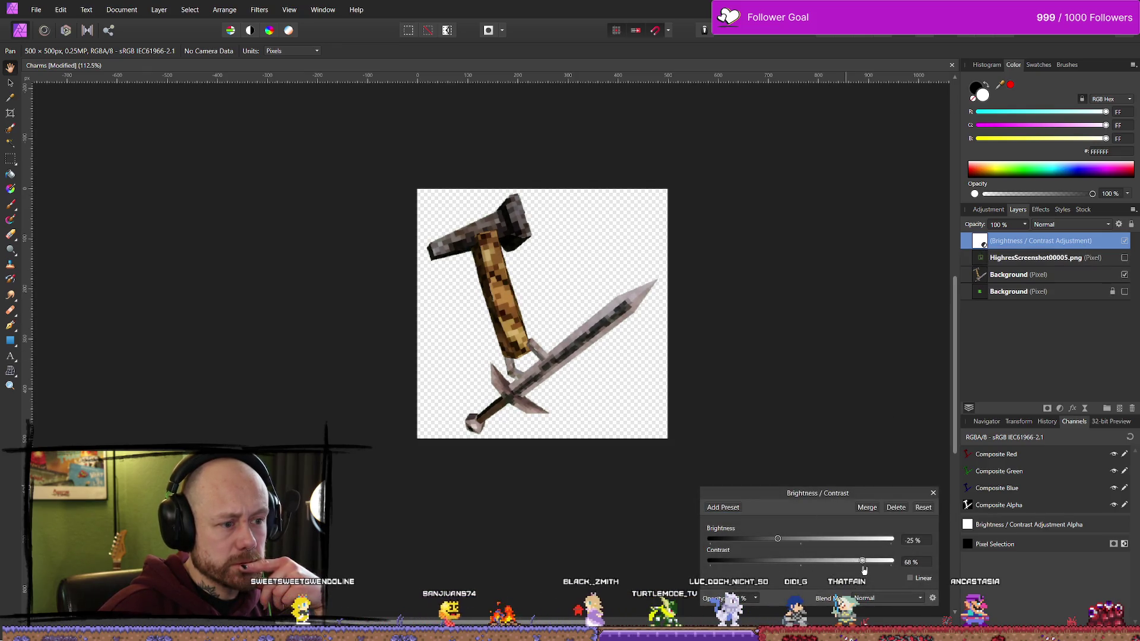
{"action": "left_click", "coordinate": [926, 564]}
{"action": "type", "text": "10"}
{"action": "key", "text": "Return"}
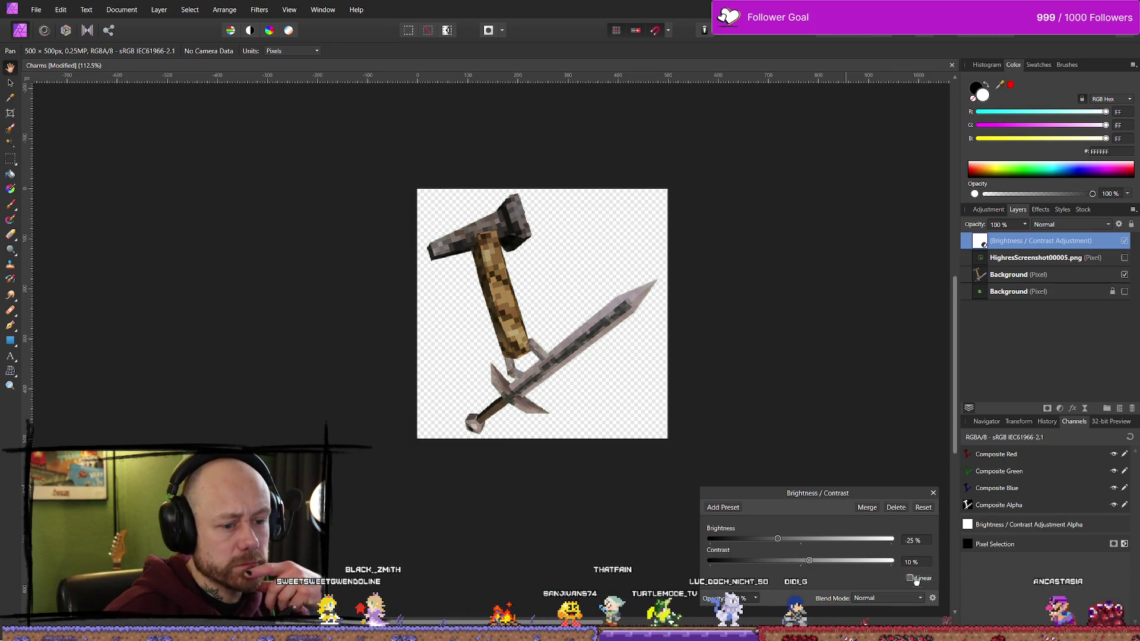
{"action": "key", "text": "Return"}
{"action": "left_click", "coordinate": [916, 541]}
{"action": "type", "text": "5"}
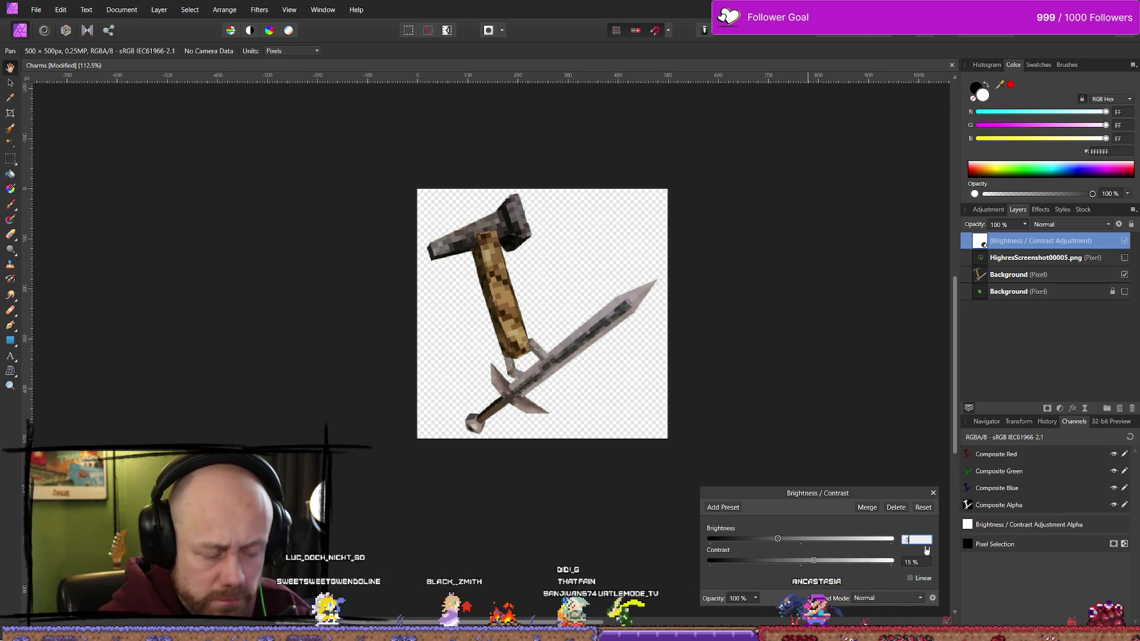
{"action": "key", "text": "Return"}
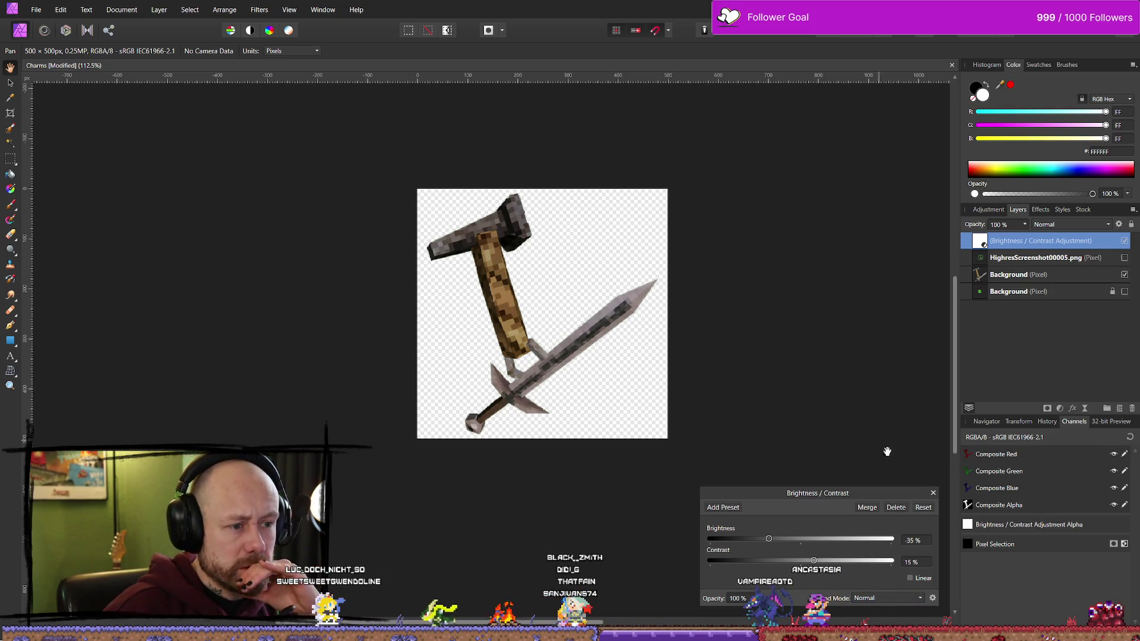
{"action": "left_click_drag", "start_coordinate": [774, 543], "coordinate": [780, 544]}
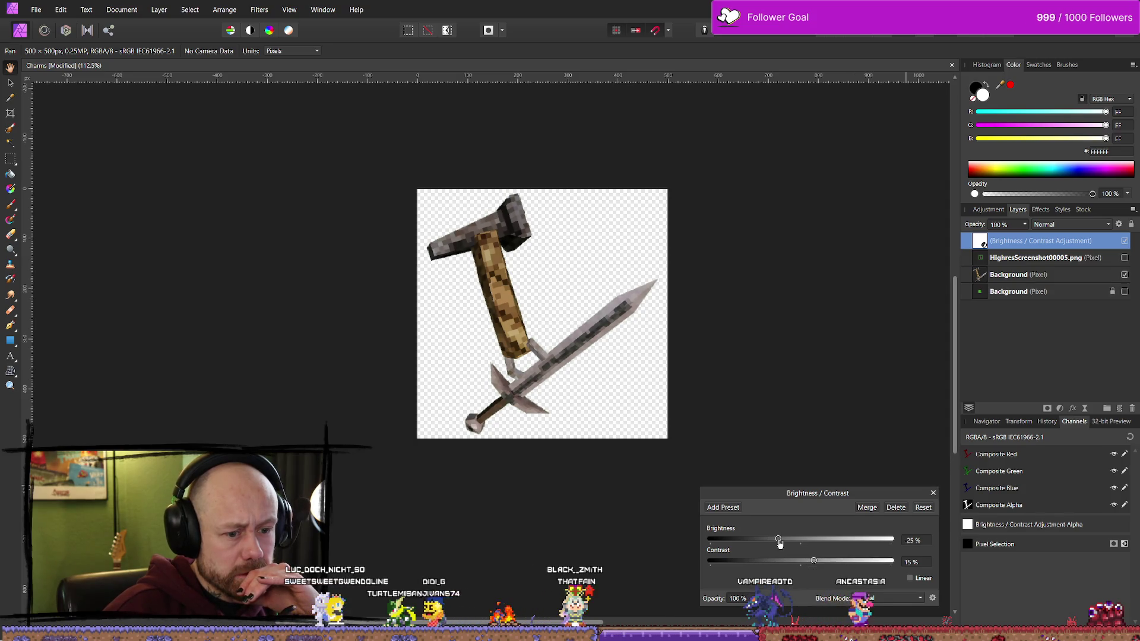
Step: Export the image as PNG, overwriting DaggerCharm.png
{"action": "left_click", "coordinate": [36, 9]}
{"action": "left_click", "coordinate": [62, 269]}
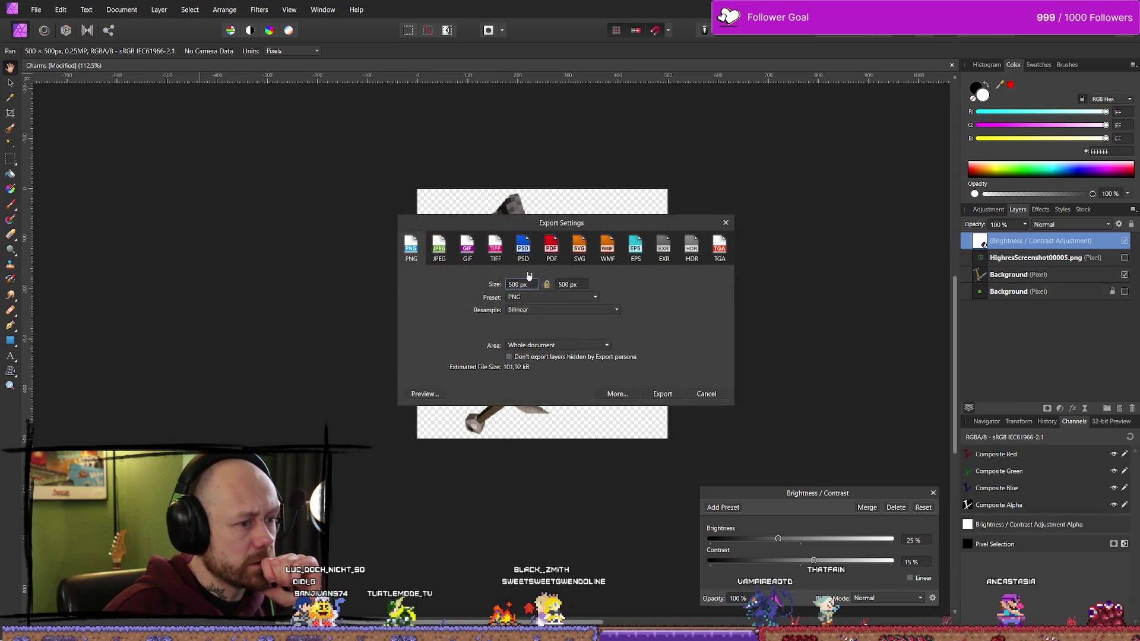
{"action": "left_click", "coordinate": [662, 394]}
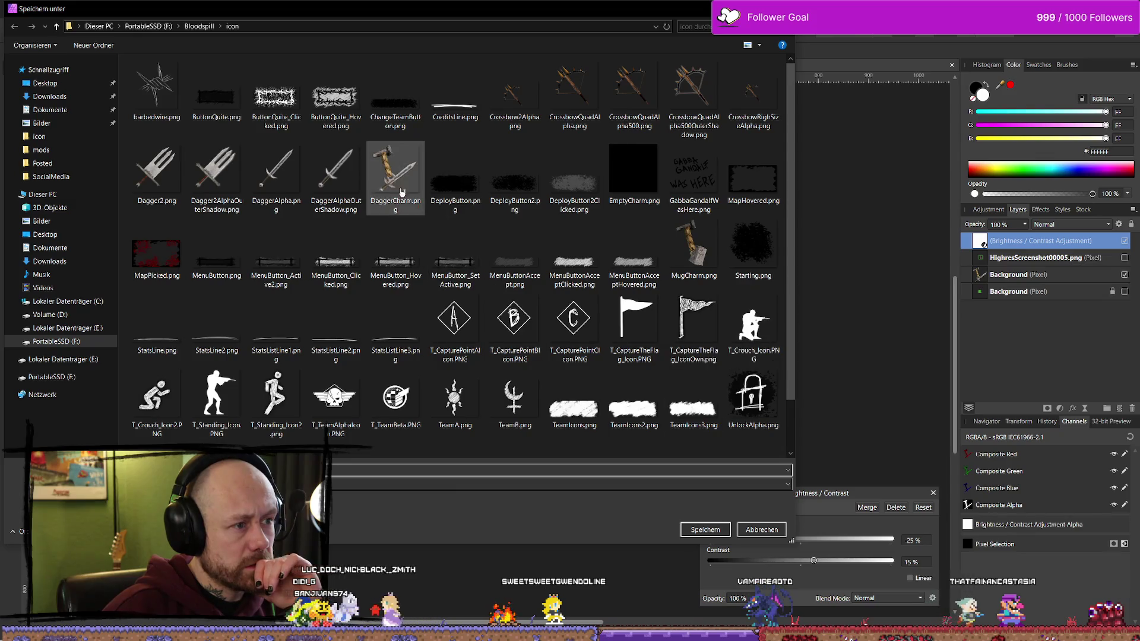
{"action": "left_click", "coordinate": [705, 530]}
{"action": "left_click", "coordinate": [586, 367]}
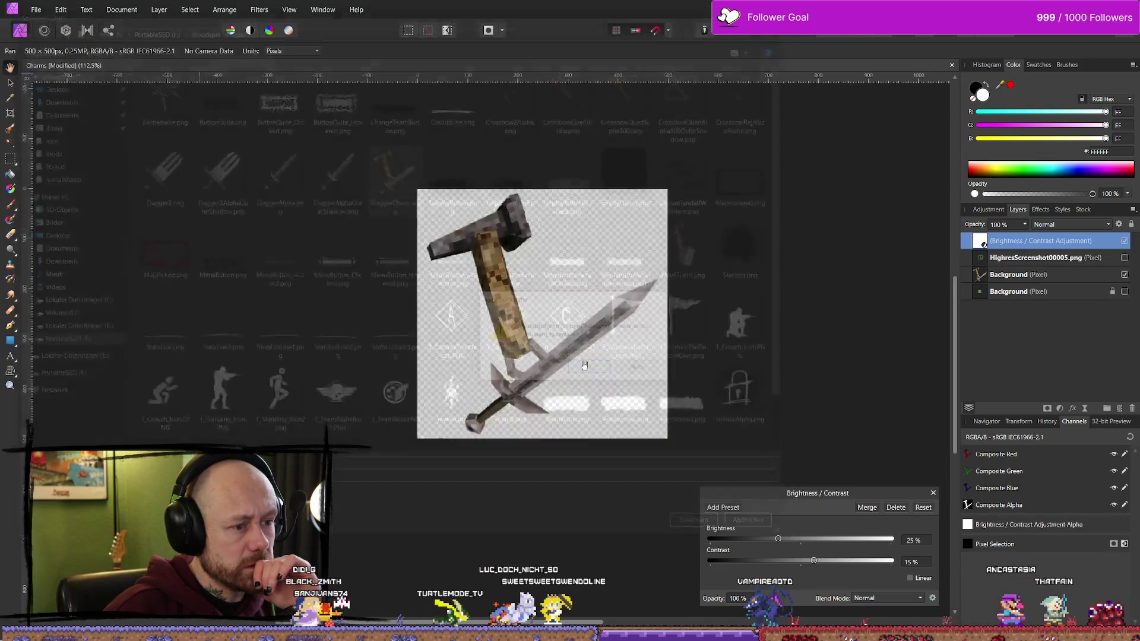
Step: Close the Brightness/Contrast settings and the Charms document
{"action": "left_click", "coordinate": [934, 493]}
{"action": "left_click", "coordinate": [541, 338]}
{"action": "key", "text": "alt+Tab"}
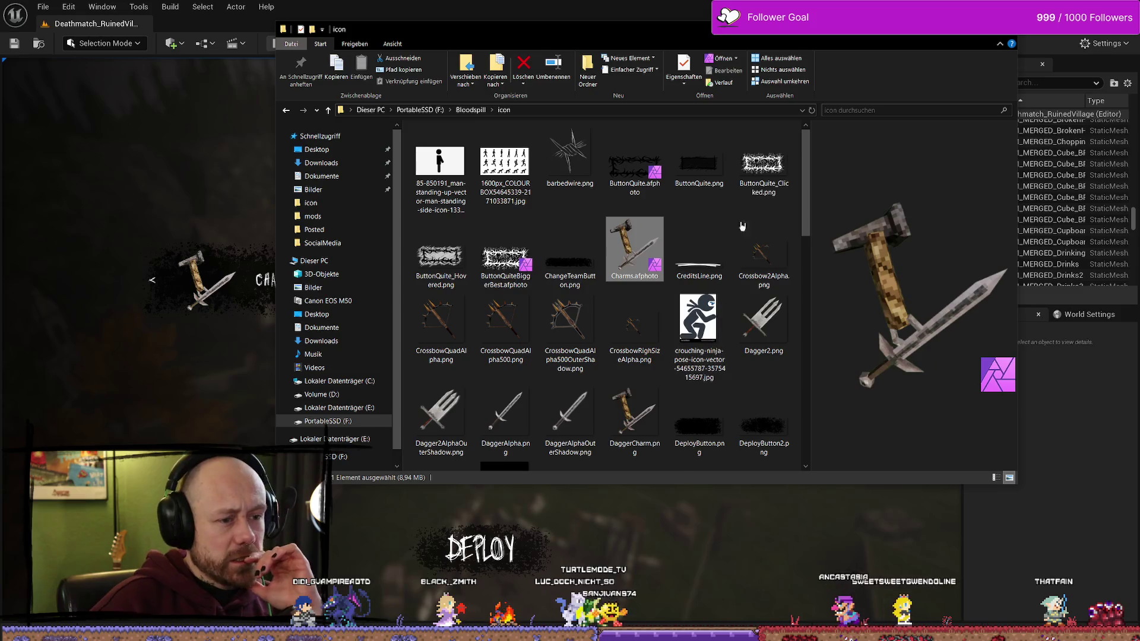
Step: Stop the game preview and open the Content Drawer at Content/MyStuff/UI
{"action": "key", "text": "alt+Tab"}
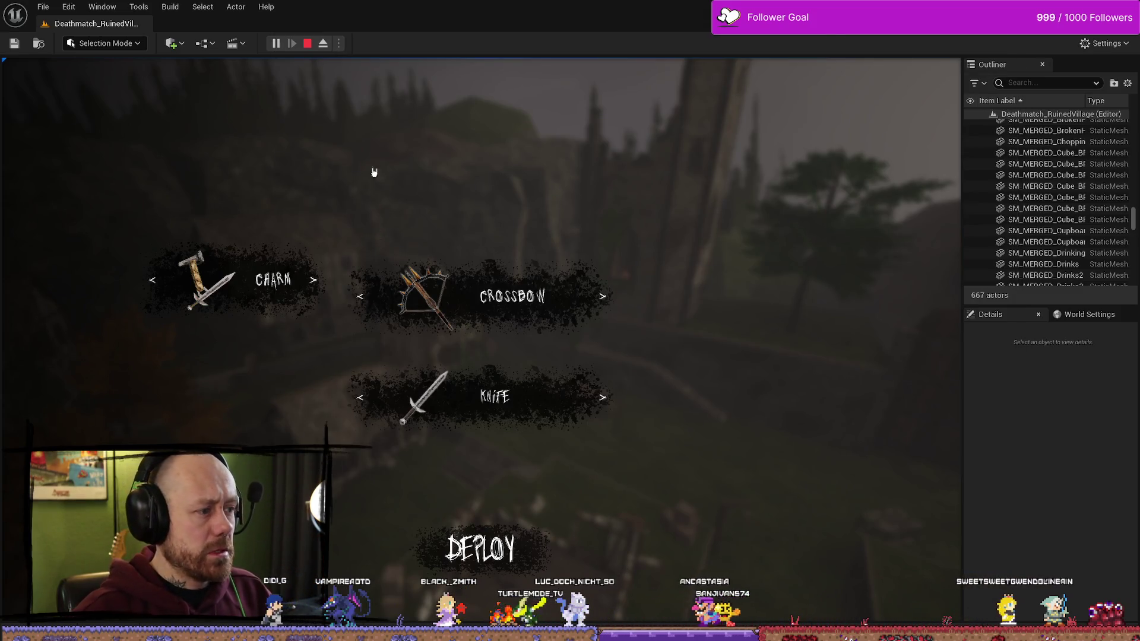
{"action": "left_click", "coordinate": [308, 44]}
{"action": "key", "text": "ctrl+space"}
{"action": "scroll", "coordinate": [337, 421], "scroll_direction": "down", "scroll_amount": 2}
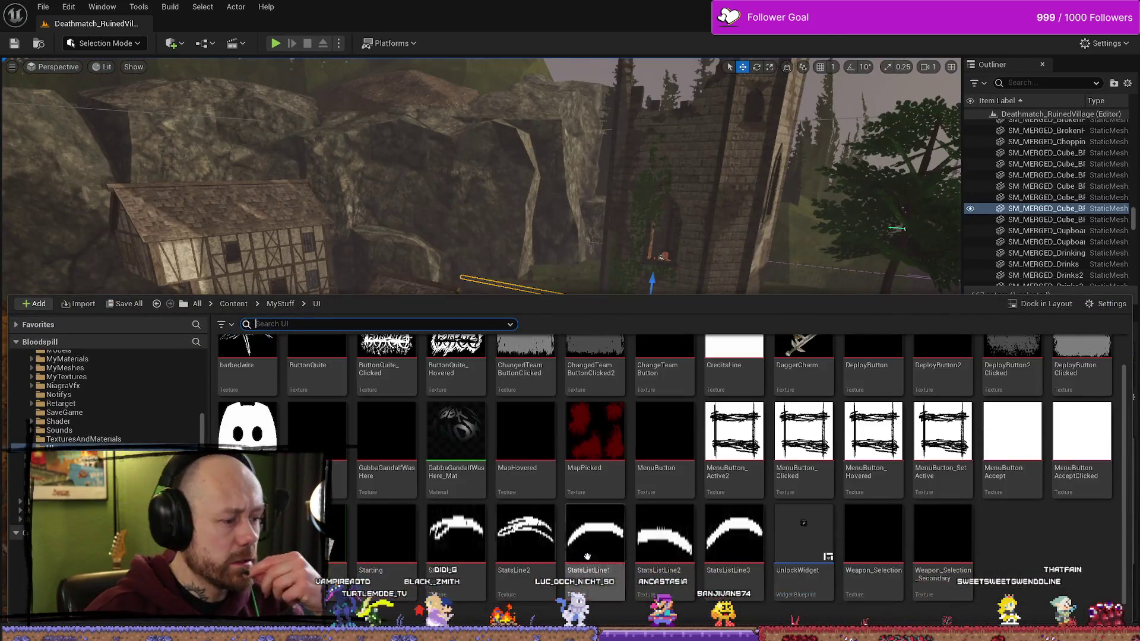
Step: Drag DaggerCharm.png and MugCharm.png from File Explorer into the UI folder to reimport them
{"action": "key", "text": "alt+Tab"}
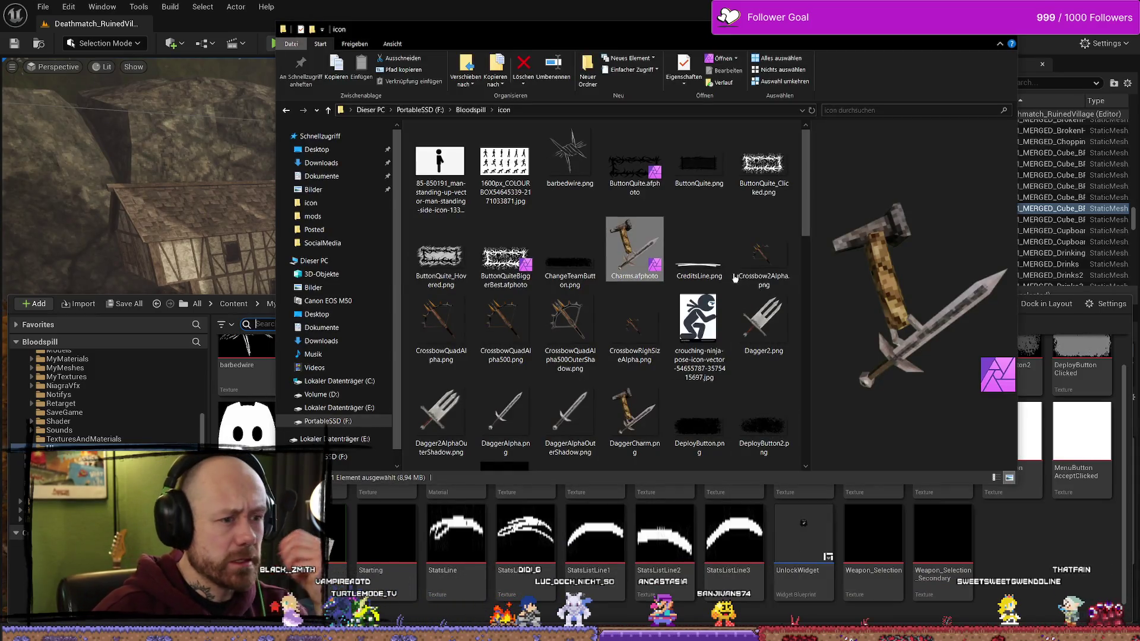
{"action": "scroll", "coordinate": [701, 356], "scroll_direction": "down", "scroll_amount": 10}
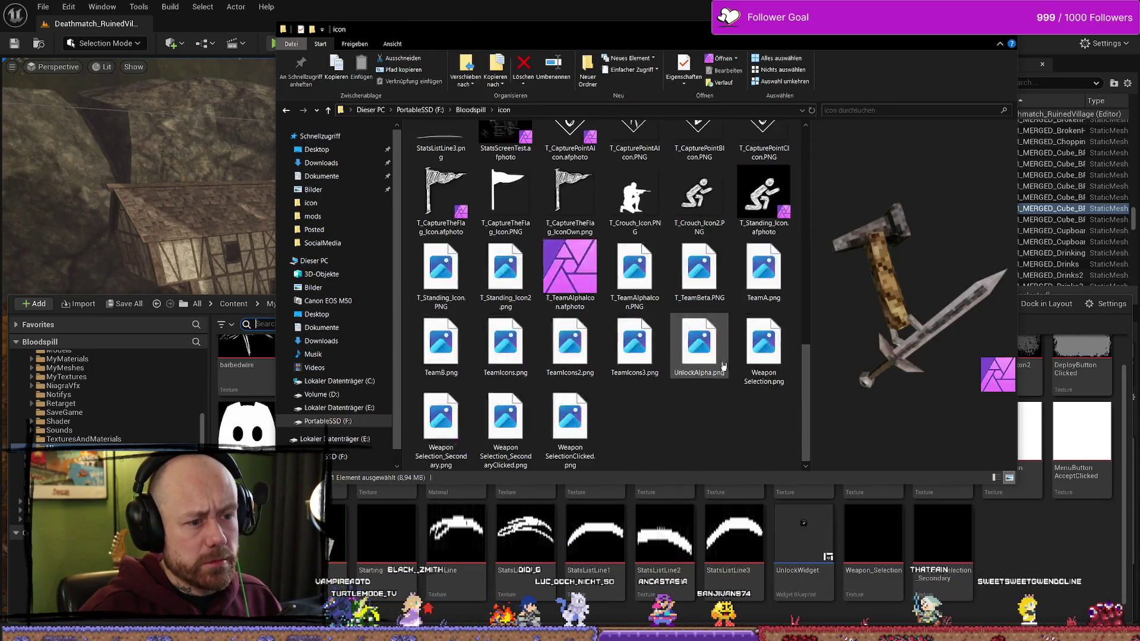
{"action": "left_click", "coordinate": [712, 432]}
{"action": "scroll", "coordinate": [688, 433], "scroll_direction": "up", "scroll_amount": 10}
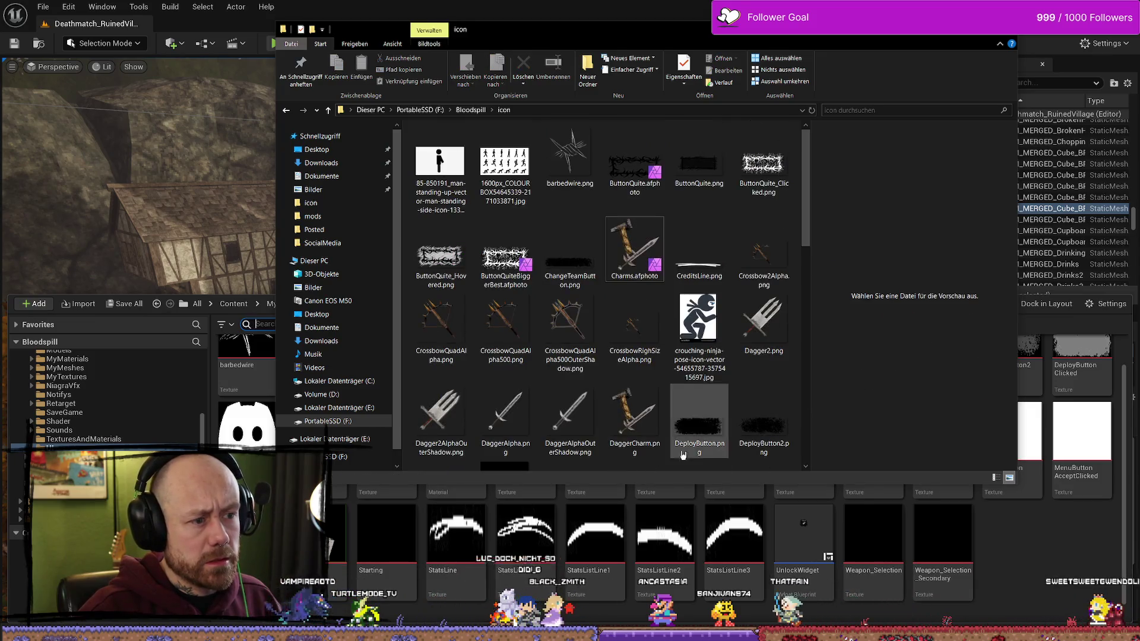
{"action": "left_click_drag", "start_coordinate": [812, 223], "coordinate": [813, 278]}
{"action": "left_click", "coordinate": [635, 232]}
{"action": "left_click", "coordinate": [764, 413], "text": "ctrl"}
{"action": "left_click_drag", "start_coordinate": [764, 413], "coordinate": [1040, 573]}
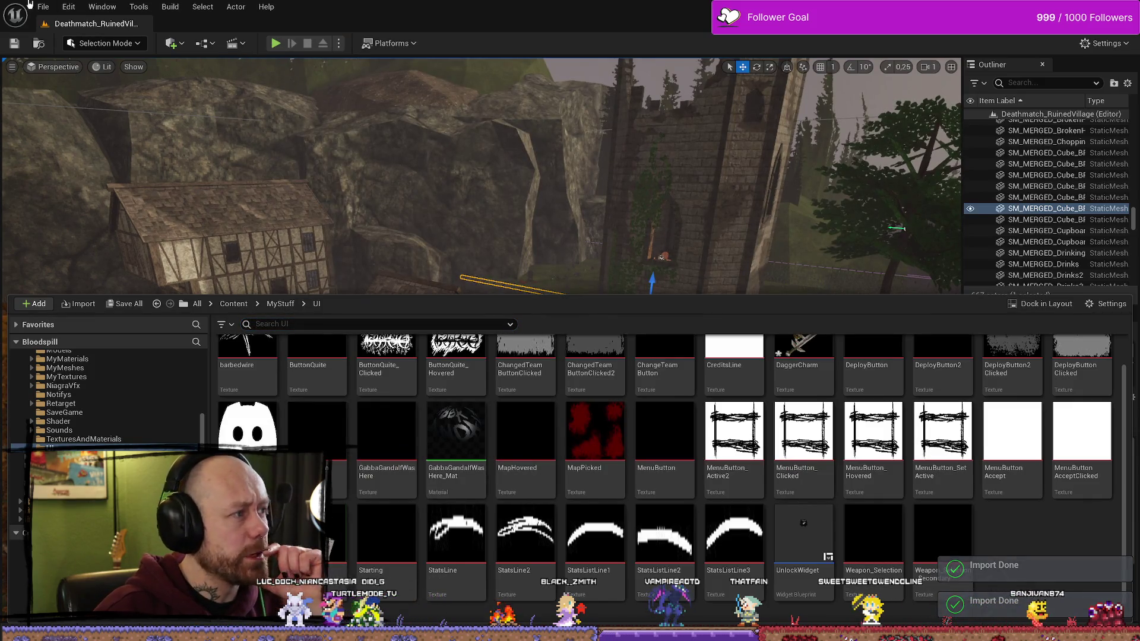
{"action": "left_click", "coordinate": [42, 7]}
Step: Save all, play the level, cycle the Charm slot to view the darker hammer icon, then stop
{"action": "left_click", "coordinate": [71, 154]}
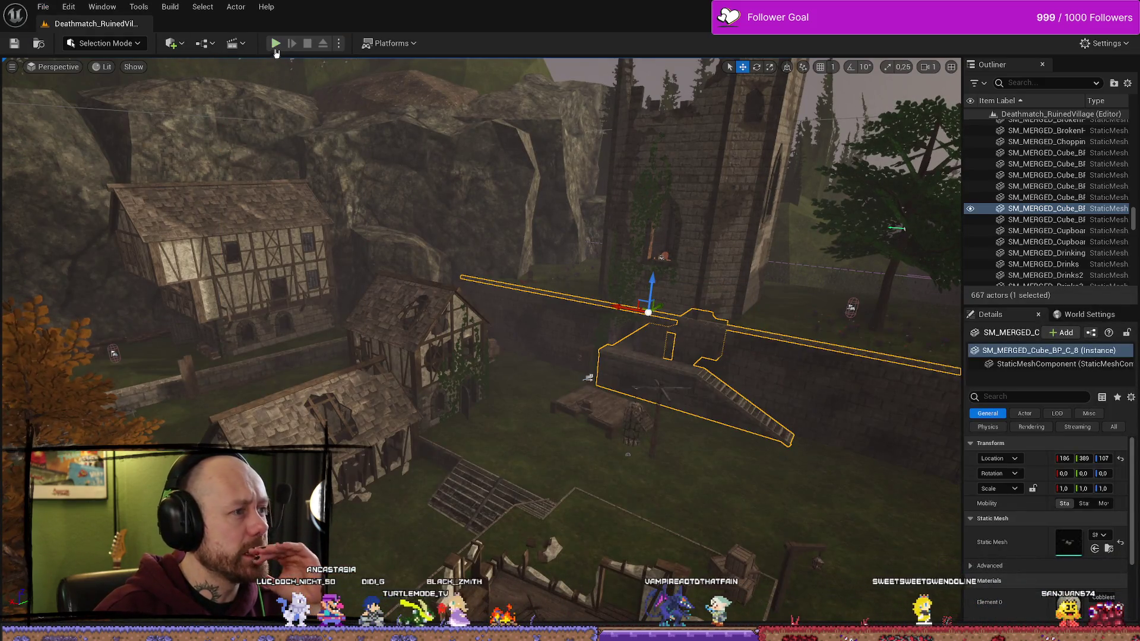
{"action": "left_click", "coordinate": [275, 43]}
{"action": "left_click", "coordinate": [308, 281]}
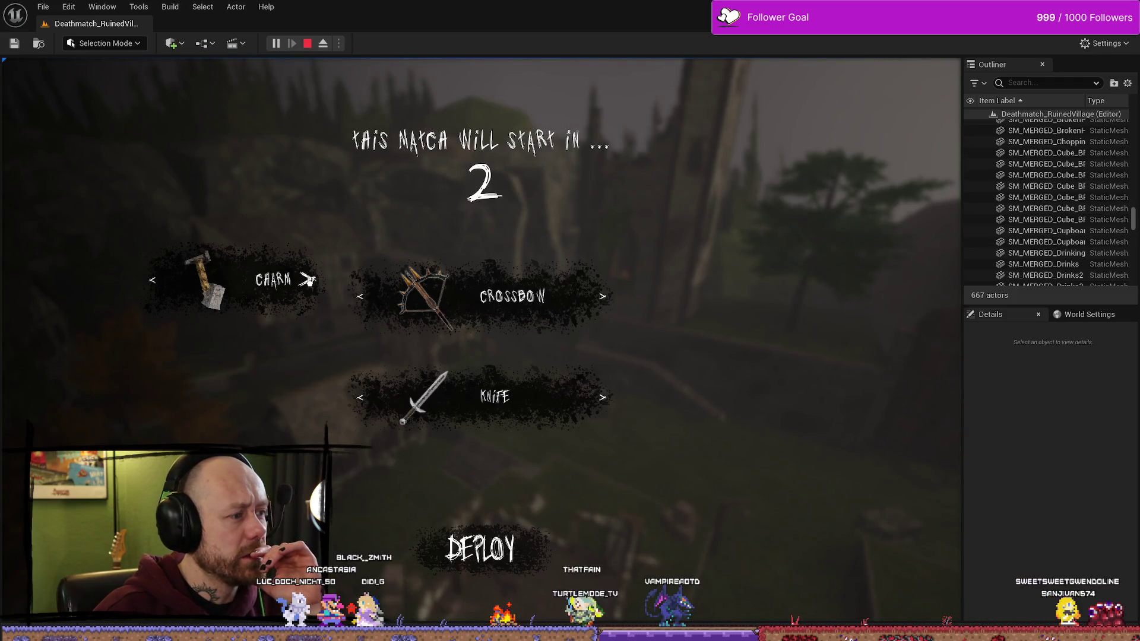
{"action": "left_click", "coordinate": [308, 280]}
{"action": "left_click", "coordinate": [308, 280]}
{"action": "left_click", "coordinate": [308, 280]}
{"action": "left_click", "coordinate": [309, 280]}
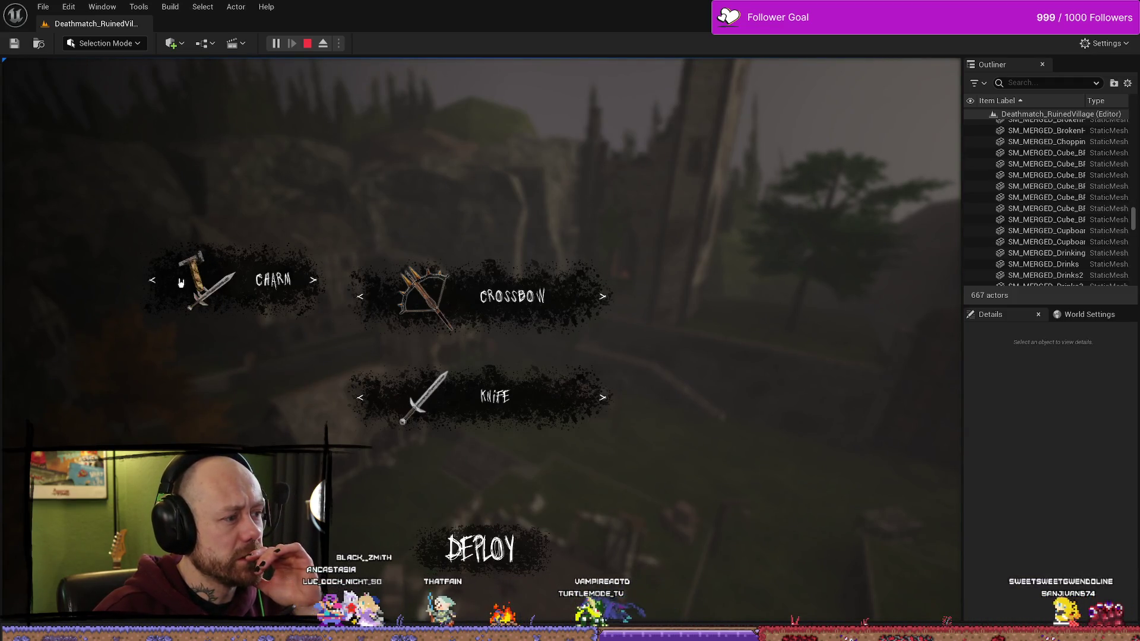
{"action": "left_click", "coordinate": [305, 282]}
{"action": "left_click", "coordinate": [291, 295]}
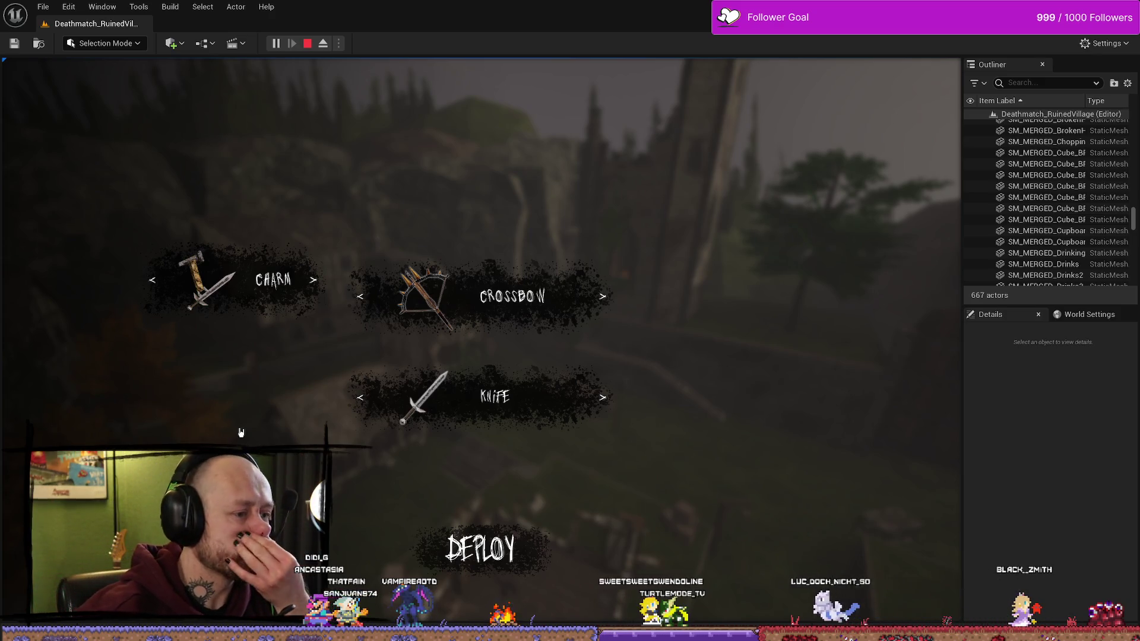
{"action": "left_click", "coordinate": [307, 44]}
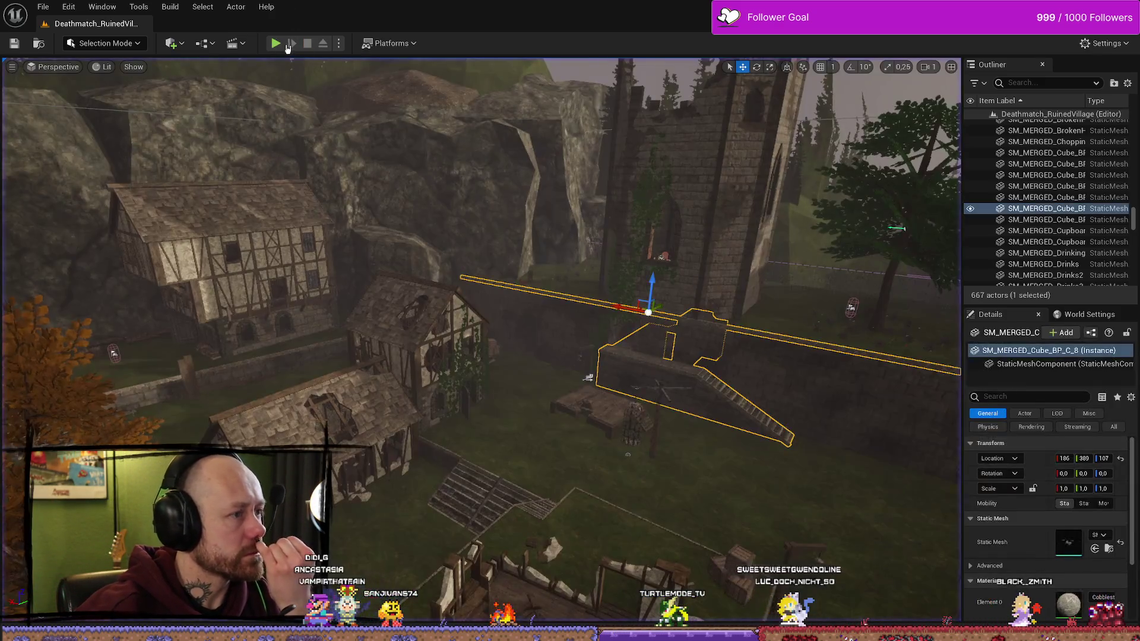
{"action": "left_click", "coordinate": [276, 43]}
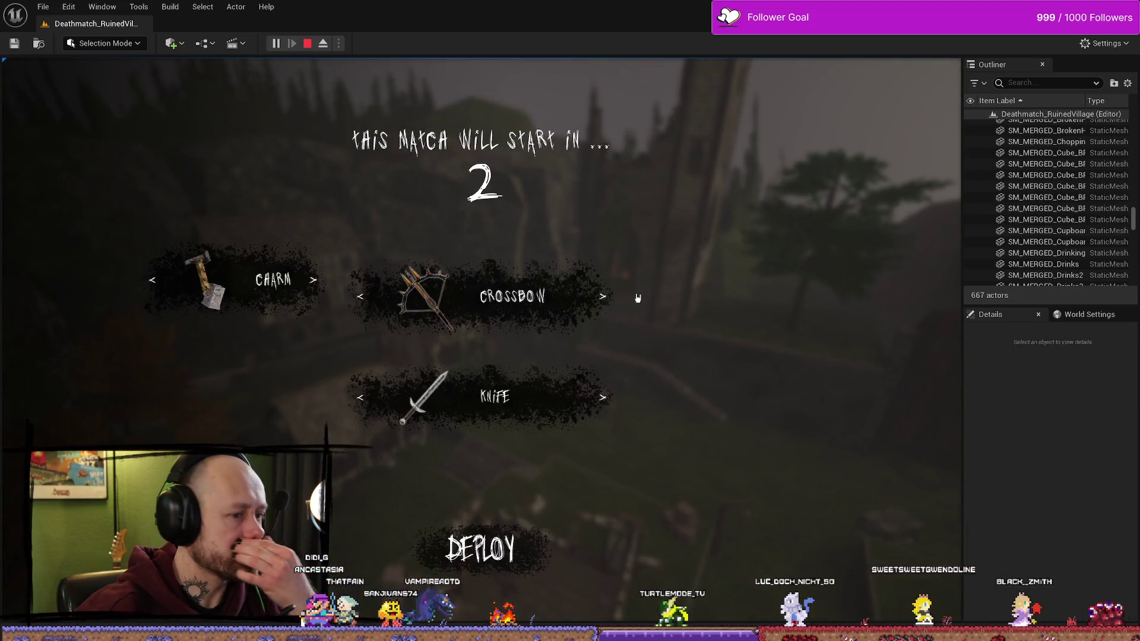
{"action": "left_click", "coordinate": [602, 297]}
{"action": "left_click", "coordinate": [611, 303]}
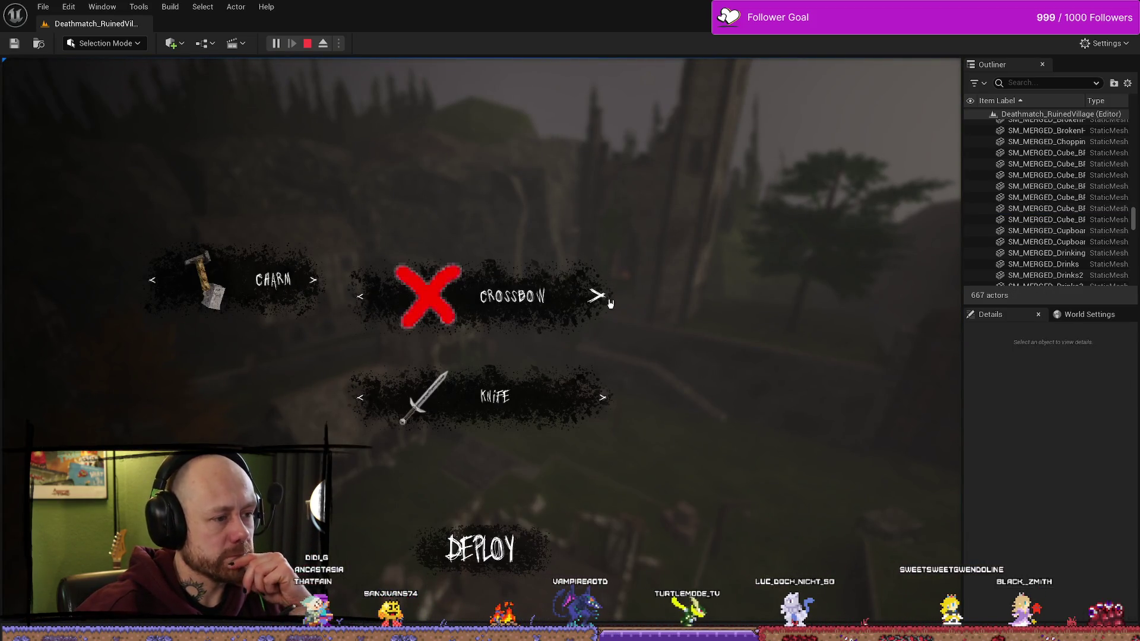
{"action": "left_click", "coordinate": [594, 396]}
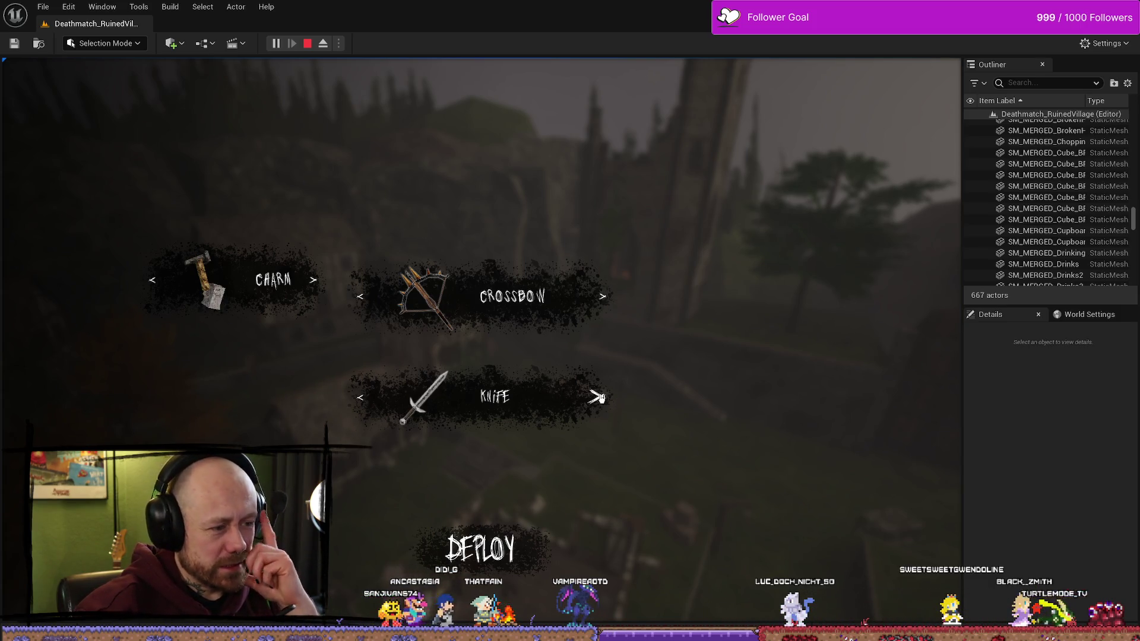
{"action": "left_click", "coordinate": [599, 398]}
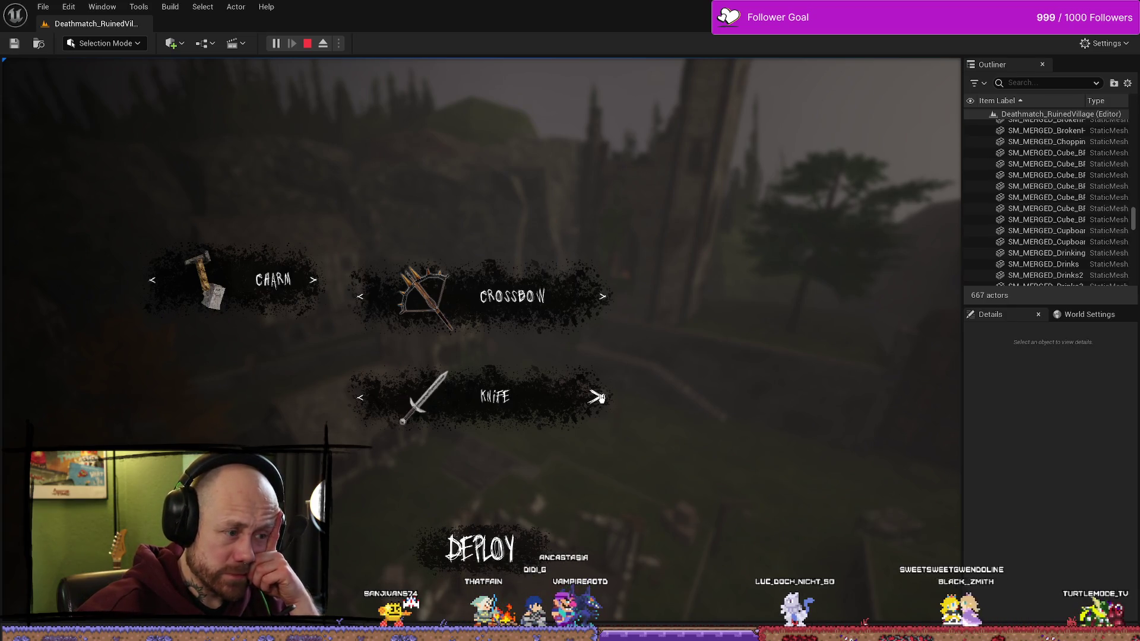
{"action": "left_click", "coordinate": [599, 396]}
{"action": "left_click", "coordinate": [599, 397]}
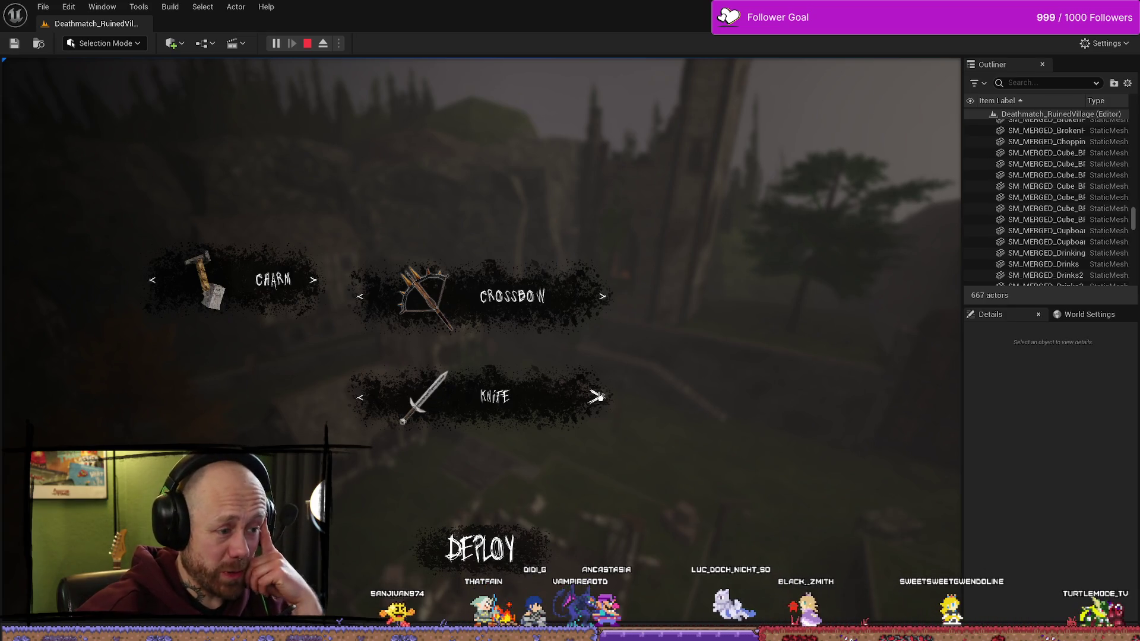
{"action": "left_click", "coordinate": [598, 397]}
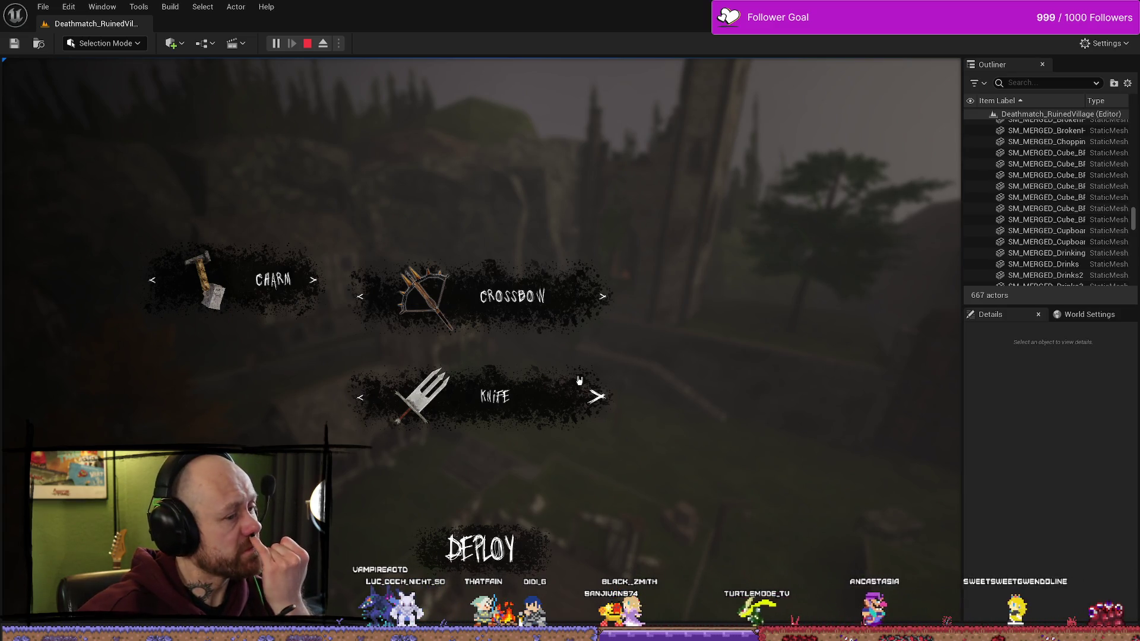
{"action": "left_click", "coordinate": [595, 397]}
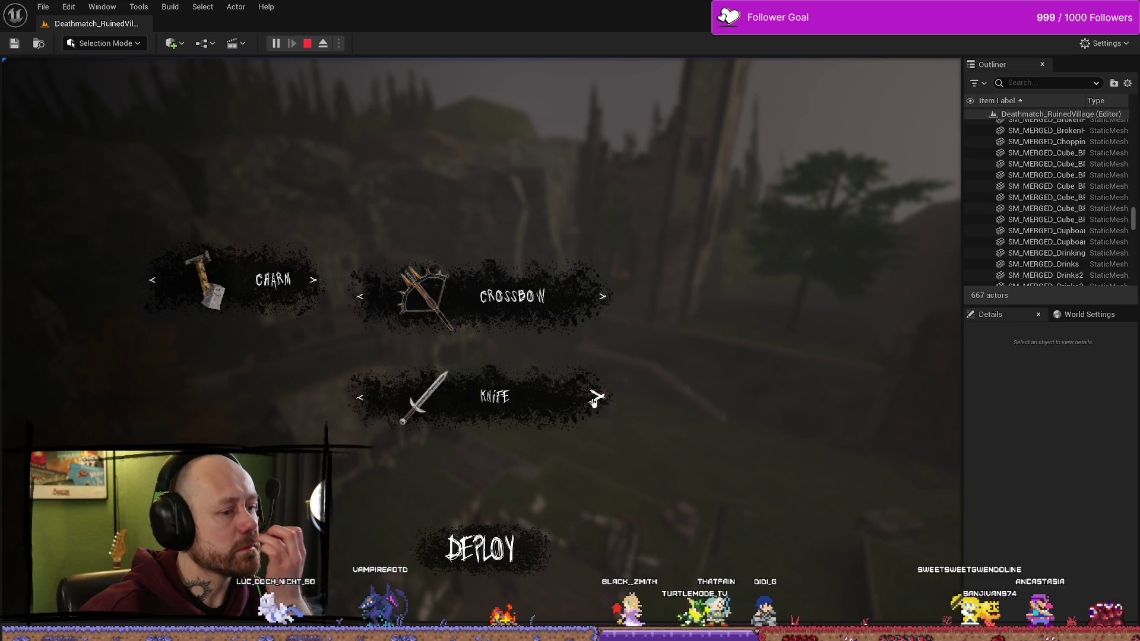
{"action": "left_click", "coordinate": [480, 553]}
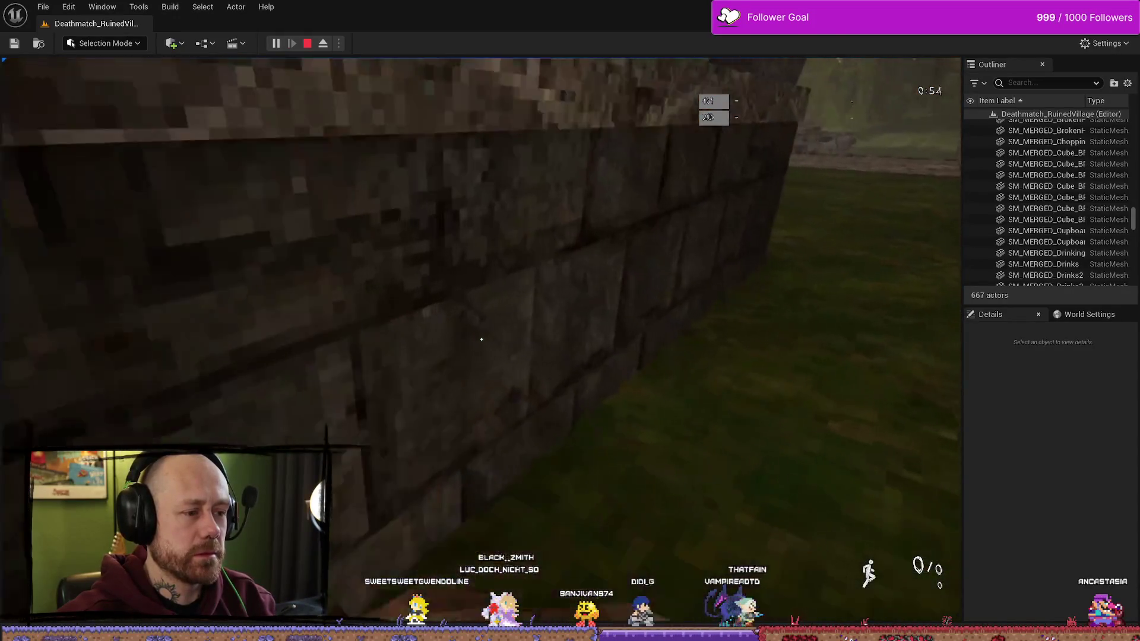
{"action": "key", "text": "Escape"}
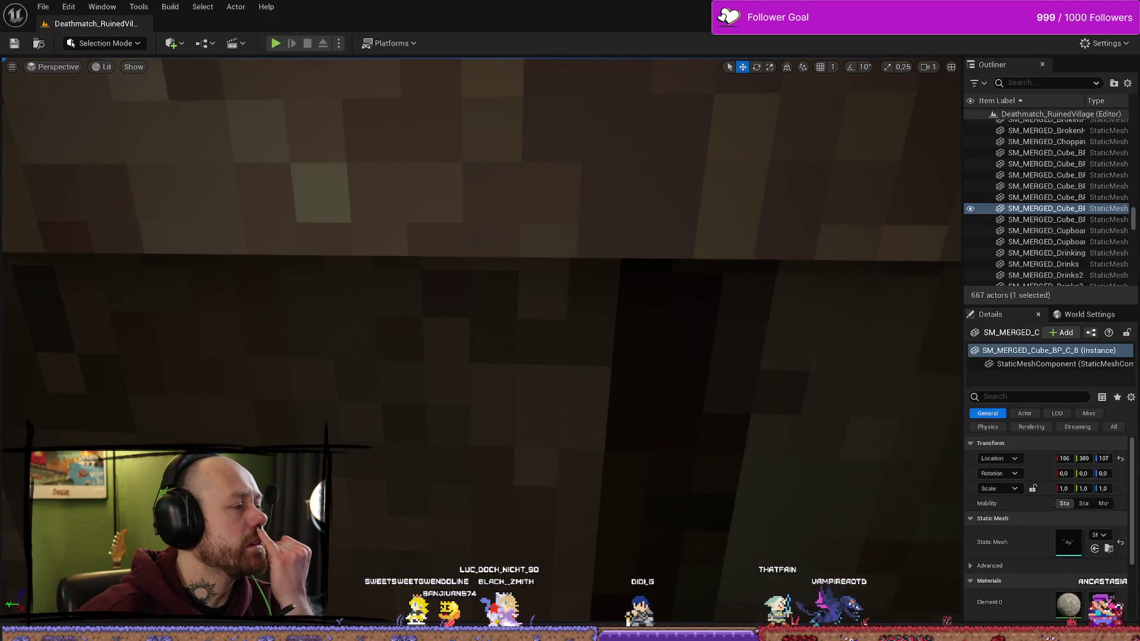
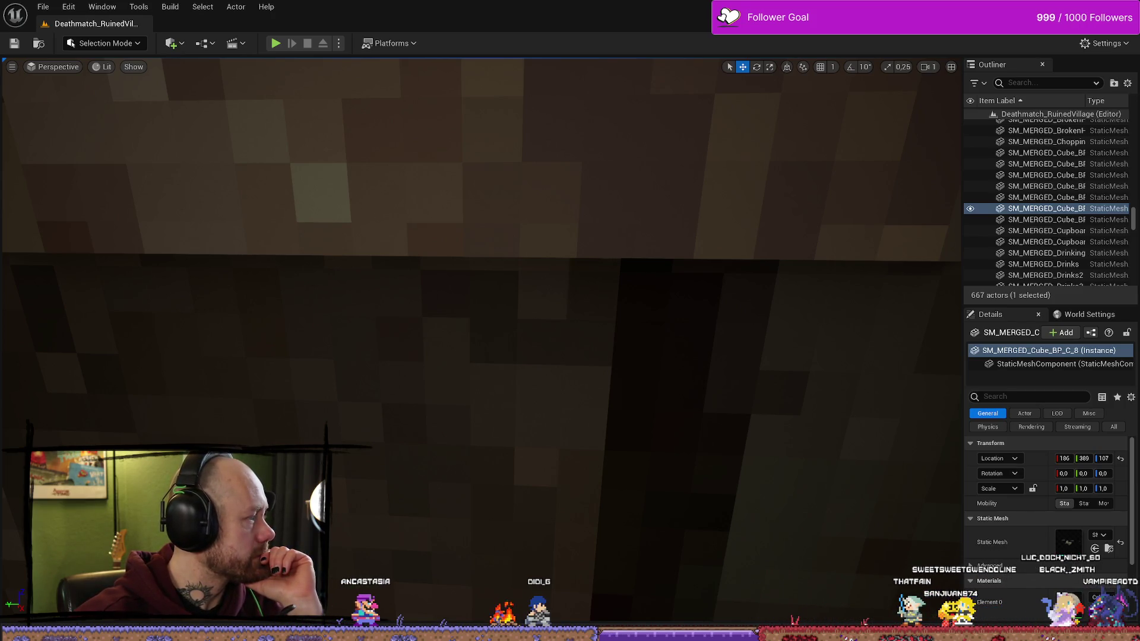
Step: Open the Content Drawer and browse into the MyStuff folder
{"action": "scroll", "coordinate": [685, 369], "scroll_direction": "down", "scroll_amount": 5}
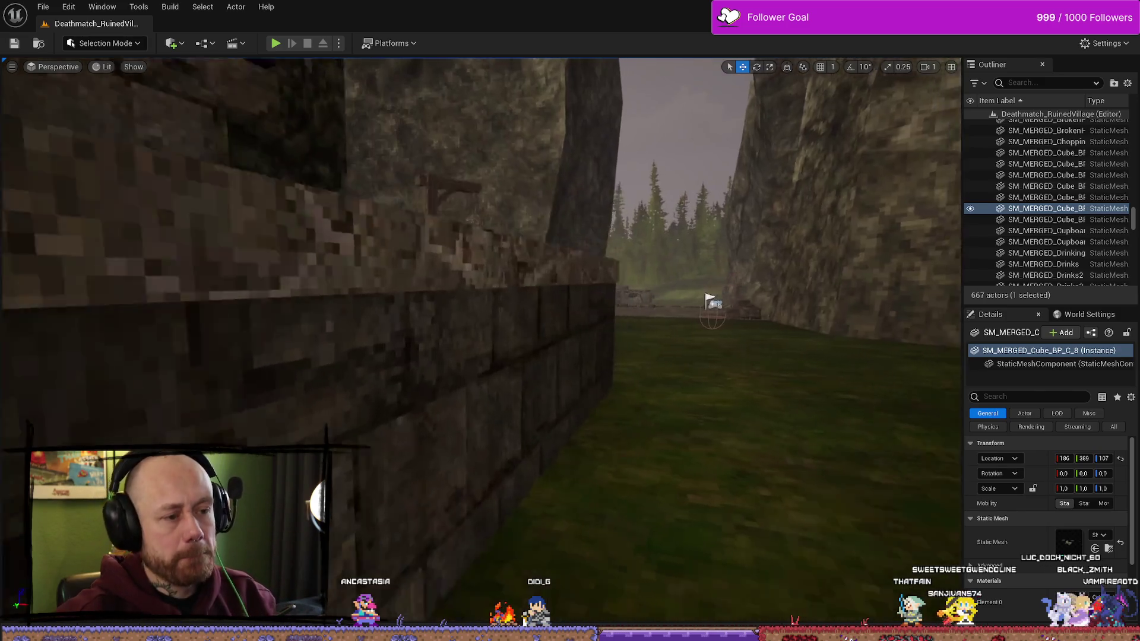
{"action": "key", "text": "ctrl+space"}
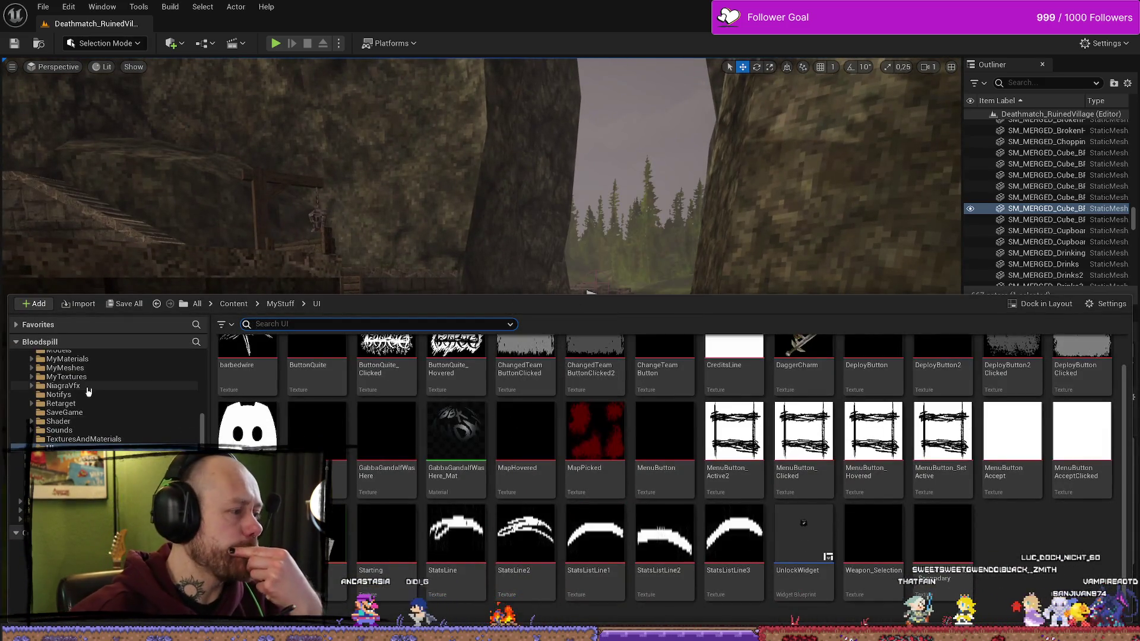
{"action": "scroll", "coordinate": [70, 420], "scroll_direction": "up", "scroll_amount": 5}
{"action": "left_click", "coordinate": [49, 365]}
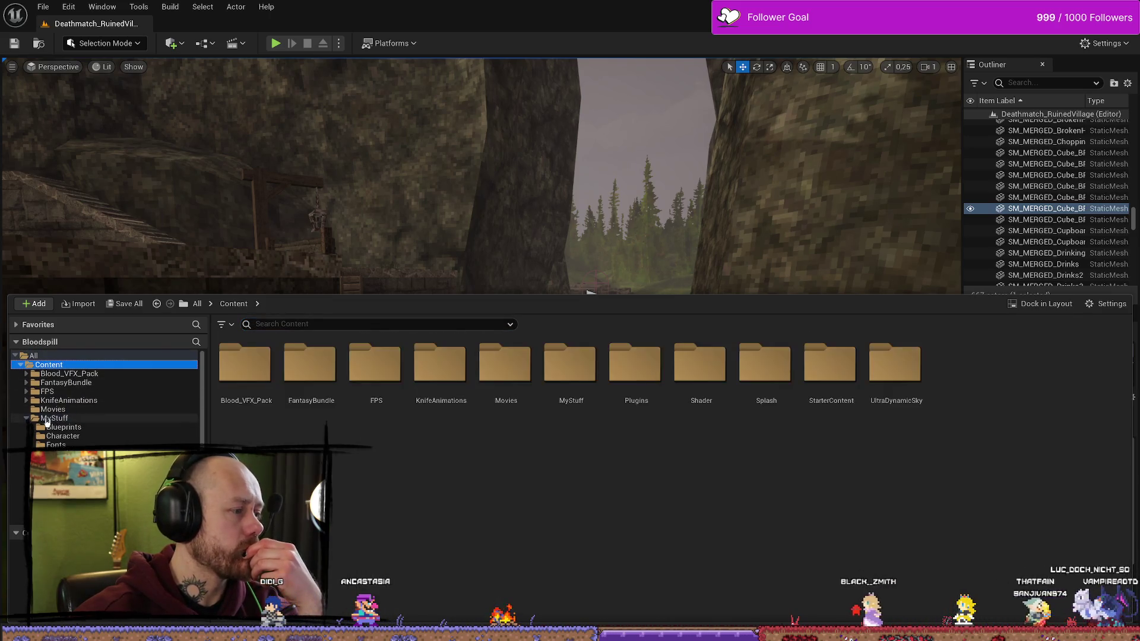
{"action": "left_click", "coordinate": [300, 324]}
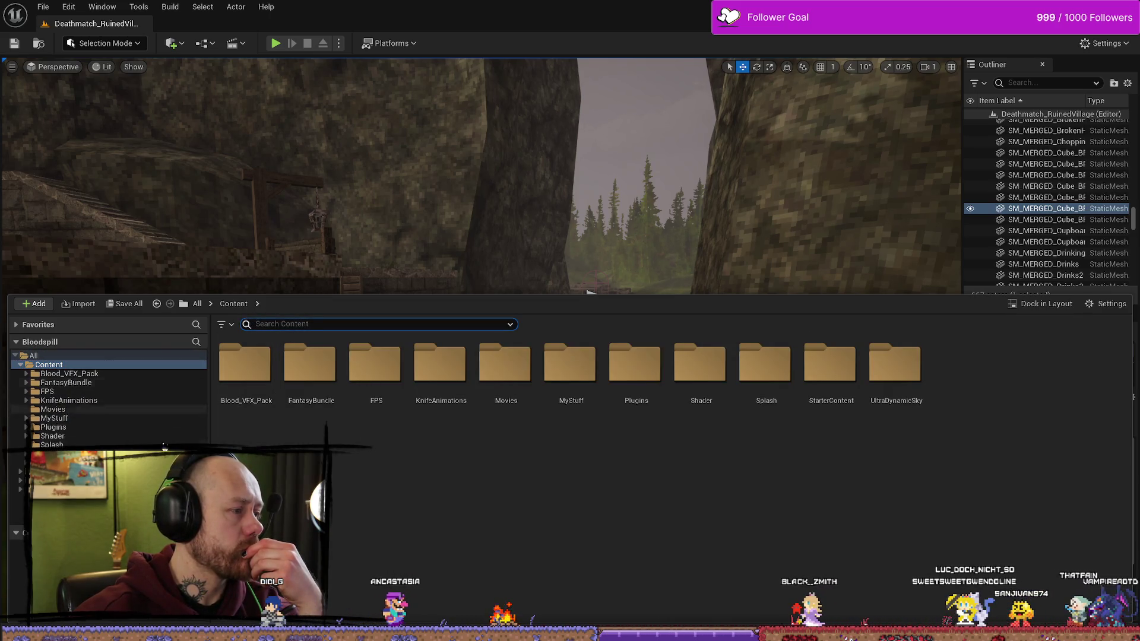
{"action": "left_click", "coordinate": [83, 419]}
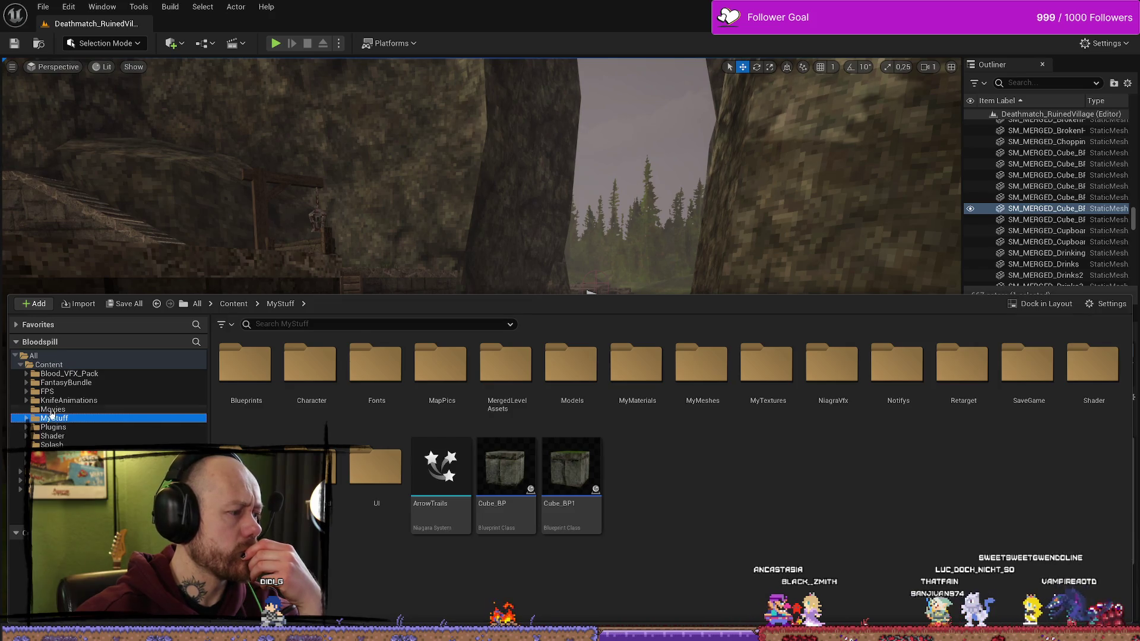
{"action": "left_click", "coordinate": [99, 381]}
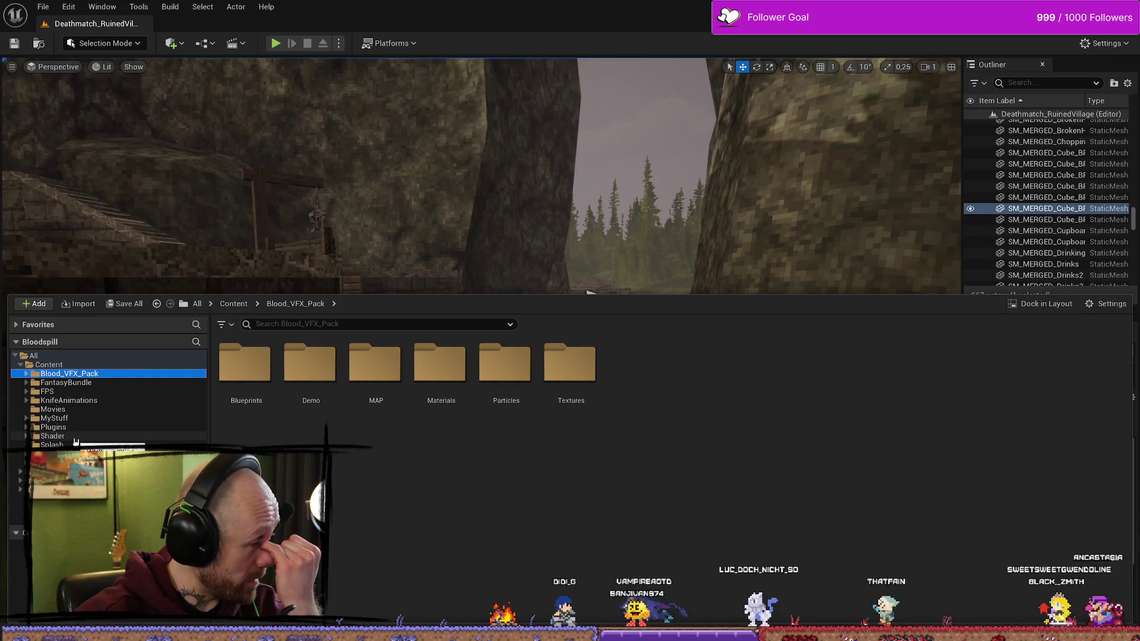
{"action": "left_click", "coordinate": [68, 419]}
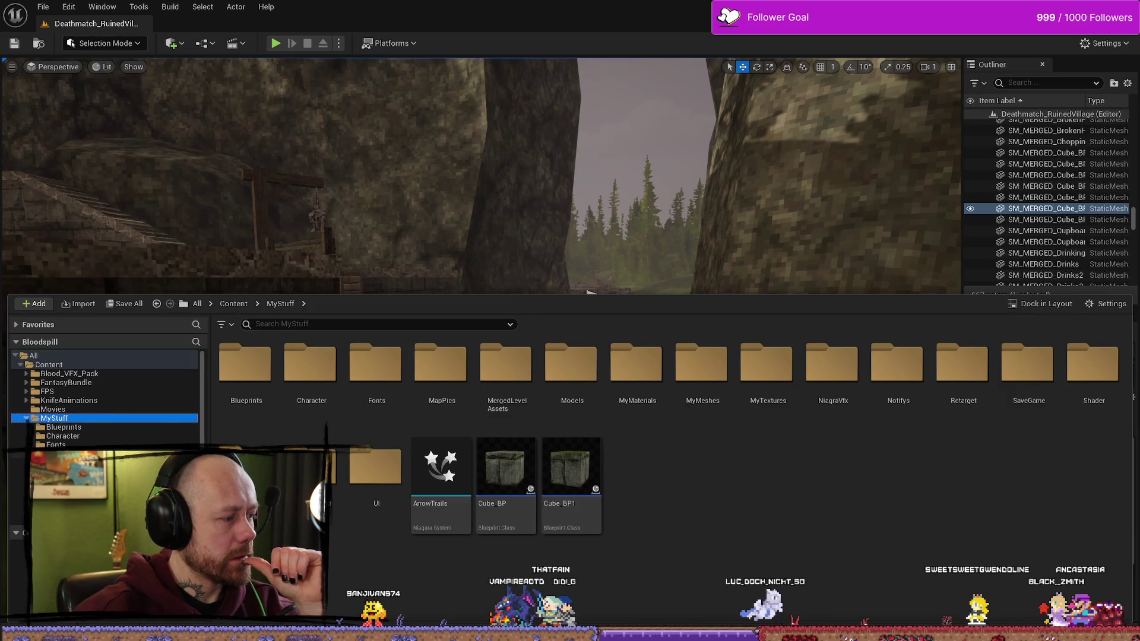
Step: Go through MyMaterials > SpecificItems > Weapons and open the WeaponCharm material
{"action": "scroll", "coordinate": [103, 404], "scroll_direction": "down", "scroll_amount": 2}
{"action": "left_click", "coordinate": [67, 444]}
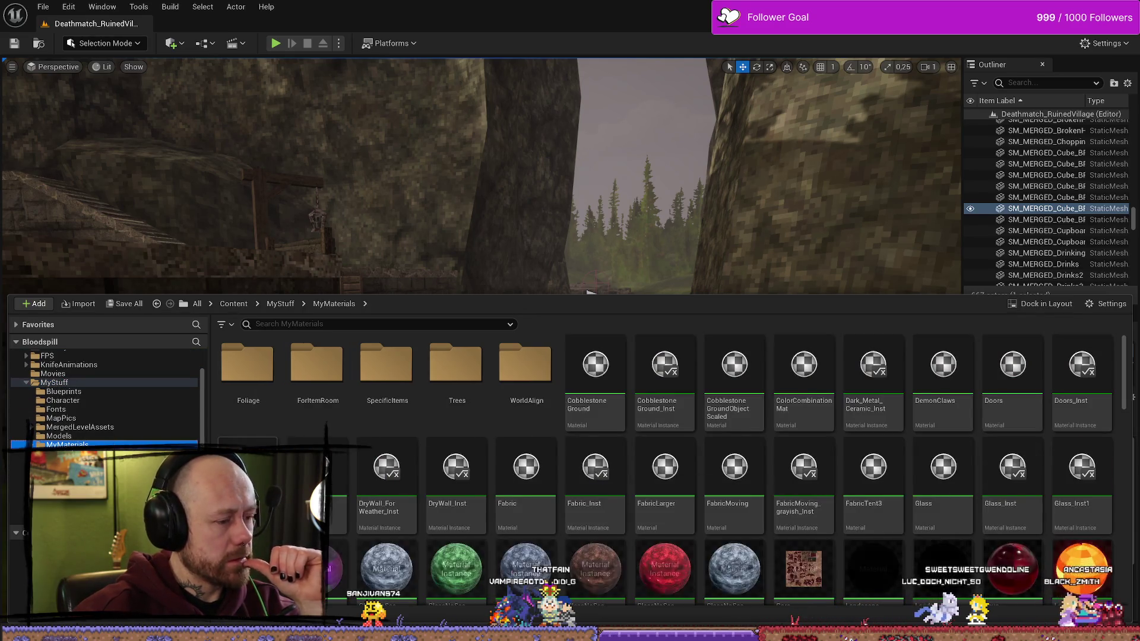
{"action": "scroll", "coordinate": [96, 432], "scroll_direction": "down", "scroll_amount": 2}
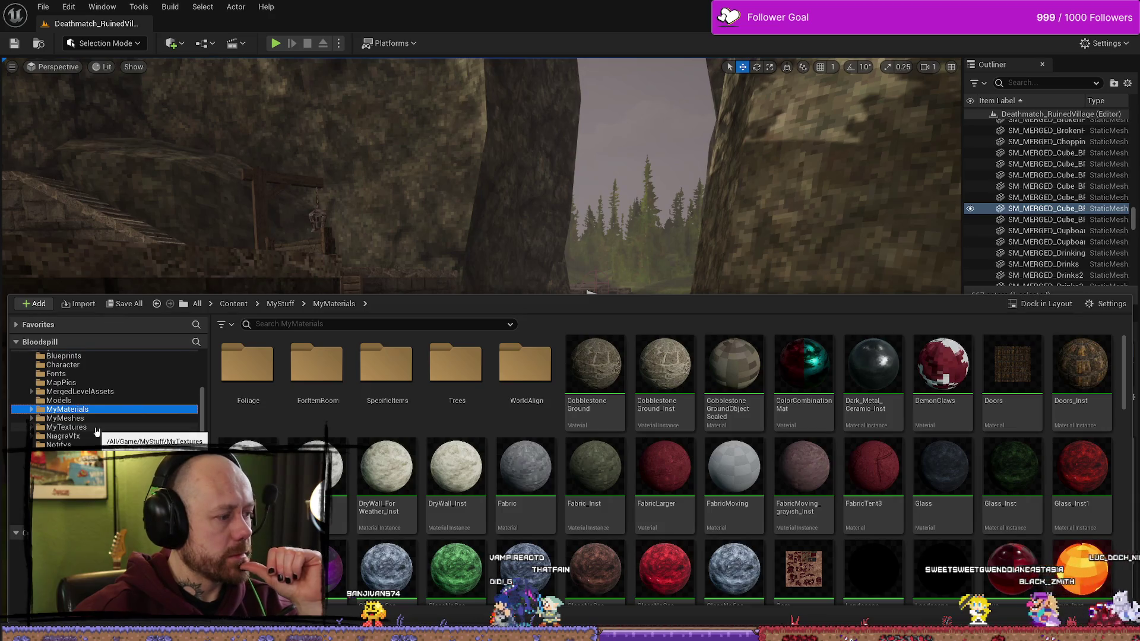
{"action": "scroll", "coordinate": [659, 463], "scroll_direction": "down", "scroll_amount": 1}
{"action": "scroll", "coordinate": [452, 380], "scroll_direction": "up", "scroll_amount": 1}
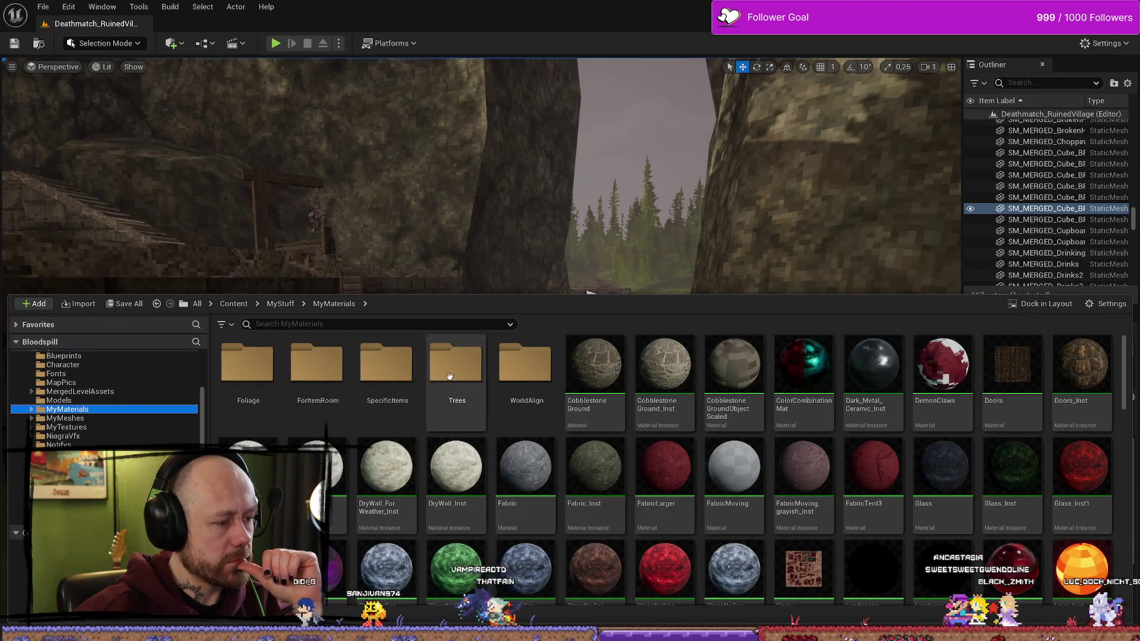
{"action": "double_click", "coordinate": [383, 375]}
{"action": "double_click", "coordinate": [247, 365]}
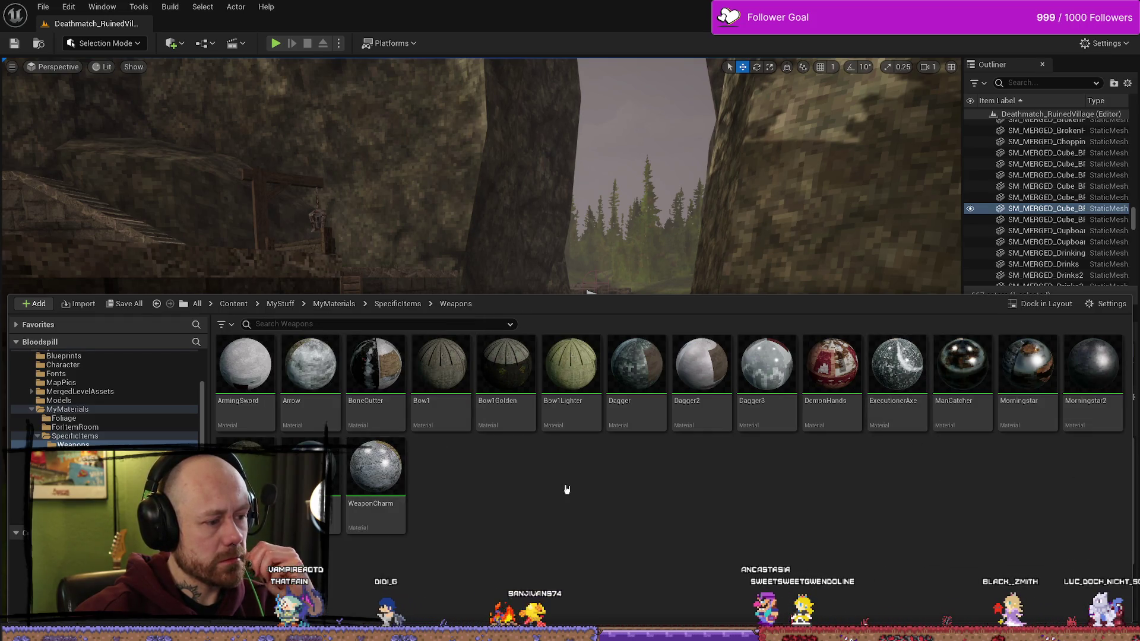
{"action": "double_click", "coordinate": [403, 473]}
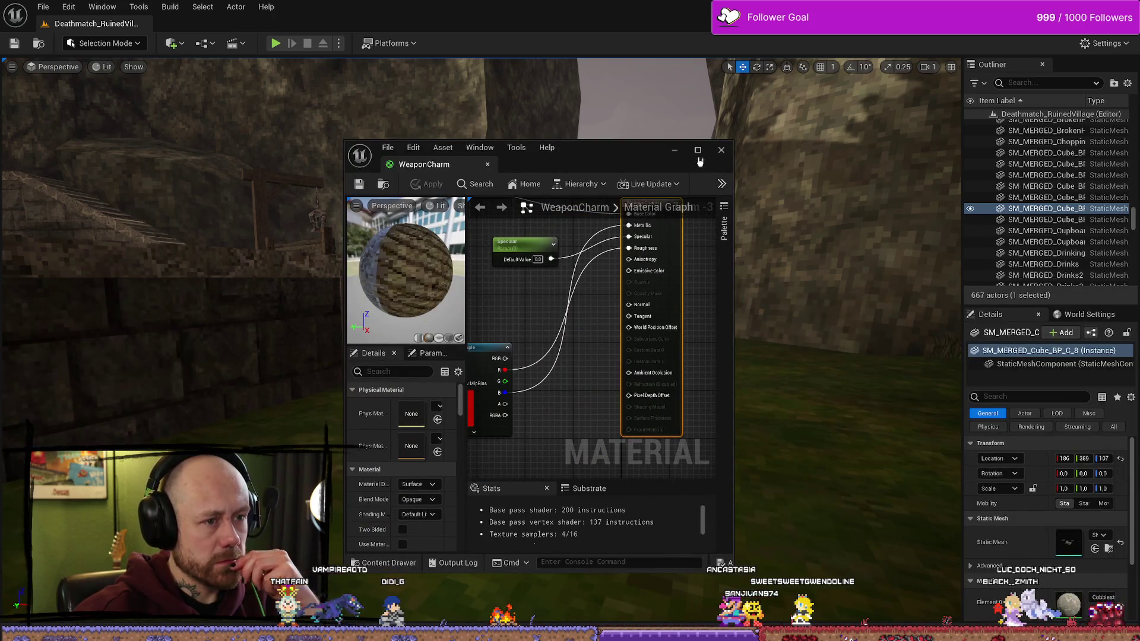
Step: Maximize the material editor and move the Texture Sample and Specular nodes into a column
{"action": "left_click", "coordinate": [698, 150]}
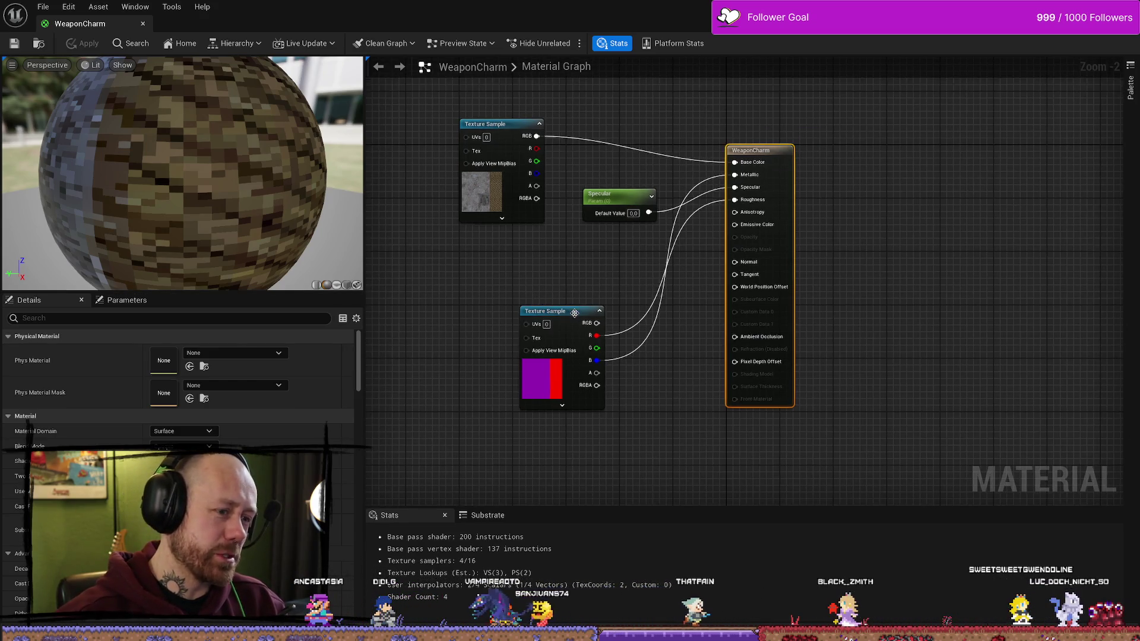
{"action": "left_click_drag", "start_coordinate": [549, 311], "coordinate": [534, 304]}
{"action": "left_click_drag", "start_coordinate": [520, 166], "coordinate": [580, 167]}
{"action": "mouse_move", "coordinate": [625, 197]}
{"action": "left_mouse_down"}
{"action": "mouse_move", "coordinate": [559, 254]}
{"action": "mouse_move", "coordinate": [560, 229]}
{"action": "left_mouse_up"}
{"action": "left_click", "coordinate": [556, 124], "text": "ctrl"}
{"action": "left_click_drag", "start_coordinate": [555, 124], "coordinate": [596, 118]}
{"action": "mouse_move", "coordinate": [535, 300]}
{"action": "left_mouse_down"}
{"action": "mouse_move", "coordinate": [601, 313]}
{"action": "mouse_move", "coordinate": [594, 279]}
{"action": "left_mouse_up"}
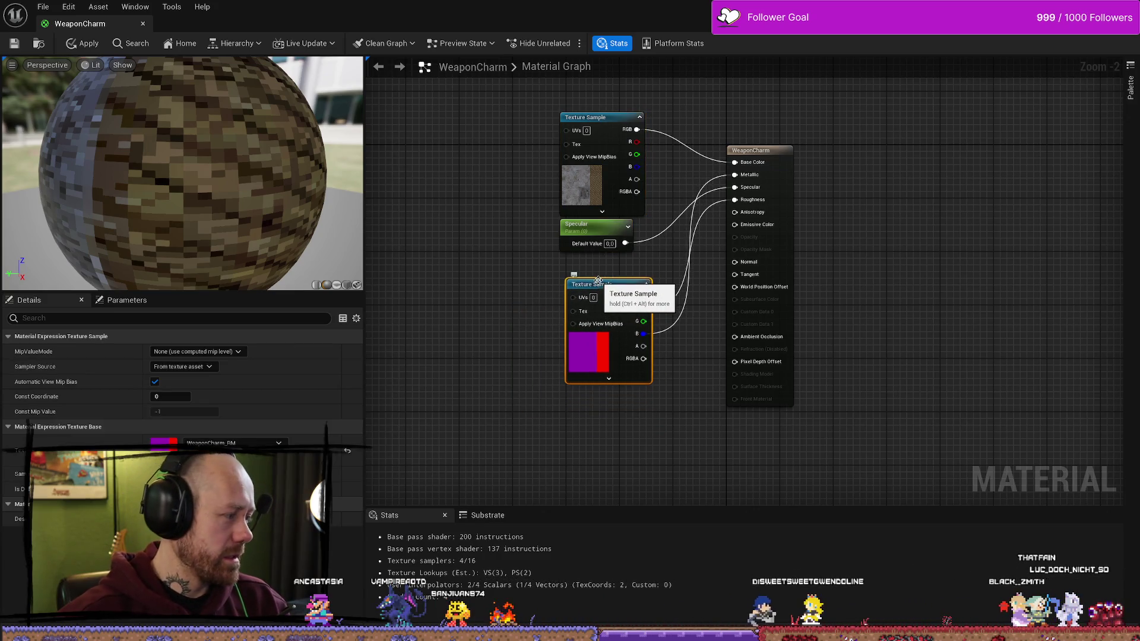
Step: Line up the lower Texture Sample with the upper Texture Sample and Specular nodes
{"action": "left_click_drag", "start_coordinate": [582, 234], "coordinate": [486, 237]}
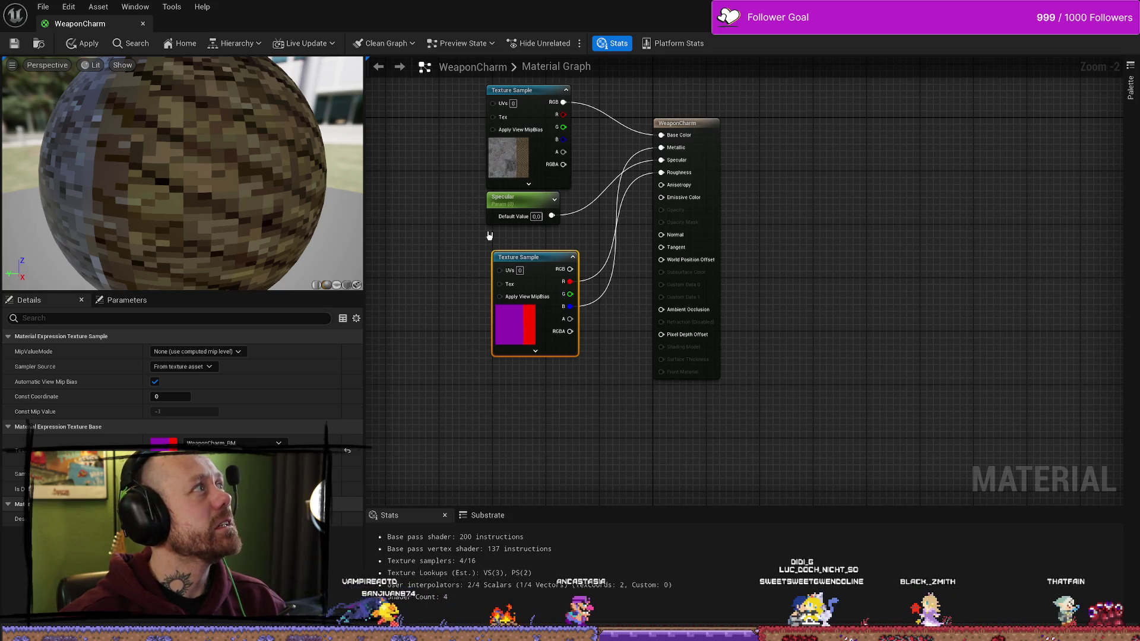
{"action": "mouse_move", "coordinate": [471, 204]}
{"action": "left_mouse_down"}
{"action": "mouse_move", "coordinate": [534, 172]}
{"action": "mouse_move", "coordinate": [489, 212]}
{"action": "left_mouse_up"}
{"action": "mouse_move", "coordinate": [451, 148]}
{"action": "left_mouse_down"}
{"action": "mouse_move", "coordinate": [561, 217]}
{"action": "mouse_move", "coordinate": [564, 237]}
{"action": "mouse_move", "coordinate": [447, 168]}
{"action": "mouse_move", "coordinate": [490, 140]}
{"action": "mouse_move", "coordinate": [547, 216]}
{"action": "mouse_move", "coordinate": [593, 224]}
{"action": "mouse_move", "coordinate": [542, 220]}
{"action": "left_mouse_up"}
{"action": "left_click_drag", "start_coordinate": [530, 272], "coordinate": [536, 273]}
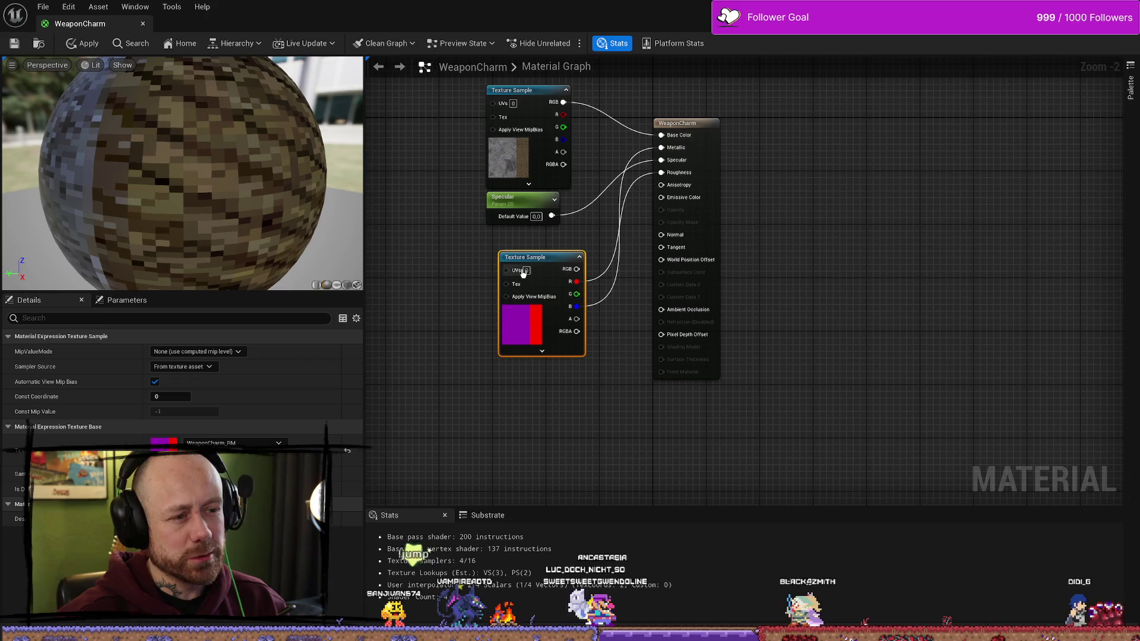
{"action": "left_click_drag", "start_coordinate": [555, 258], "coordinate": [542, 245]}
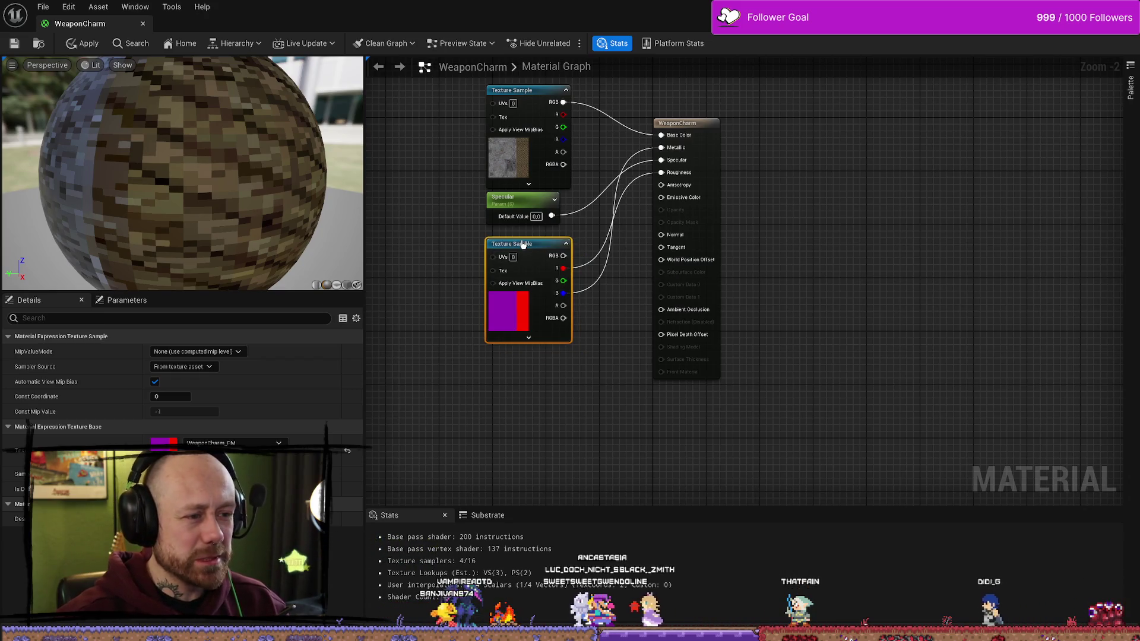
Step: Move the WeaponCharm result node further right and bring up the Content Drawer
{"action": "mouse_move", "coordinate": [675, 126]}
{"action": "left_mouse_down"}
{"action": "mouse_move", "coordinate": [694, 132]}
{"action": "mouse_move", "coordinate": [660, 125]}
{"action": "mouse_move", "coordinate": [692, 91]}
{"action": "left_mouse_up"}
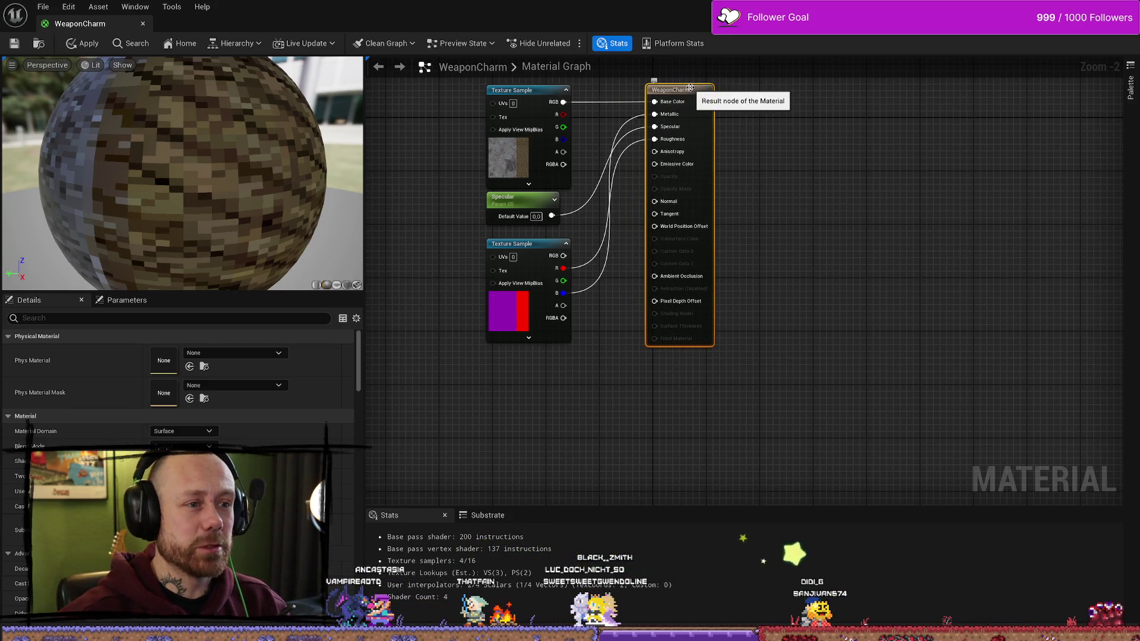
{"action": "mouse_move", "coordinate": [697, 91]}
{"action": "left_mouse_down"}
{"action": "mouse_move", "coordinate": [808, 90]}
{"action": "mouse_move", "coordinate": [766, 92]}
{"action": "left_mouse_up"}
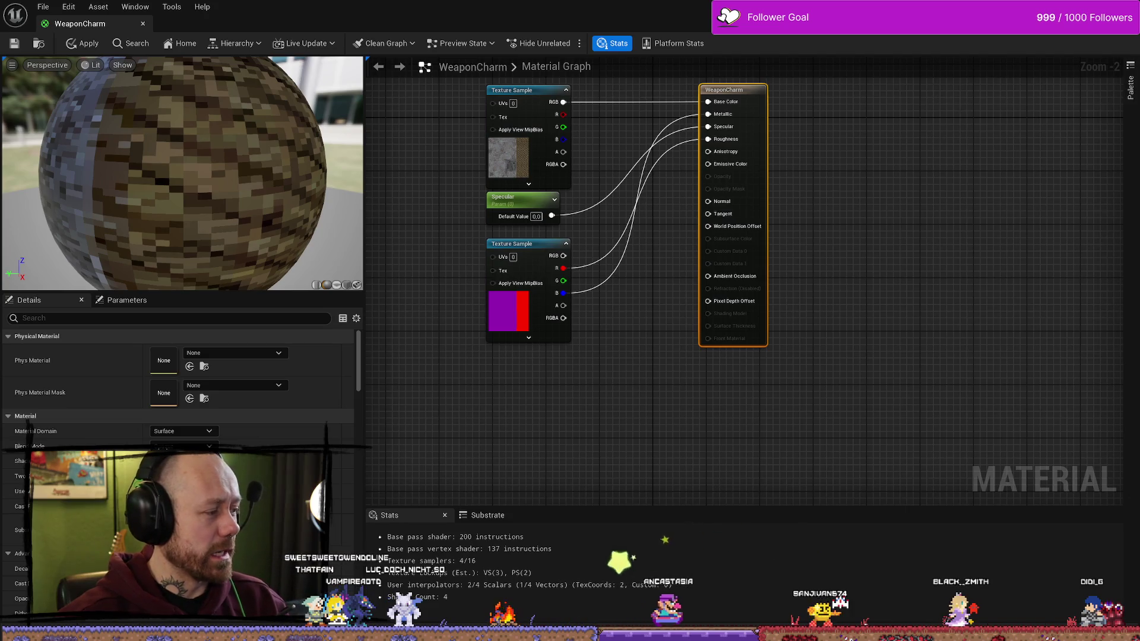
{"action": "scroll", "coordinate": [618, 320], "scroll_direction": "down", "scroll_amount": 2}
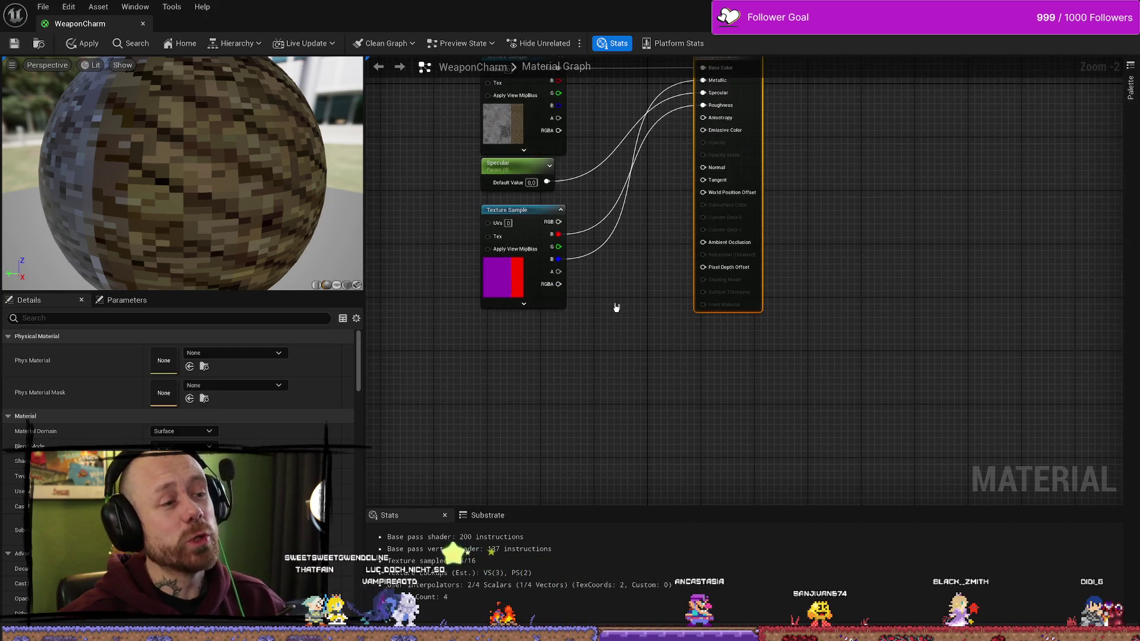
{"action": "scroll", "coordinate": [626, 354], "scroll_direction": "up", "scroll_amount": 2}
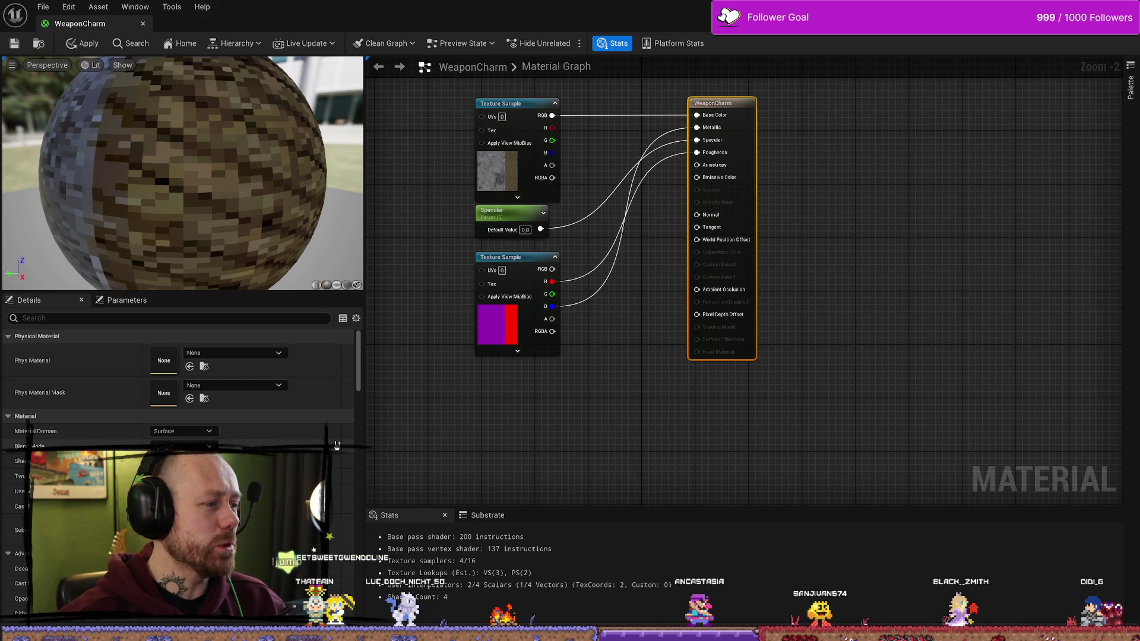
{"action": "key", "text": "ctrl+space"}
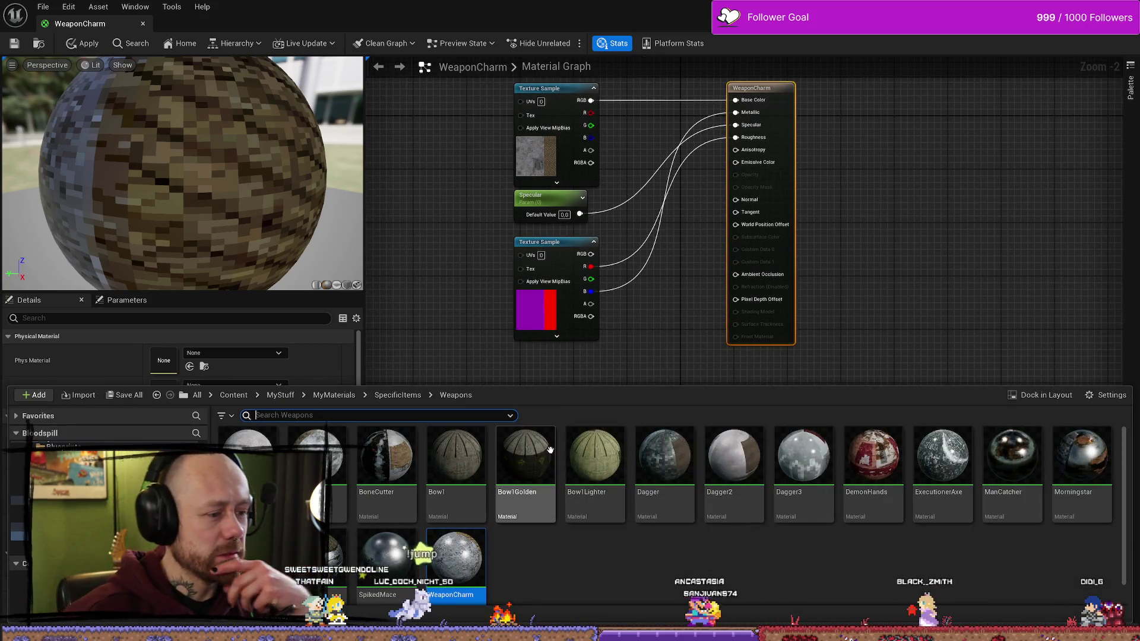
Step: Search for 'cross' and browse to the FPS Blueprints Weapons folder
{"action": "scroll", "coordinate": [503, 512], "scroll_direction": "down", "scroll_amount": 1}
{"action": "scroll", "coordinate": [503, 513], "scroll_direction": "up", "scroll_amount": 1}
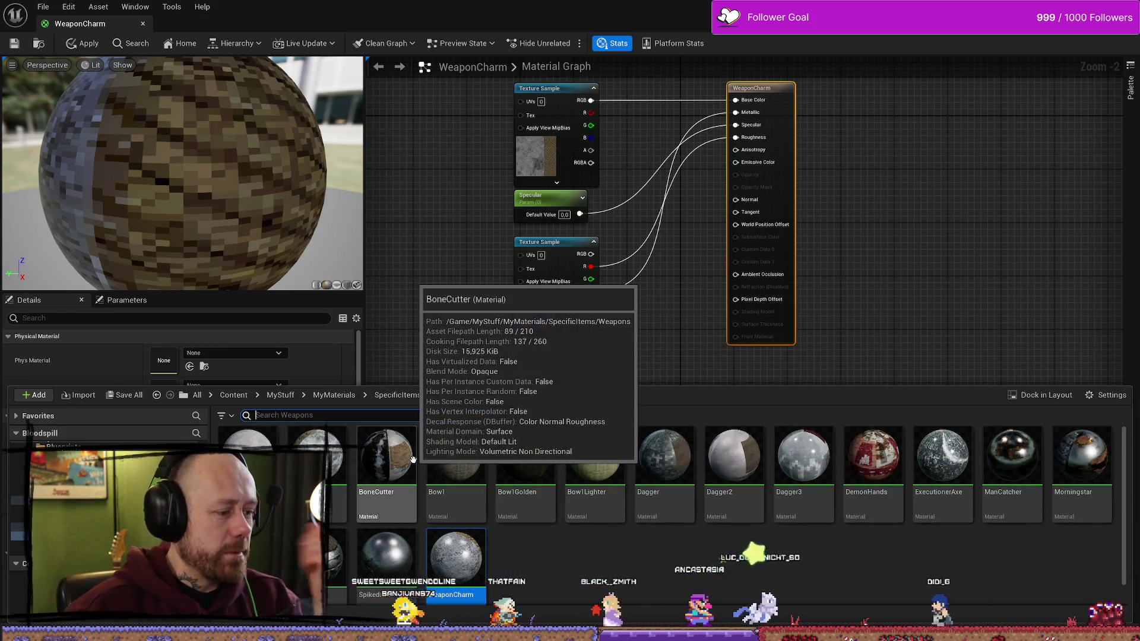
{"action": "type", "text": "cross"}
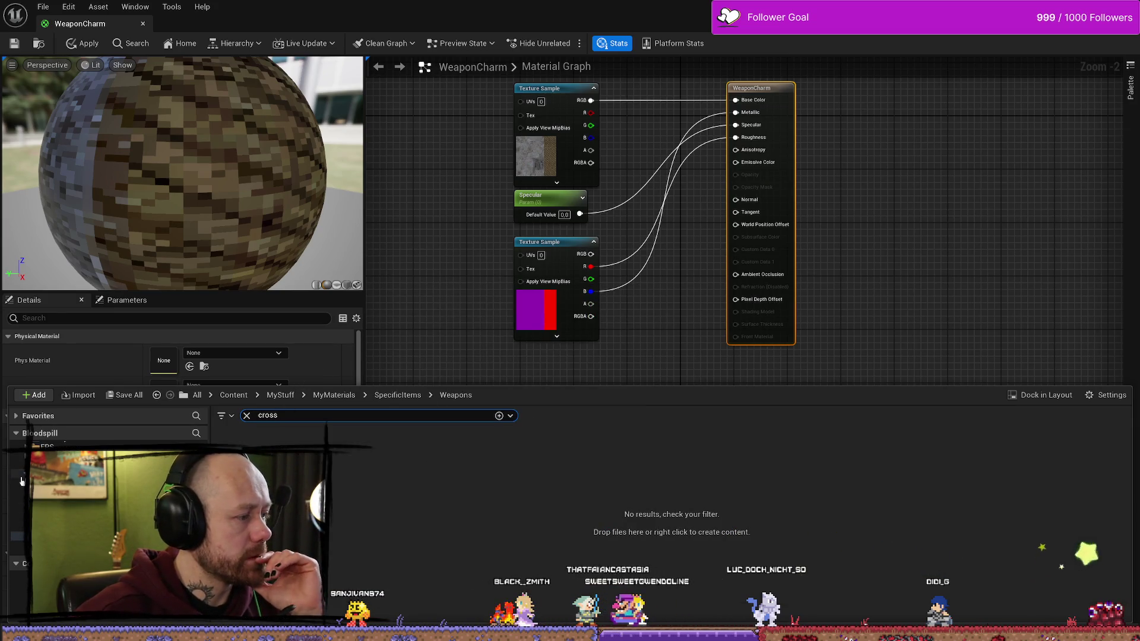
{"action": "left_click", "coordinate": [17, 464]}
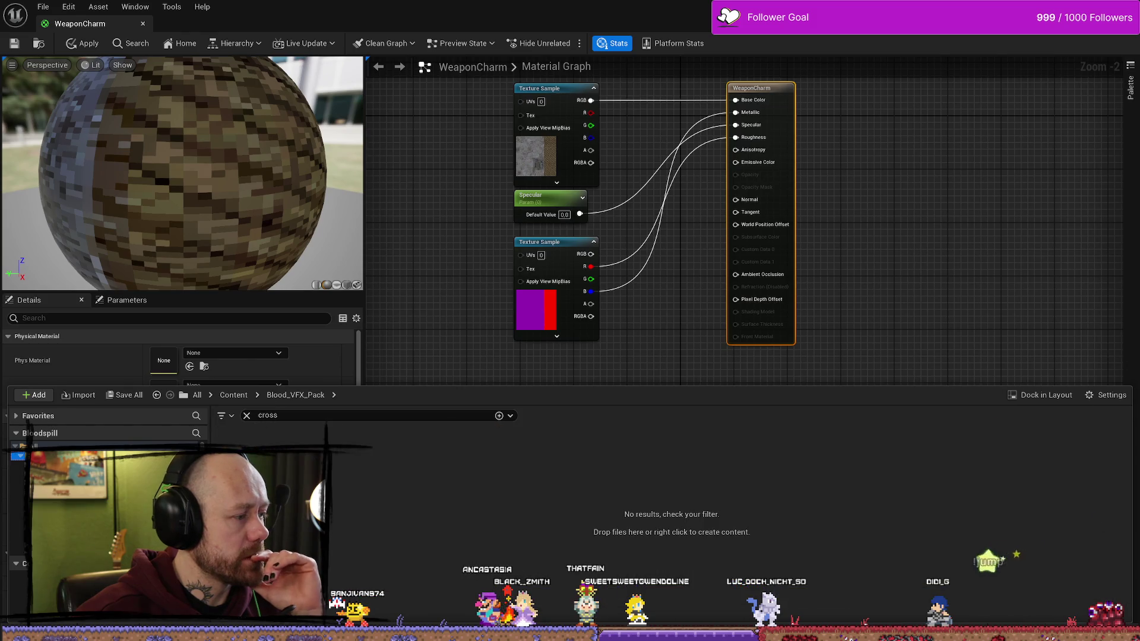
{"action": "left_click", "coordinate": [246, 416]}
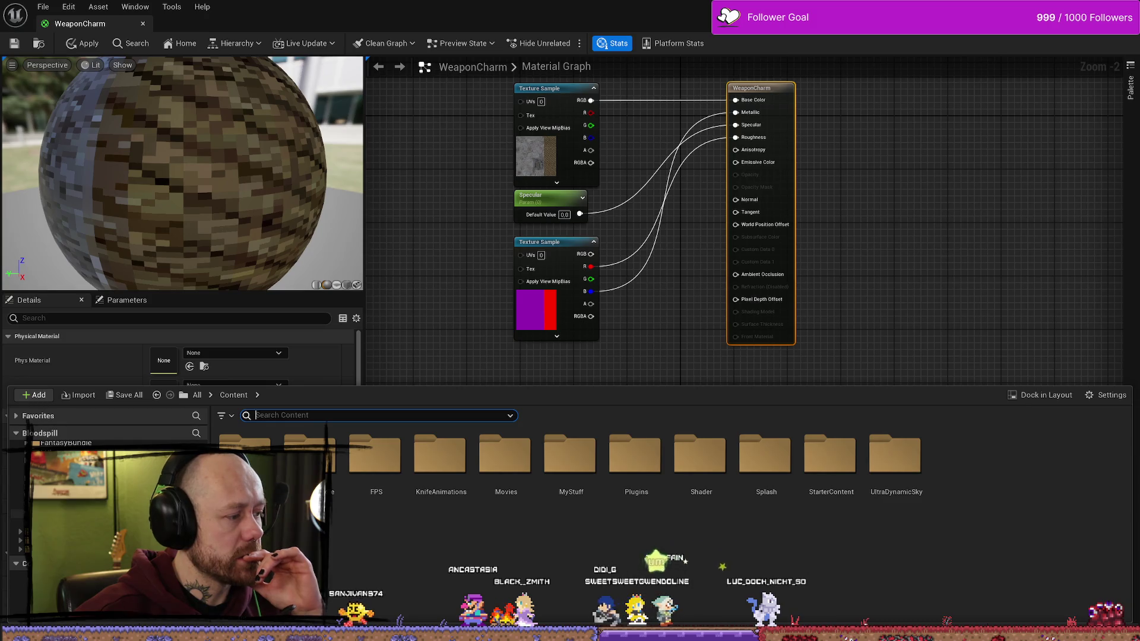
{"action": "left_click", "coordinate": [53, 453]}
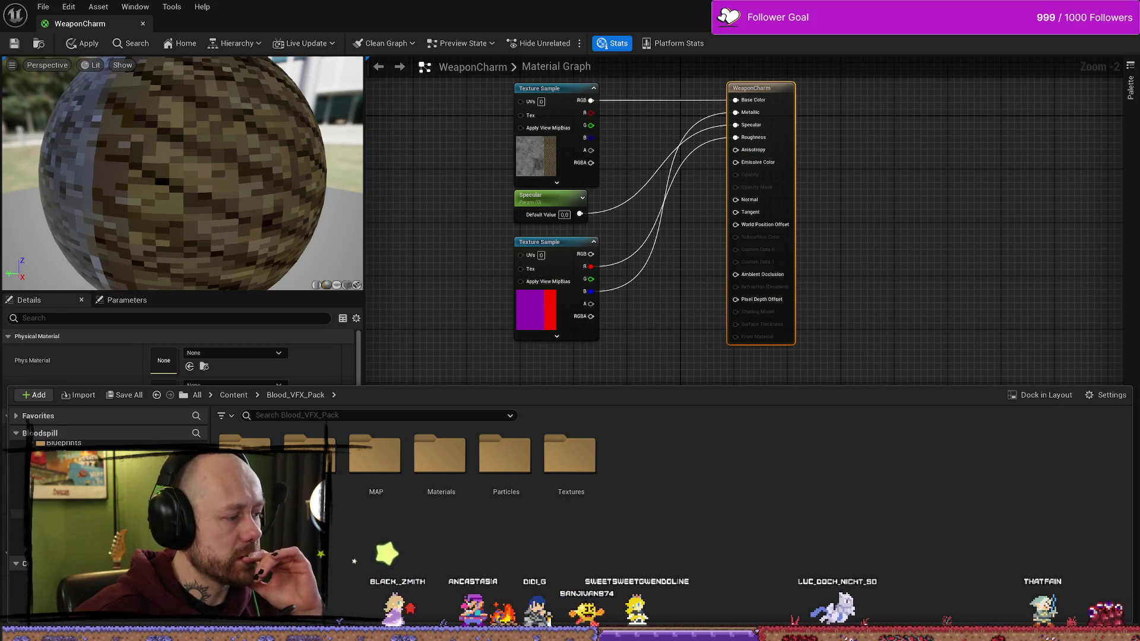
{"action": "left_click", "coordinate": [72, 523]}
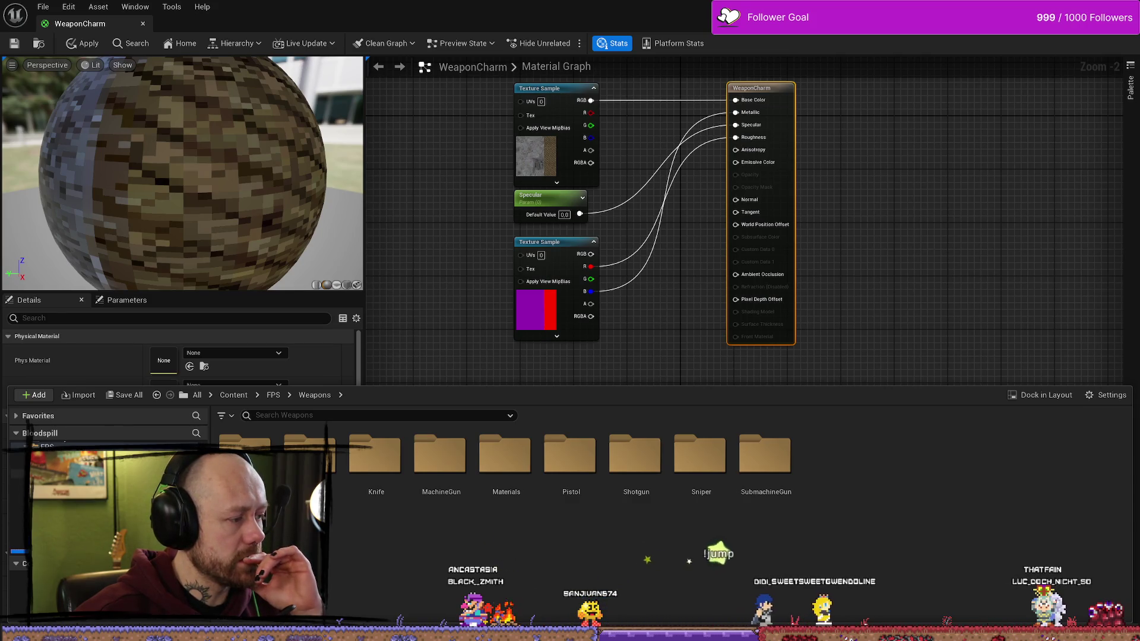
{"action": "left_click", "coordinate": [71, 473]}
{"action": "scroll", "coordinate": [1018, 522], "scroll_direction": "down", "scroll_amount": 2}
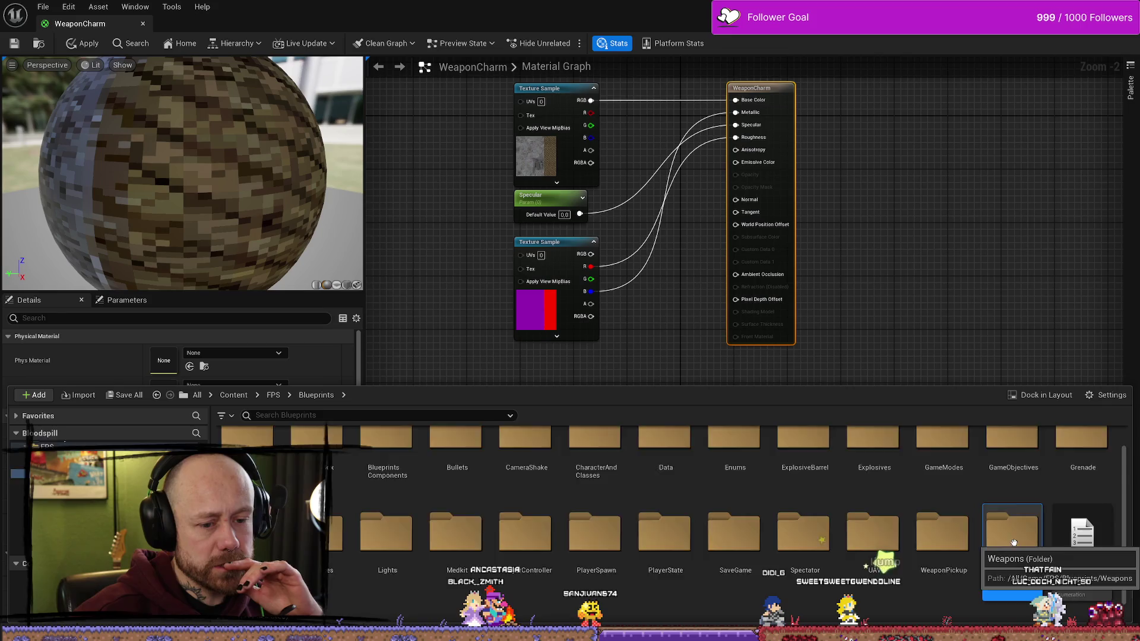
{"action": "double_click", "coordinate": [1014, 542]}
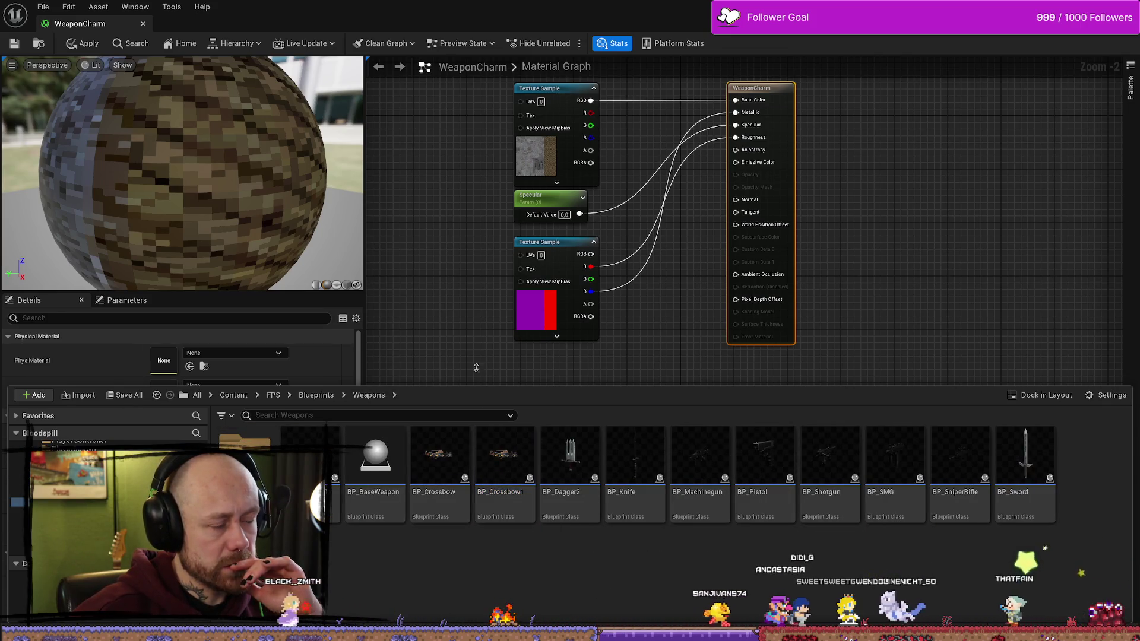
Step: Go to FPS UI > CharacterSelection and open the WB_CharacterSelection widget blueprint
{"action": "left_click_drag", "start_coordinate": [473, 331], "coordinate": [467, 287]}
{"action": "key", "text": "ctrl+space"}
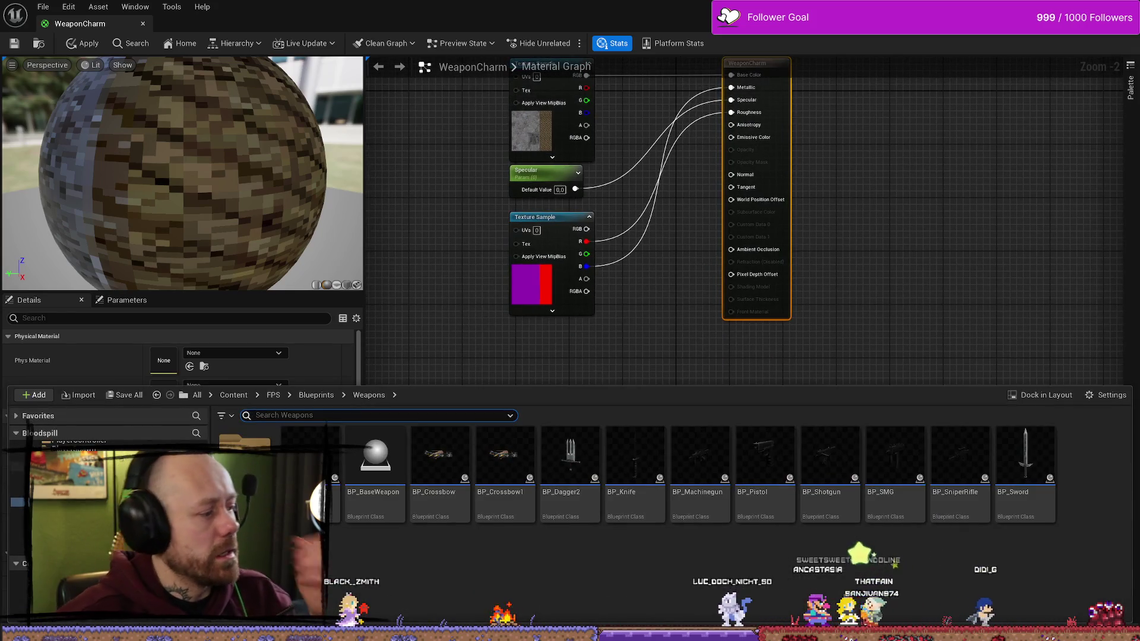
{"action": "left_click", "coordinate": [18, 478]}
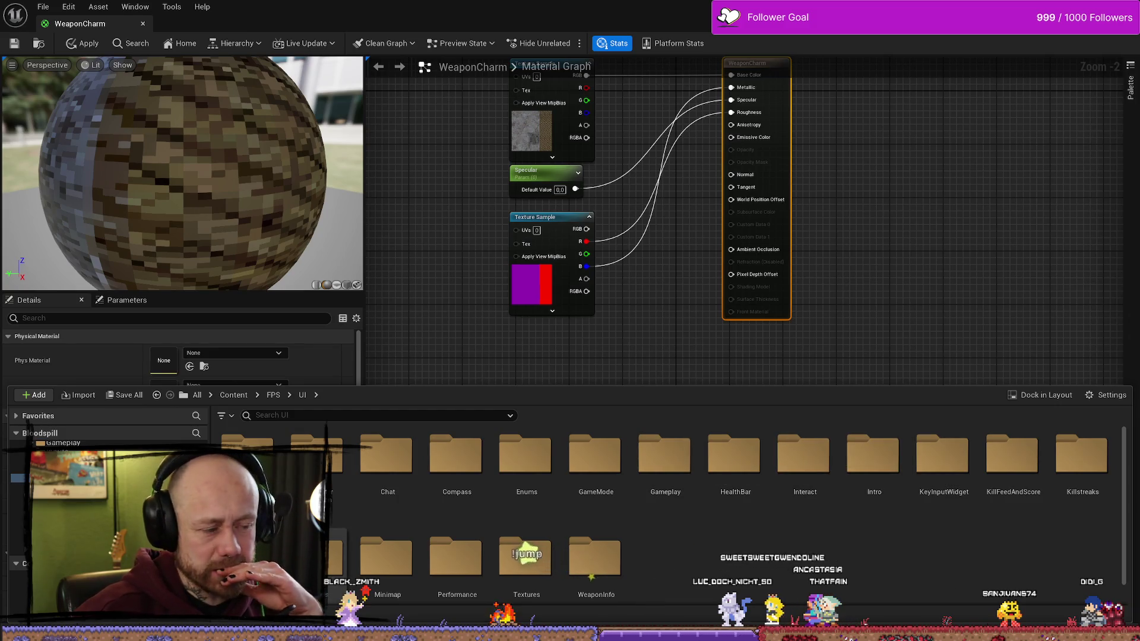
{"action": "double_click", "coordinate": [318, 499]}
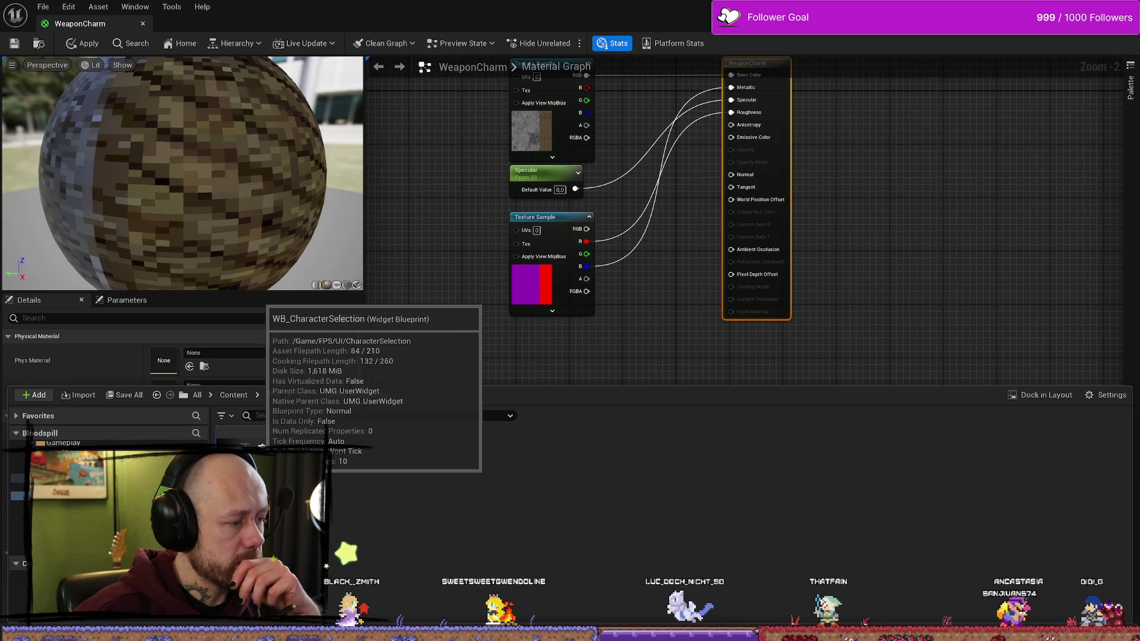
{"action": "double_click", "coordinate": [297, 493]}
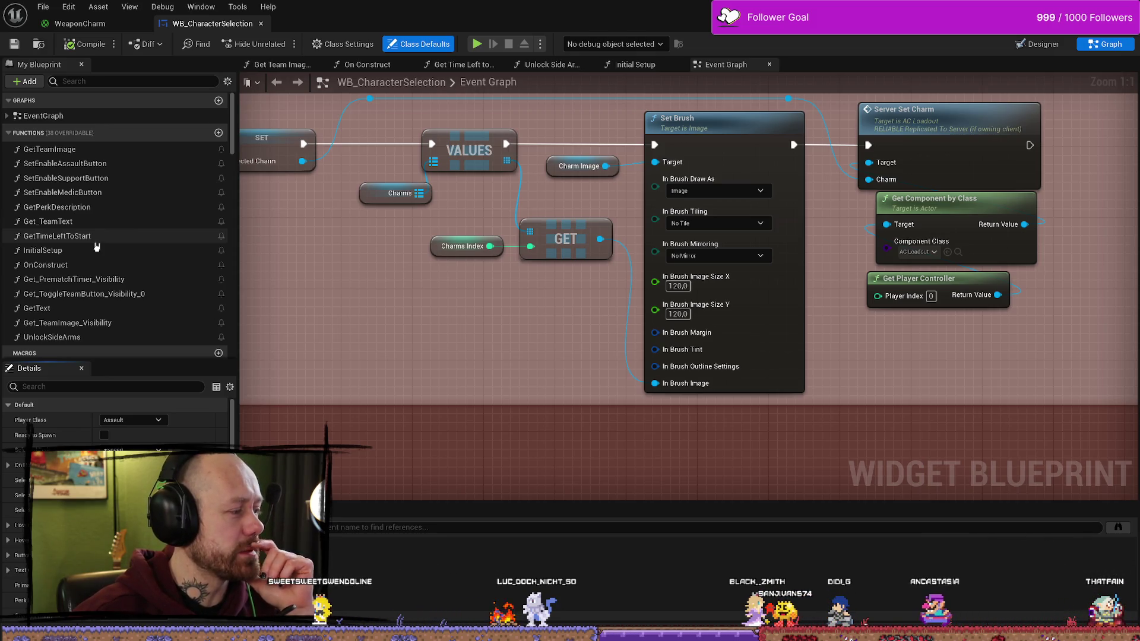
Step: Scroll the My Blueprint panel down to the Variables list, then switch to the web browser
{"action": "scroll", "coordinate": [98, 249], "scroll_direction": "down", "scroll_amount": 15}
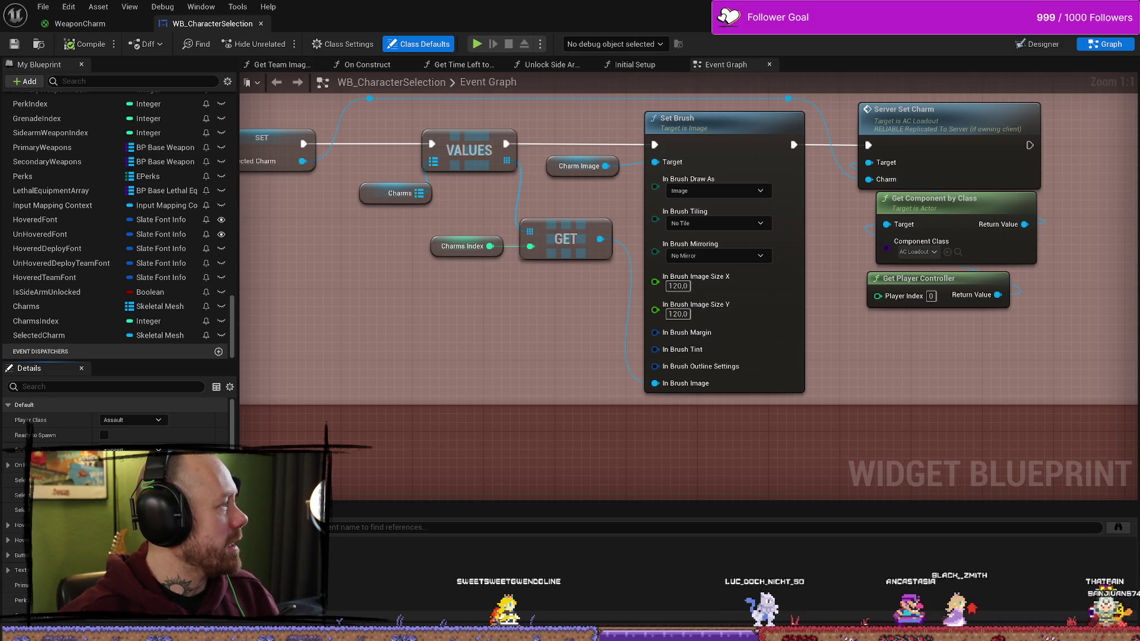
{"action": "key", "text": "alt+Tab"}
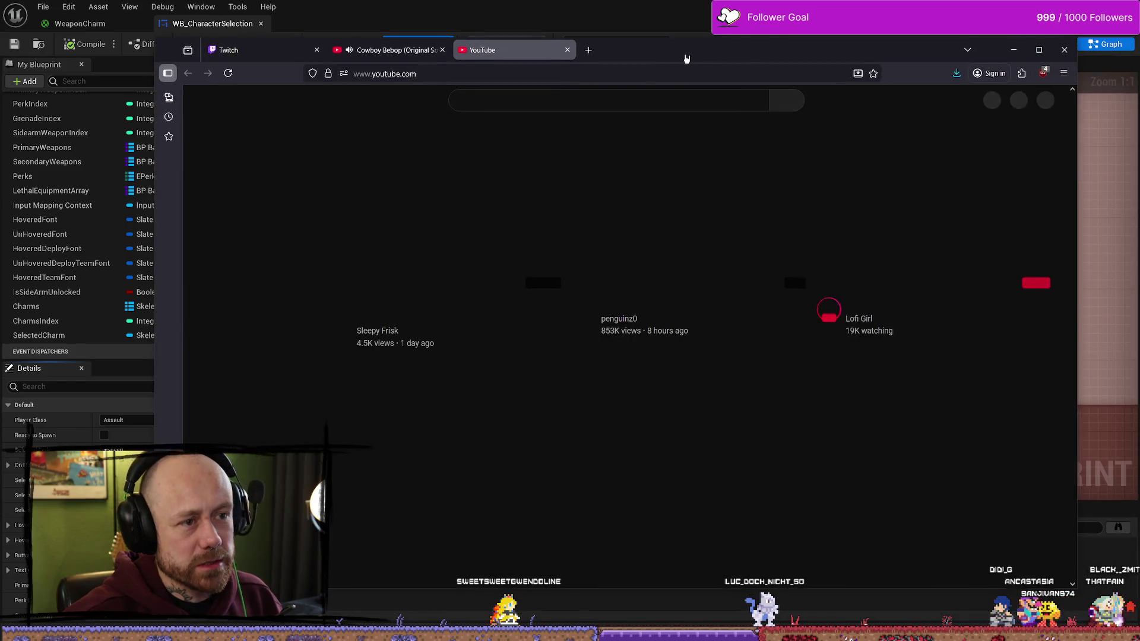
Step: Search YouTube for 'firstcrimson'
{"action": "type", "text": "first "}
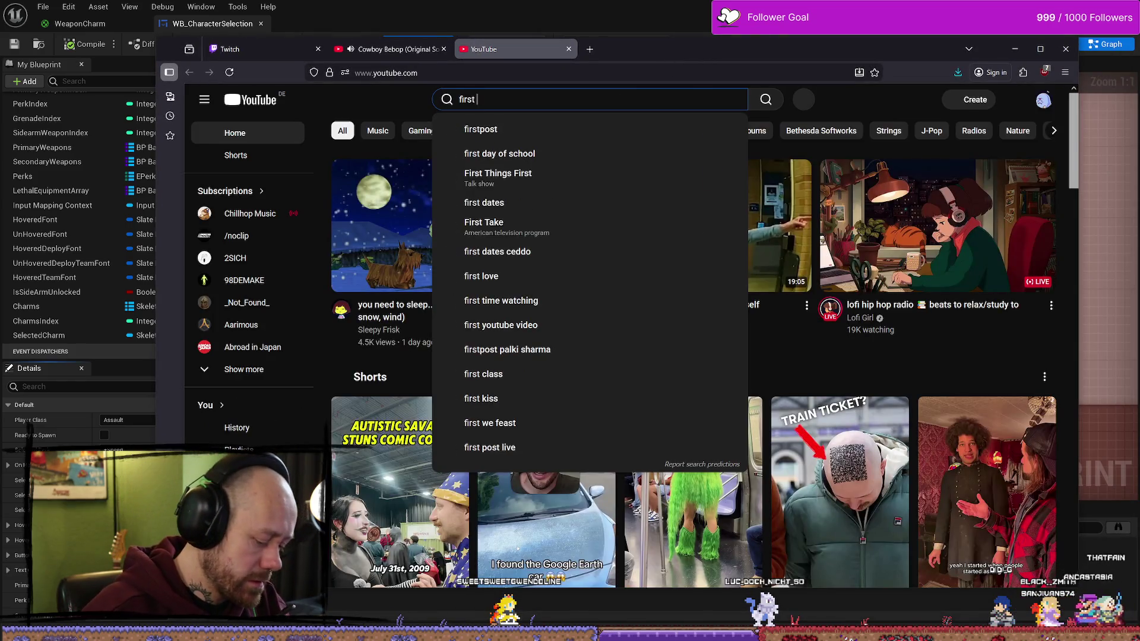
{"action": "type", "text": "crom"}
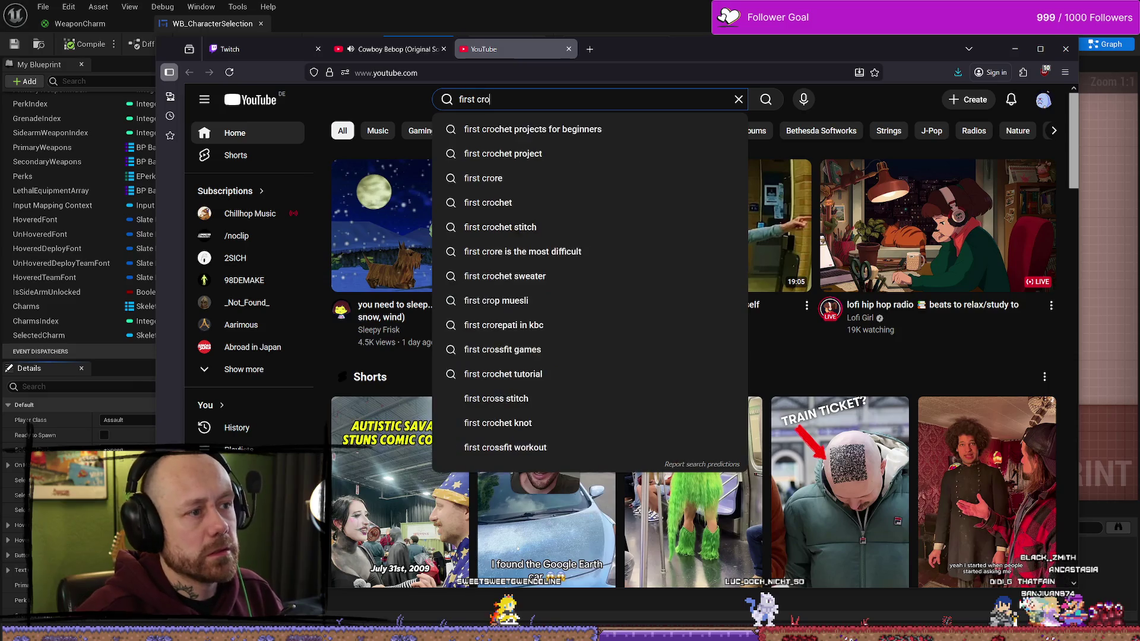
{"action": "key", "text": "BackSpace"}
{"action": "key", "text": "BackSpace"}
{"action": "type", "text": "imson"}
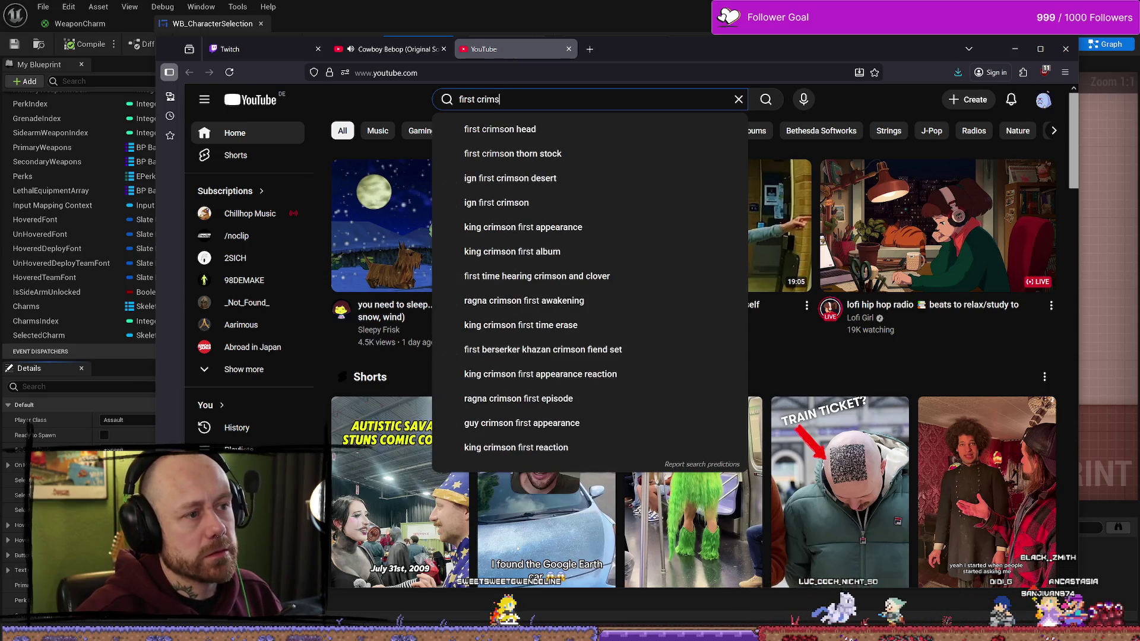
{"action": "key", "text": "Return"}
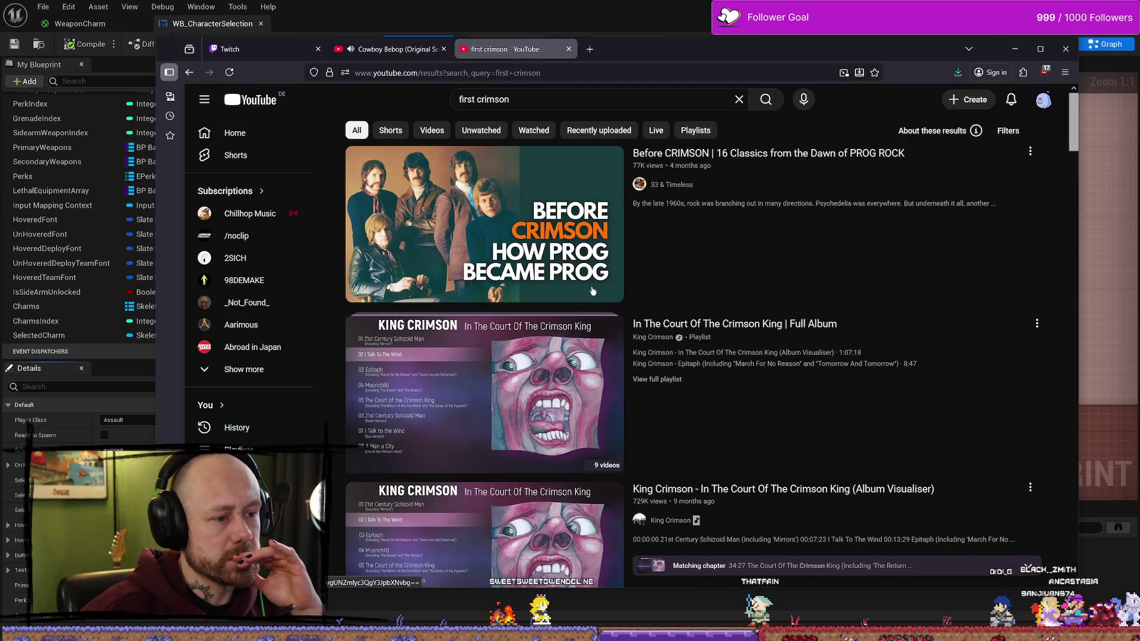
{"action": "scroll", "coordinate": [592, 290], "scroll_direction": "down", "scroll_amount": 2}
{"action": "scroll", "coordinate": [592, 238], "scroll_direction": "up", "scroll_amount": 2}
{"action": "left_click", "coordinate": [592, 101]}
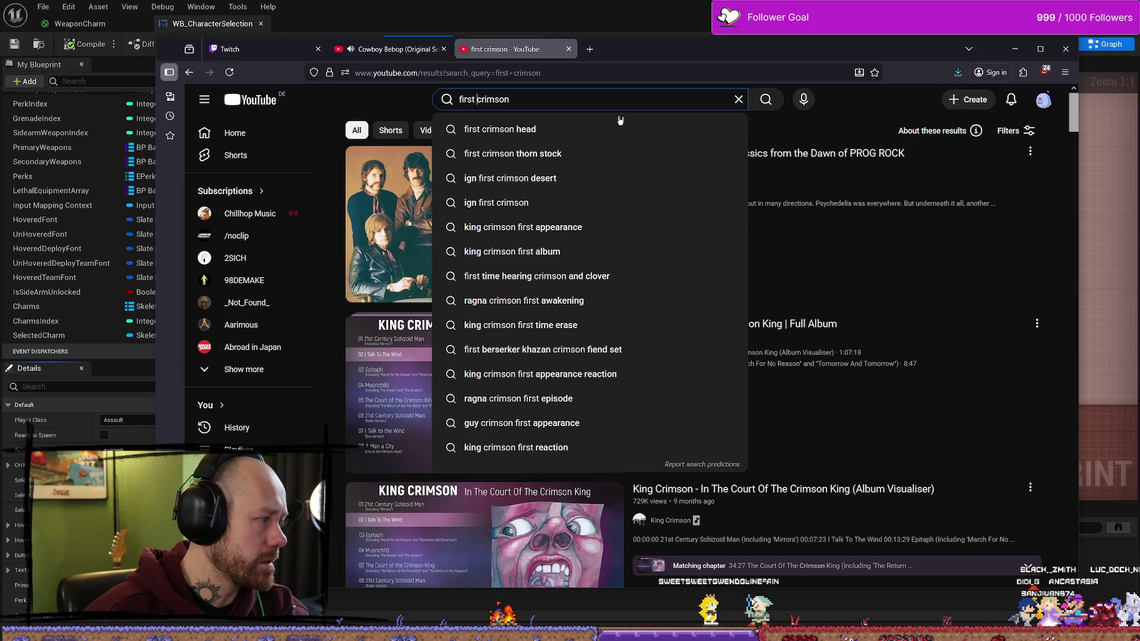
{"action": "key", "text": "BackSpace"}
{"action": "key", "text": "Return"}
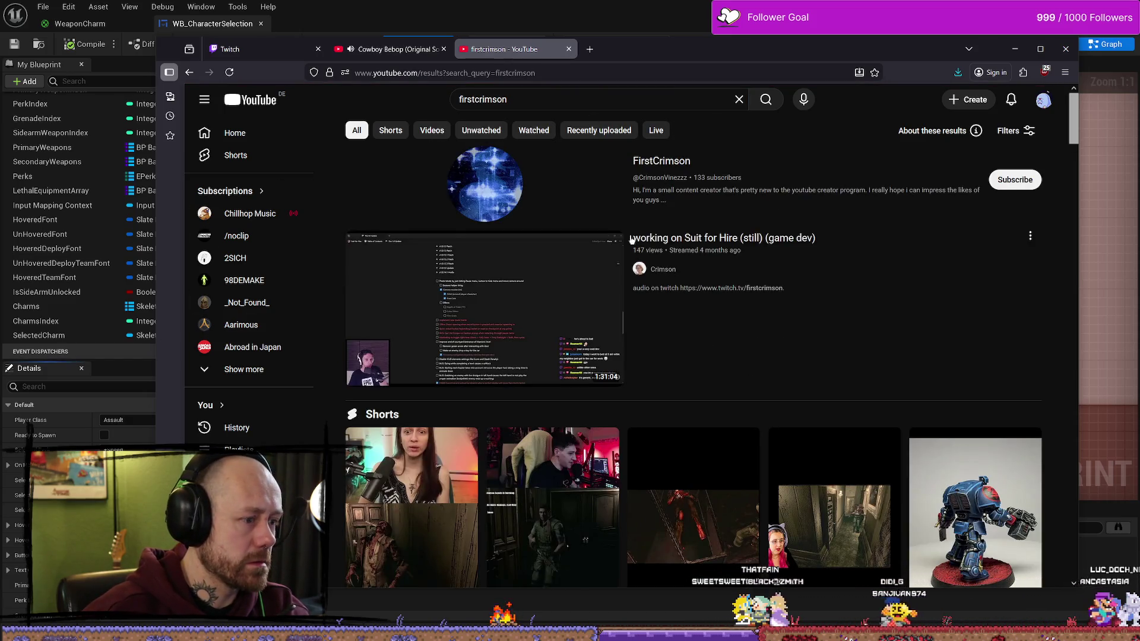
Step: Open the FirstCrimson channel and show its Videos tab
{"action": "left_click", "coordinate": [664, 269]}
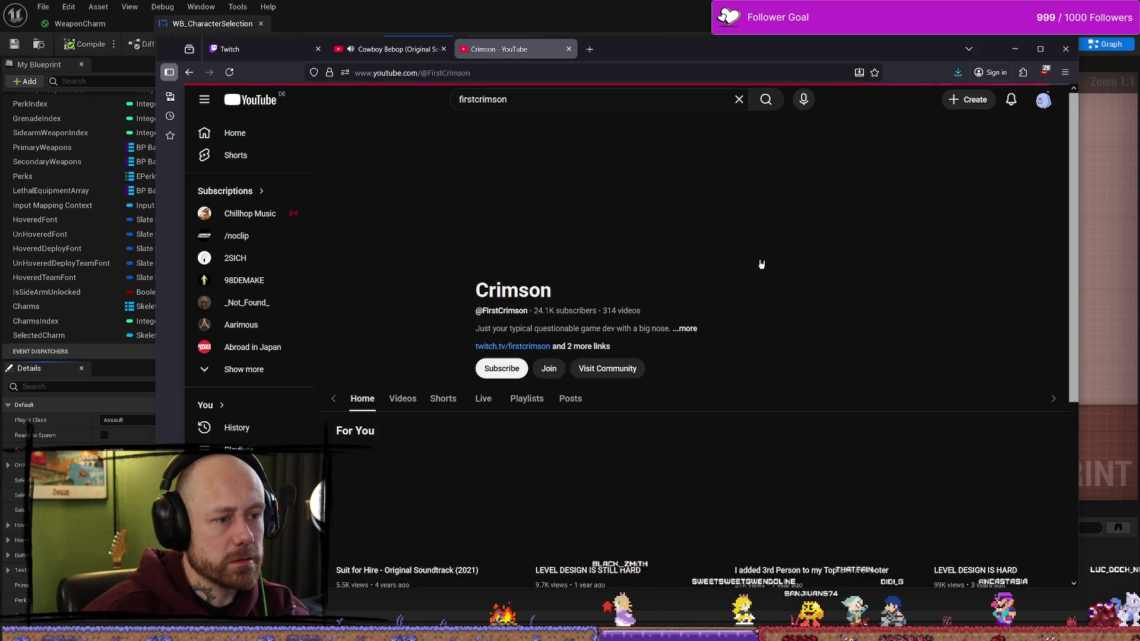
{"action": "left_click", "coordinate": [389, 361]}
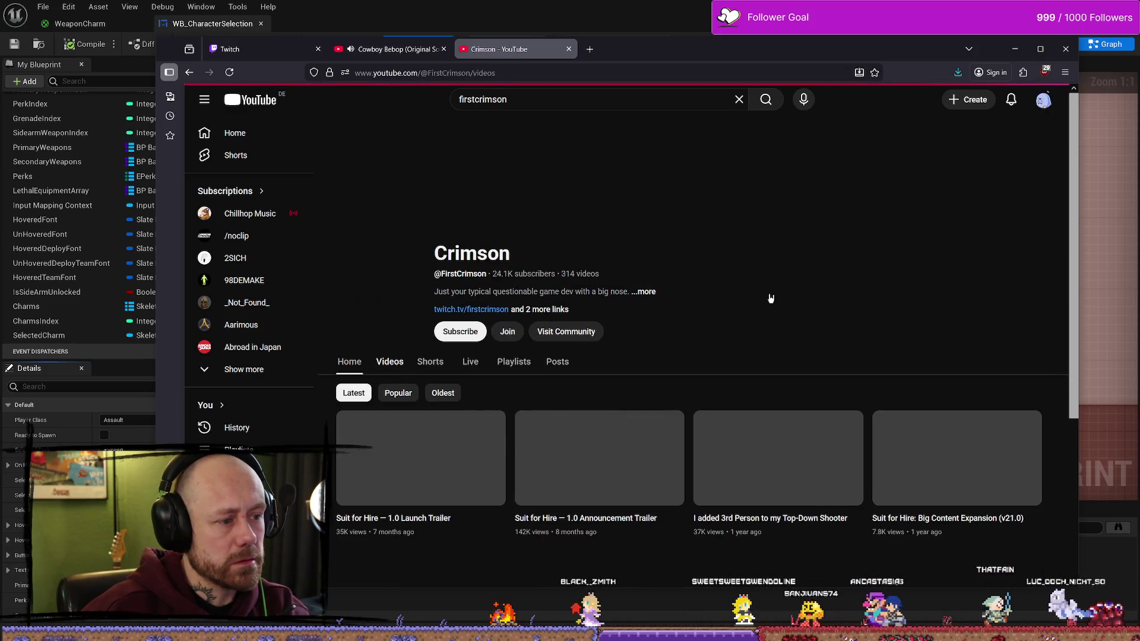
{"action": "scroll", "coordinate": [777, 298], "scroll_direction": "down", "scroll_amount": 3}
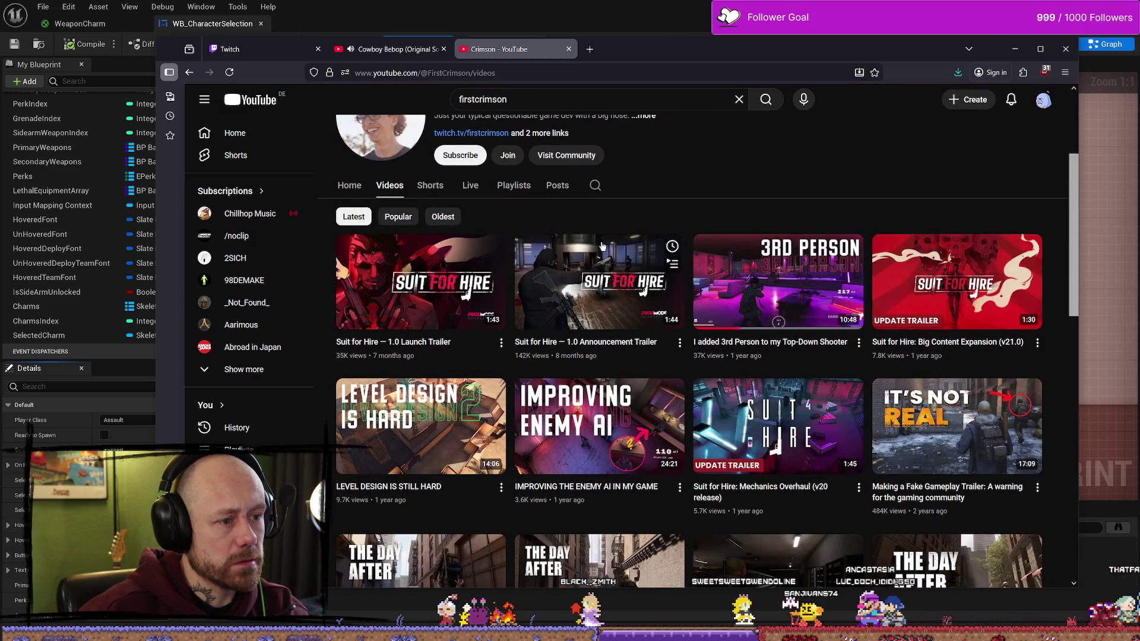
{"action": "left_click", "coordinate": [387, 188]}
{"action": "scroll", "coordinate": [510, 279], "scroll_direction": "down", "scroll_amount": 4}
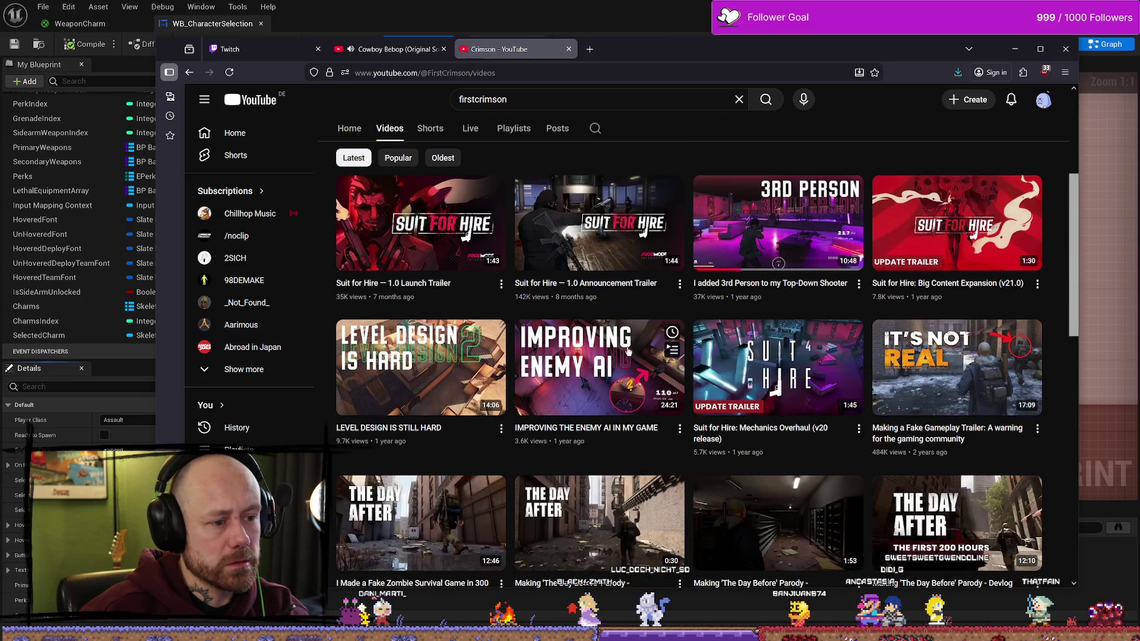
{"action": "scroll", "coordinate": [1047, 388], "scroll_direction": "down", "scroll_amount": 2}
{"action": "scroll", "coordinate": [1048, 387], "scroll_direction": "down", "scroll_amount": 3}
{"action": "scroll", "coordinate": [1065, 372], "scroll_direction": "up", "scroll_amount": 9}
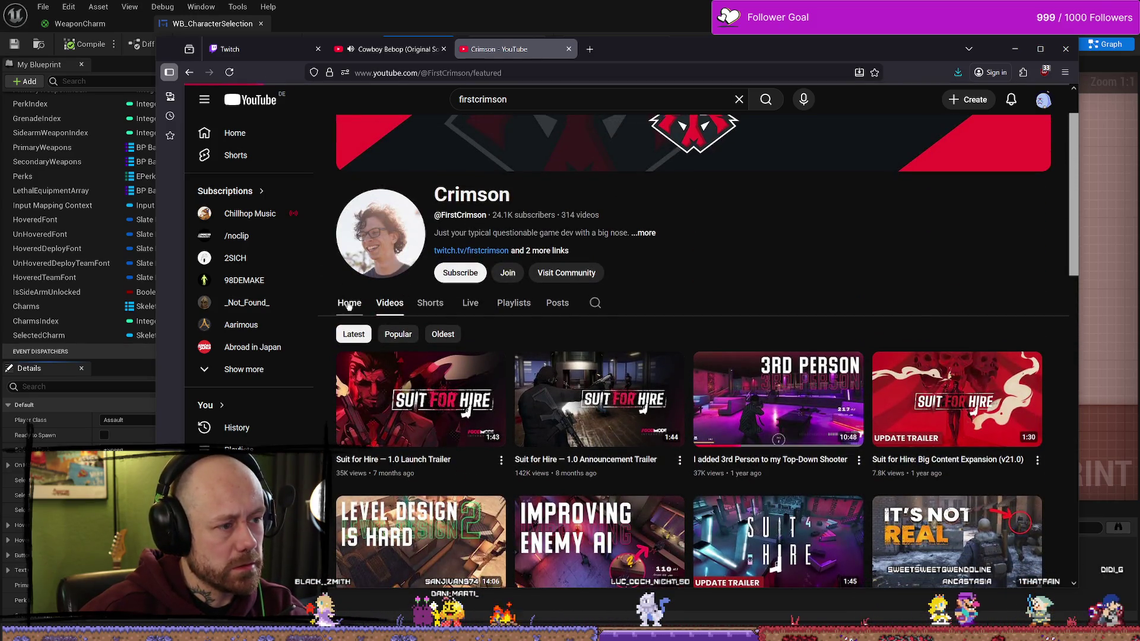
{"action": "left_click", "coordinate": [349, 303]}
{"action": "scroll", "coordinate": [780, 281], "scroll_direction": "down", "scroll_amount": 3}
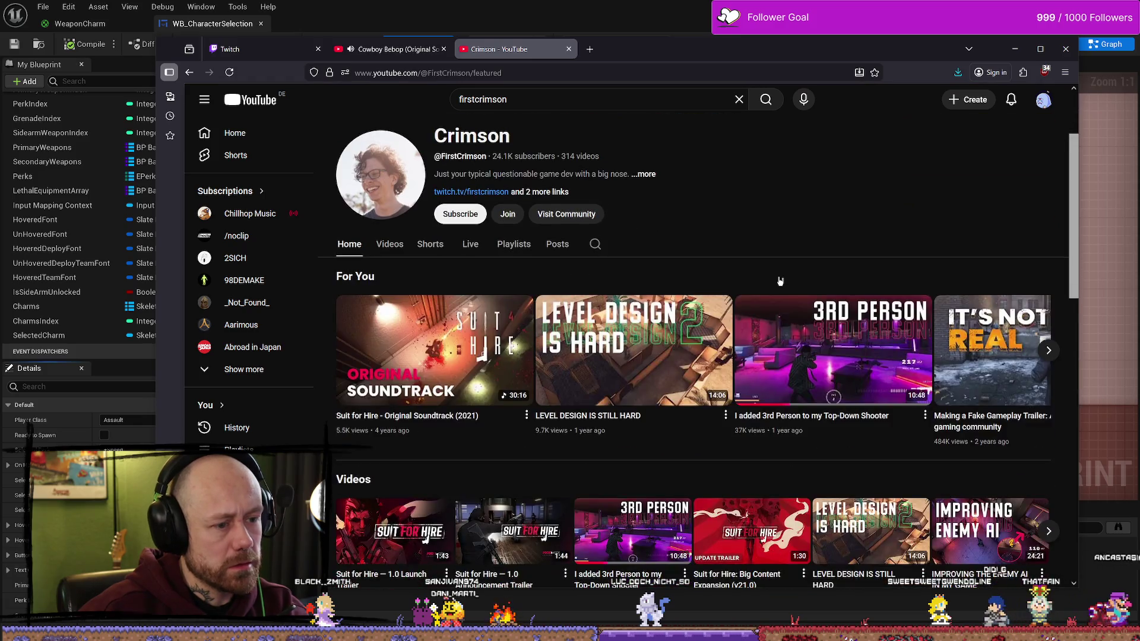
{"action": "left_click", "coordinate": [386, 245]}
Step: Scroll through the FirstCrimson channel's uploaded videos
{"action": "scroll", "coordinate": [419, 262], "scroll_direction": "down", "scroll_amount": 4}
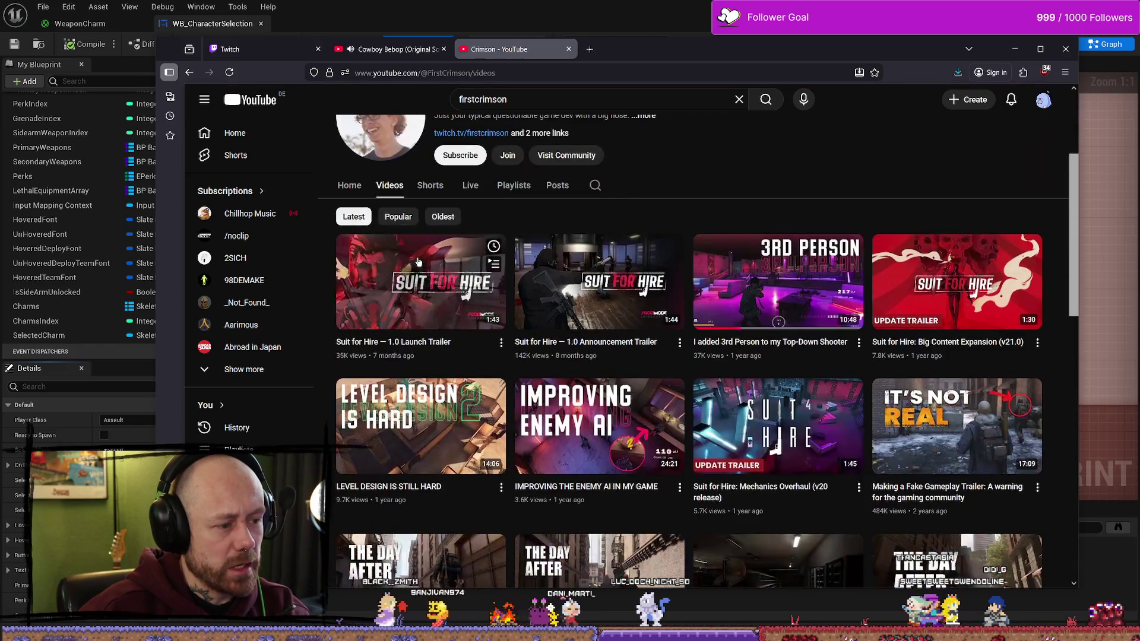
{"action": "scroll", "coordinate": [418, 261], "scroll_direction": "down", "scroll_amount": 3}
{"action": "scroll", "coordinate": [499, 272], "scroll_direction": "down", "scroll_amount": 2}
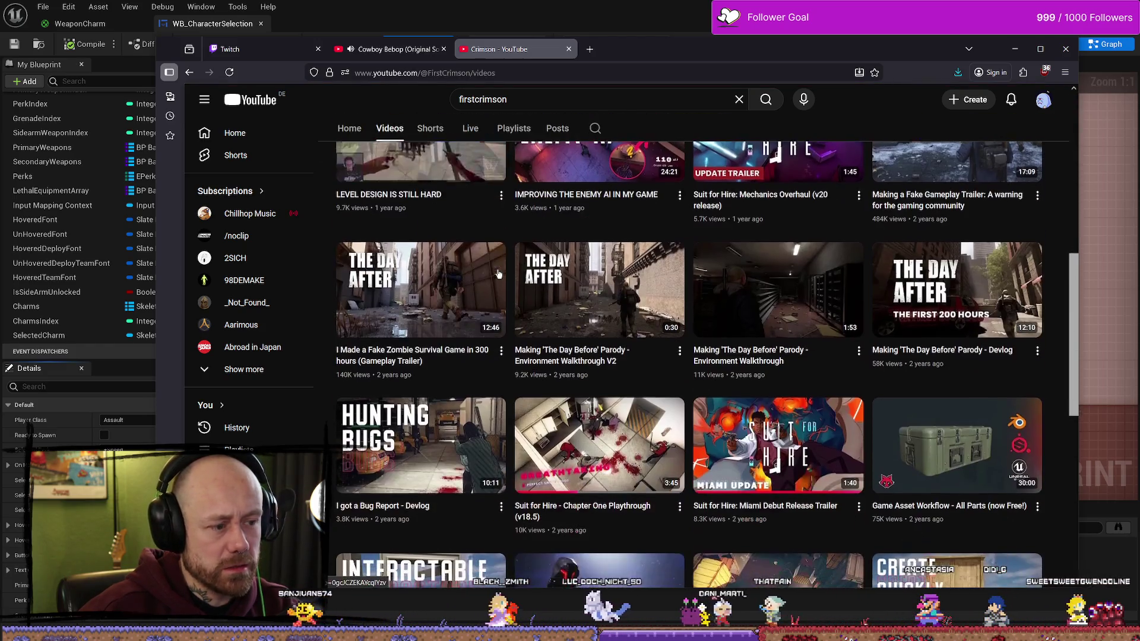
{"action": "scroll", "coordinate": [496, 273], "scroll_direction": "down", "scroll_amount": 5}
{"action": "scroll", "coordinate": [495, 274], "scroll_direction": "down", "scroll_amount": 3}
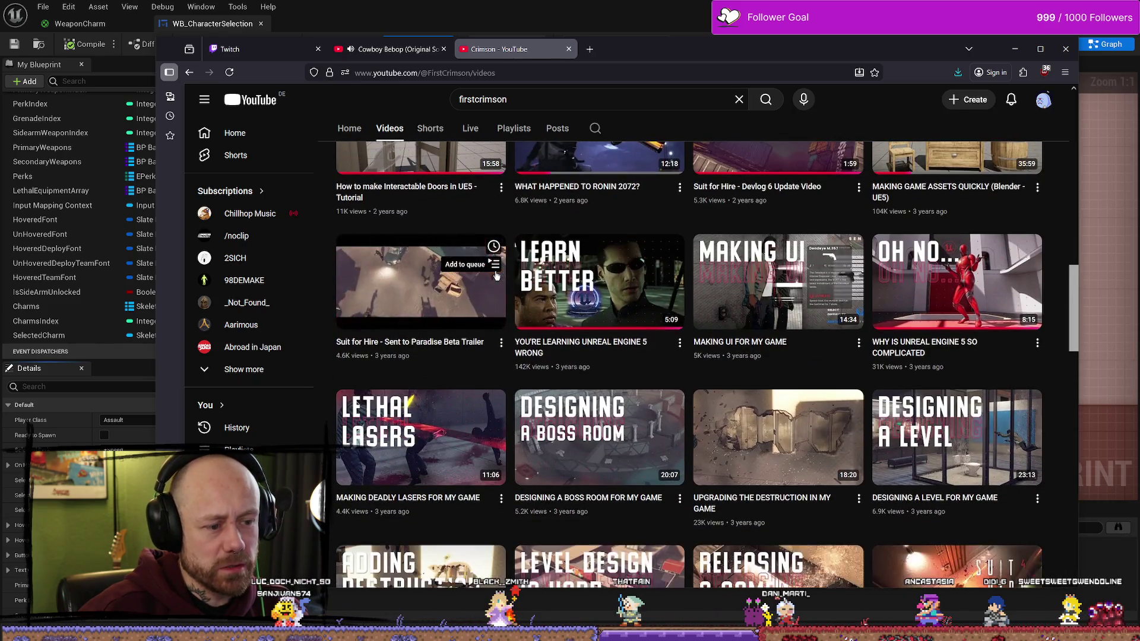
{"action": "scroll", "coordinate": [497, 275], "scroll_direction": "down", "scroll_amount": 2}
{"action": "scroll", "coordinate": [497, 275], "scroll_direction": "down", "scroll_amount": 4}
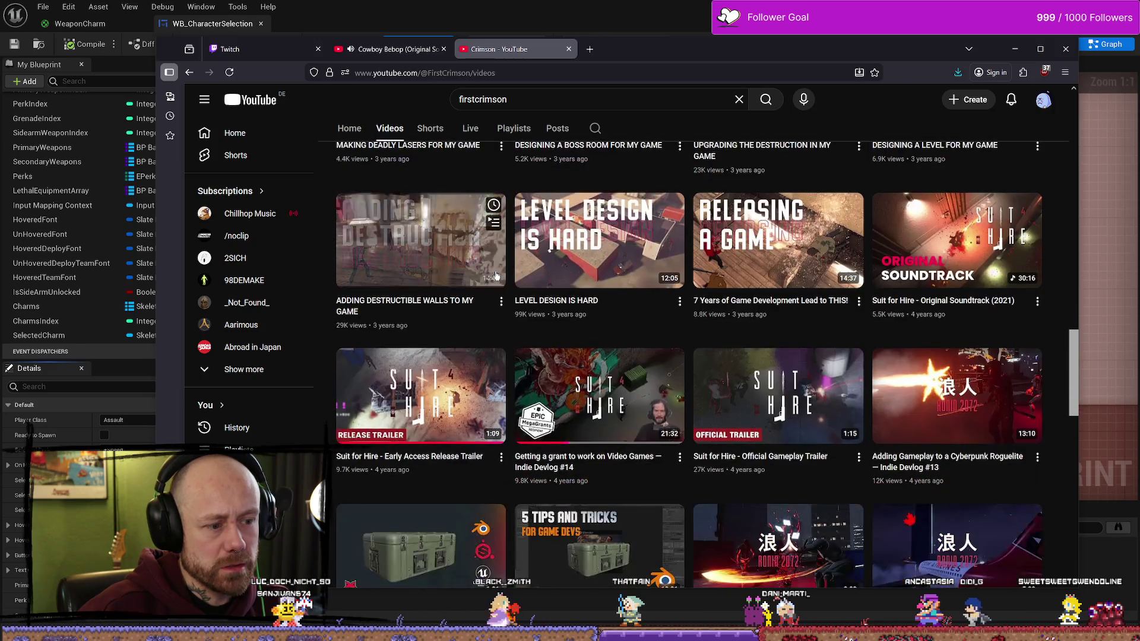
{"action": "scroll", "coordinate": [497, 275], "scroll_direction": "down", "scroll_amount": 2}
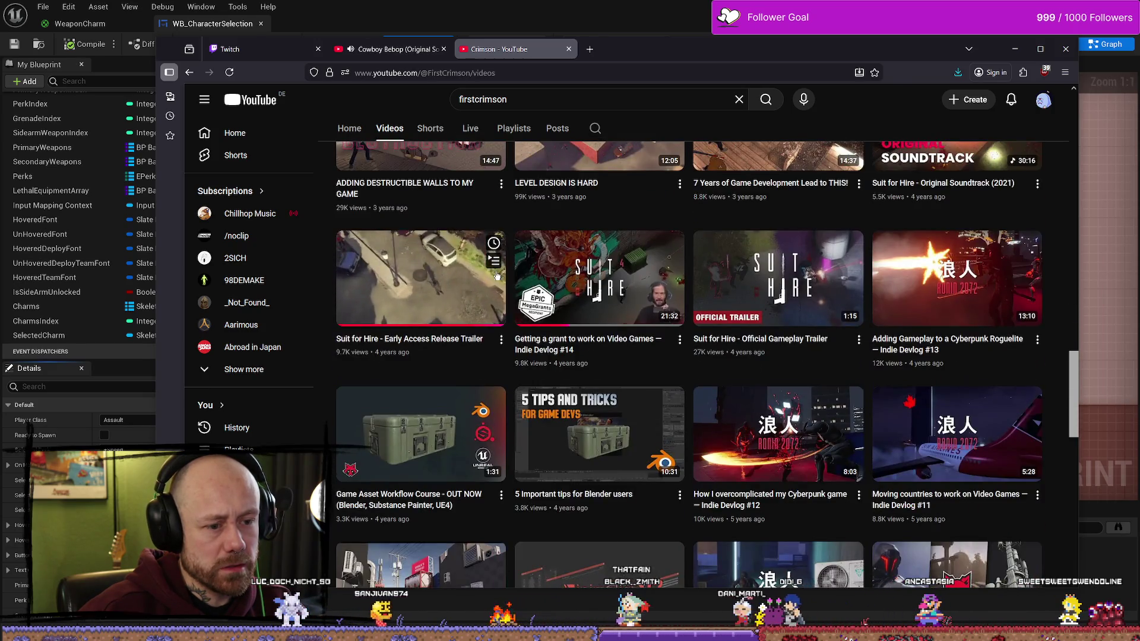
{"action": "scroll", "coordinate": [497, 275], "scroll_direction": "up", "scroll_amount": 7}
{"action": "scroll", "coordinate": [496, 275], "scroll_direction": "up", "scroll_amount": 6}
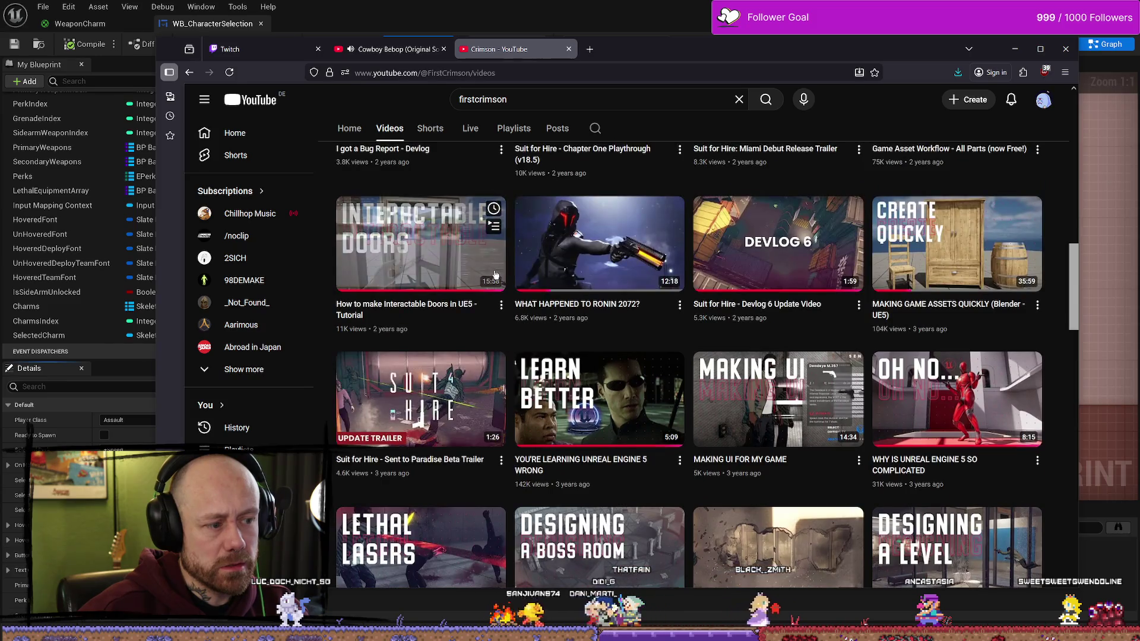
{"action": "scroll", "coordinate": [498, 275], "scroll_direction": "up", "scroll_amount": 5}
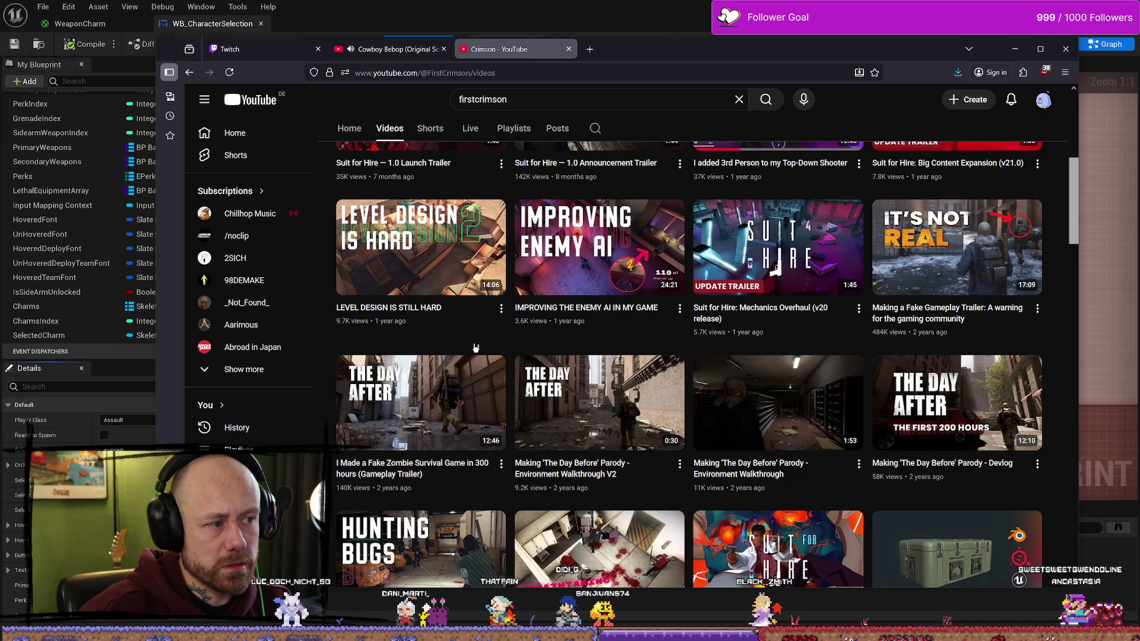
{"action": "scroll", "coordinate": [475, 348], "scroll_direction": "up", "scroll_amount": 2}
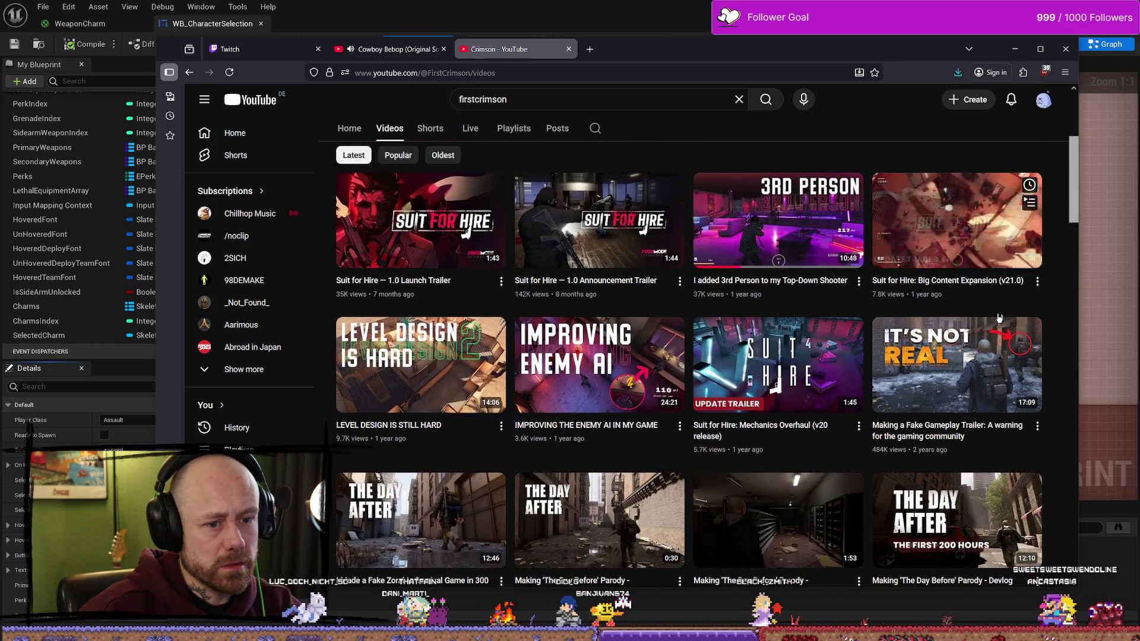
{"action": "mouse_move", "coordinate": [530, 357]}
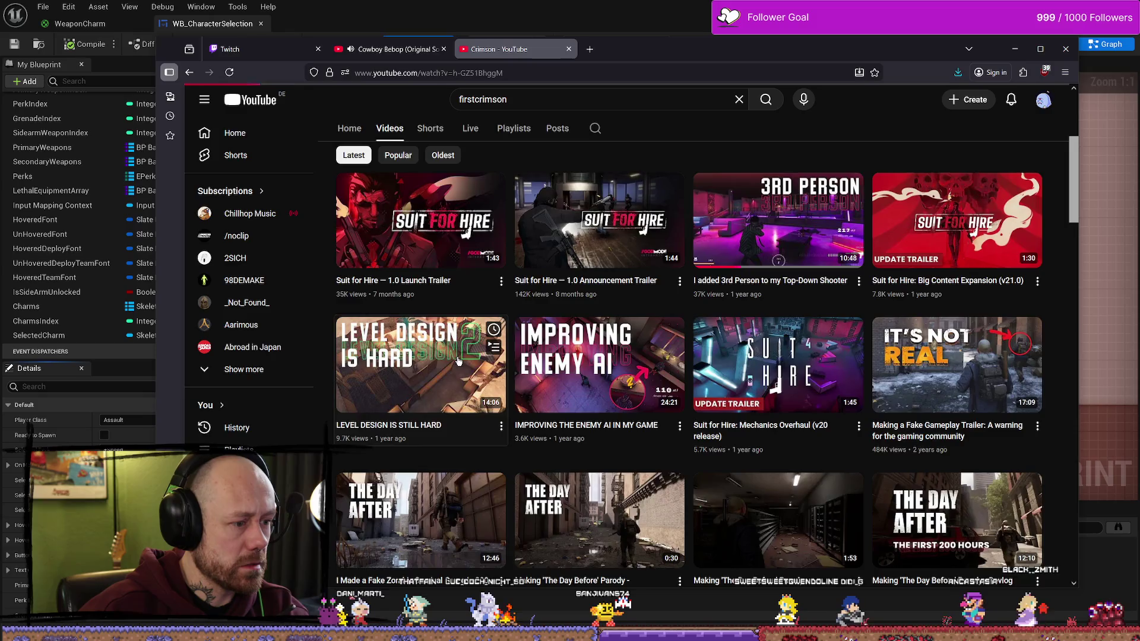
Step: Play the LEVEL DESIGN IS STILL HARD video and skip ahead to about 11:17
{"action": "left_click", "coordinate": [386, 360]}
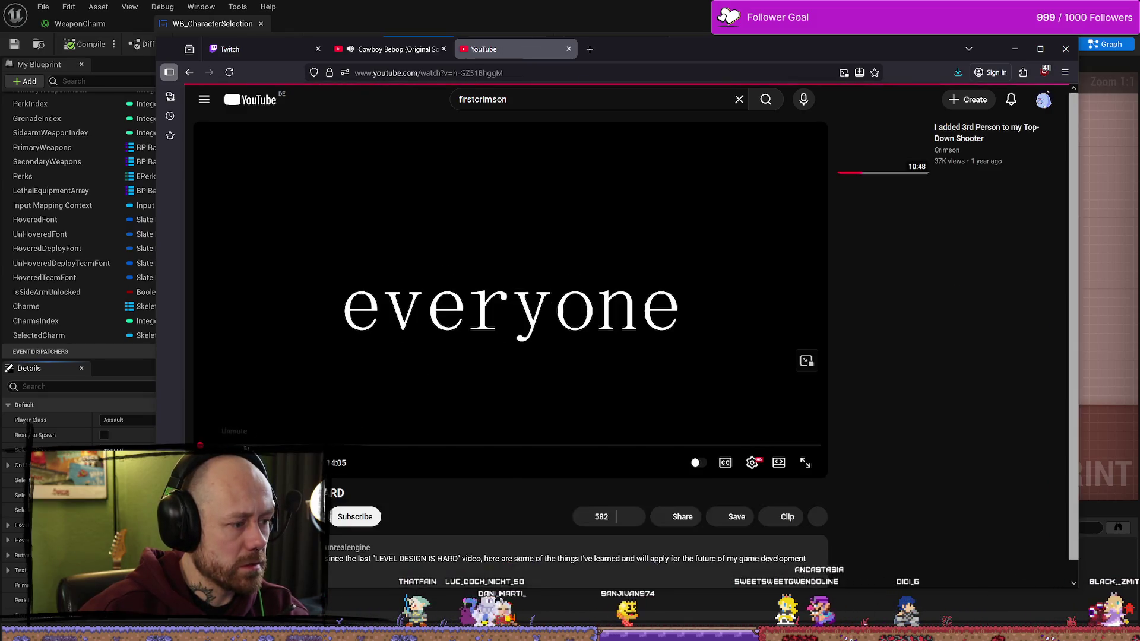
{"action": "left_click", "coordinate": [246, 445]}
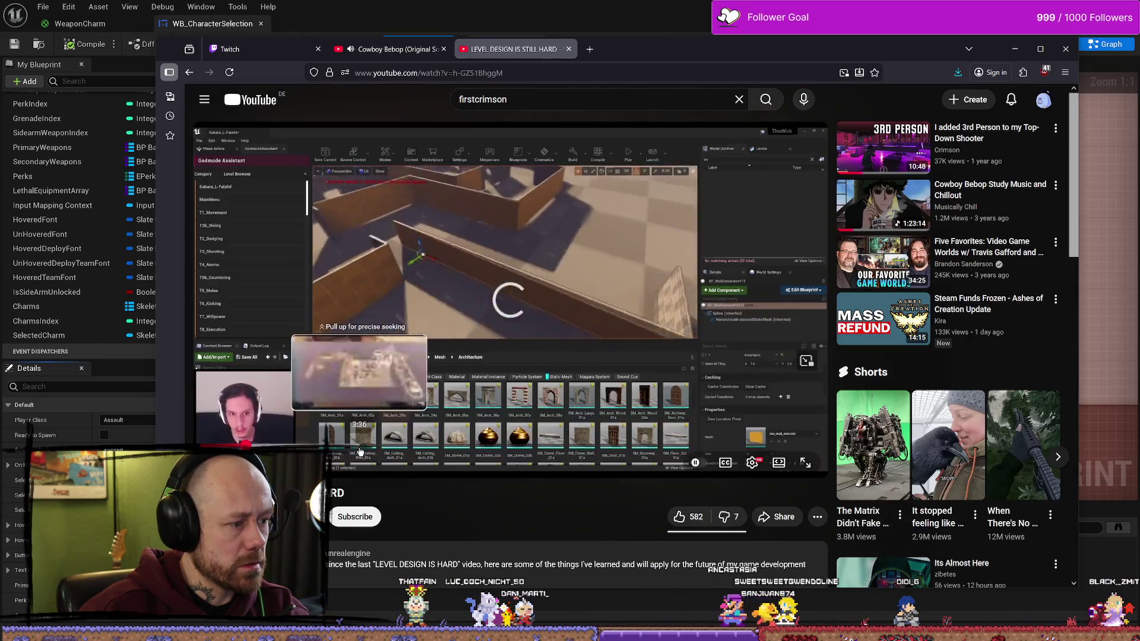
{"action": "left_click_drag", "start_coordinate": [366, 447], "coordinate": [378, 443]}
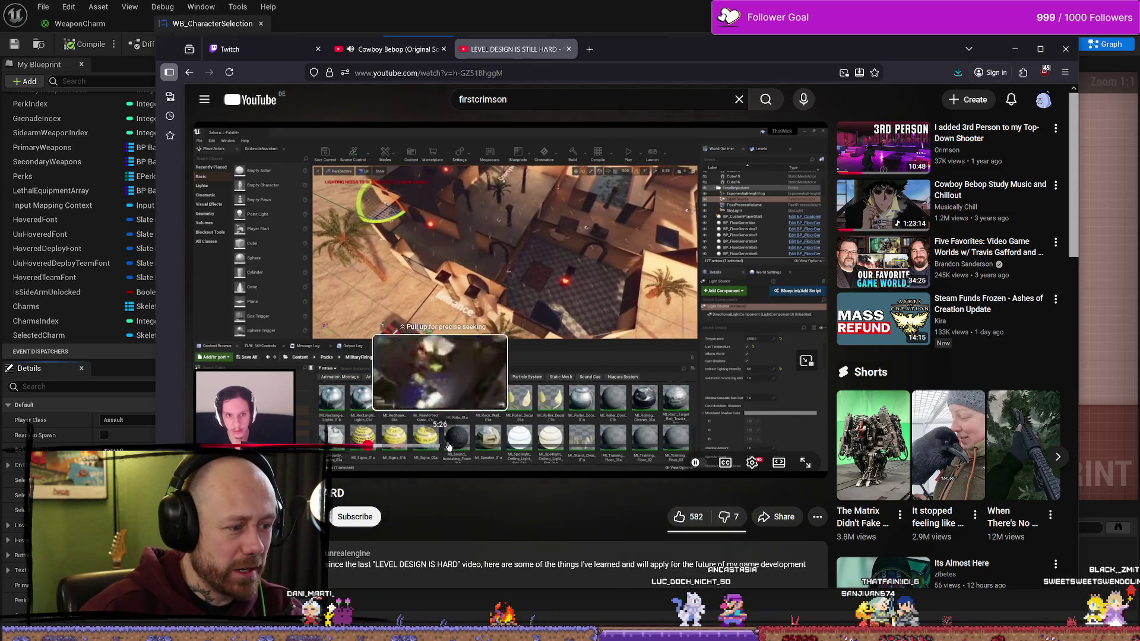
{"action": "left_click", "coordinate": [514, 445]}
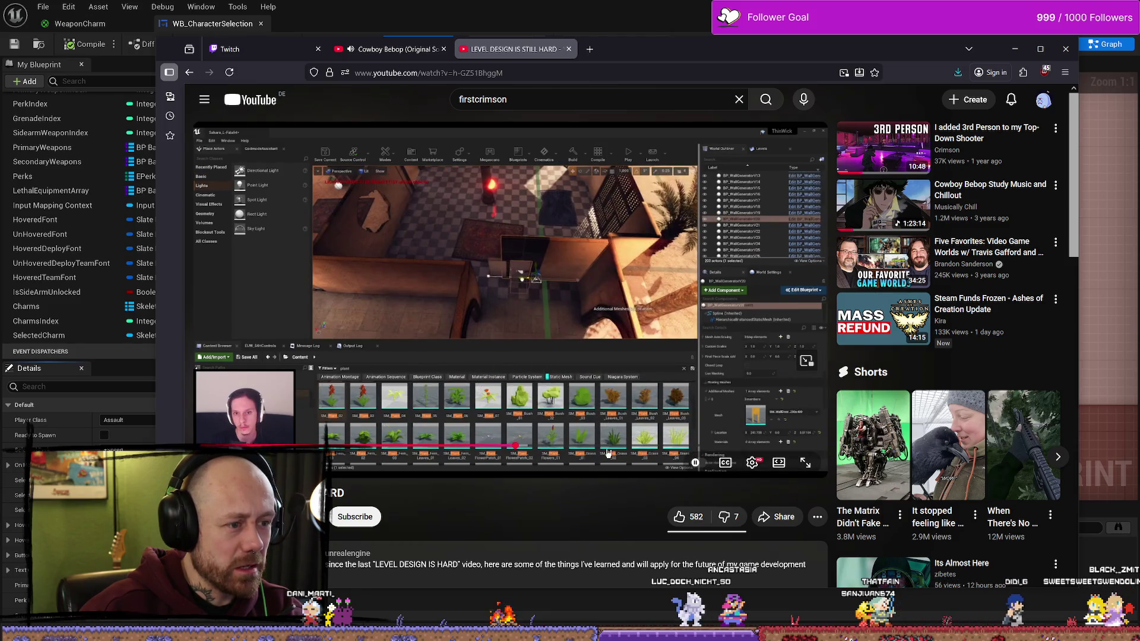
{"action": "left_click", "coordinate": [612, 447]}
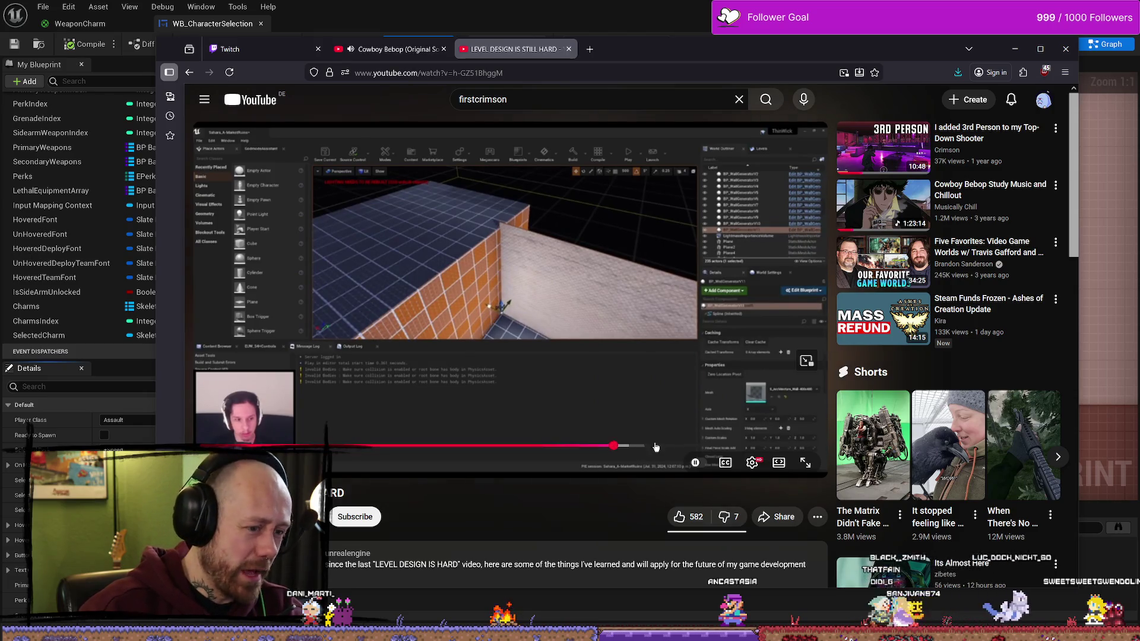
{"action": "left_click", "coordinate": [645, 447]}
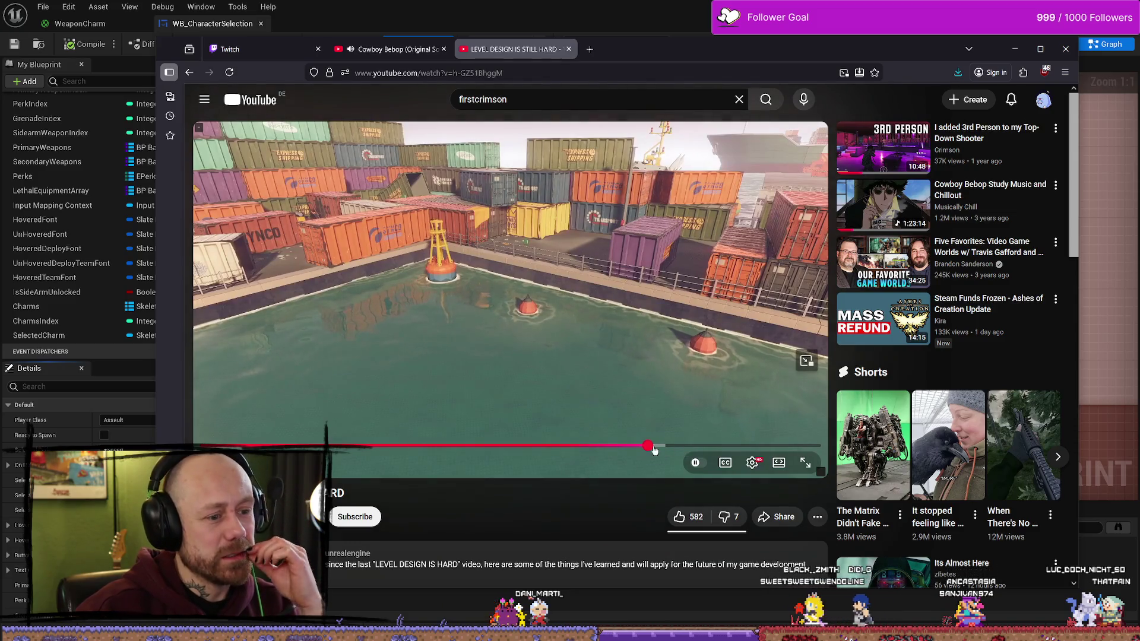
{"action": "left_click", "coordinate": [661, 446]}
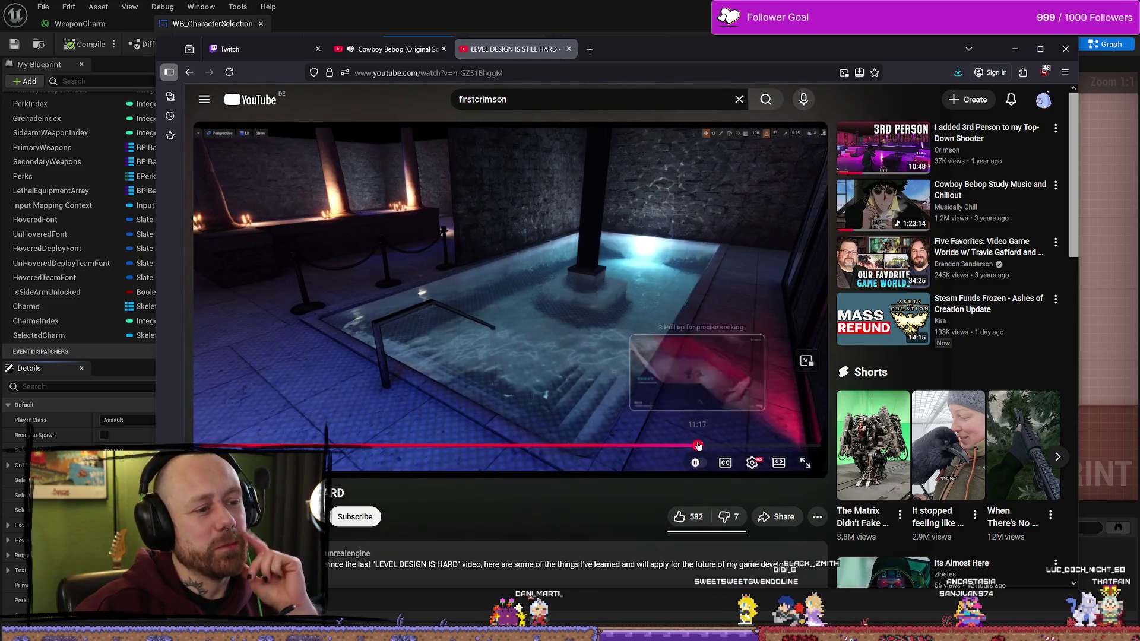
{"action": "left_click_drag", "start_coordinate": [699, 446], "coordinate": [699, 446]}
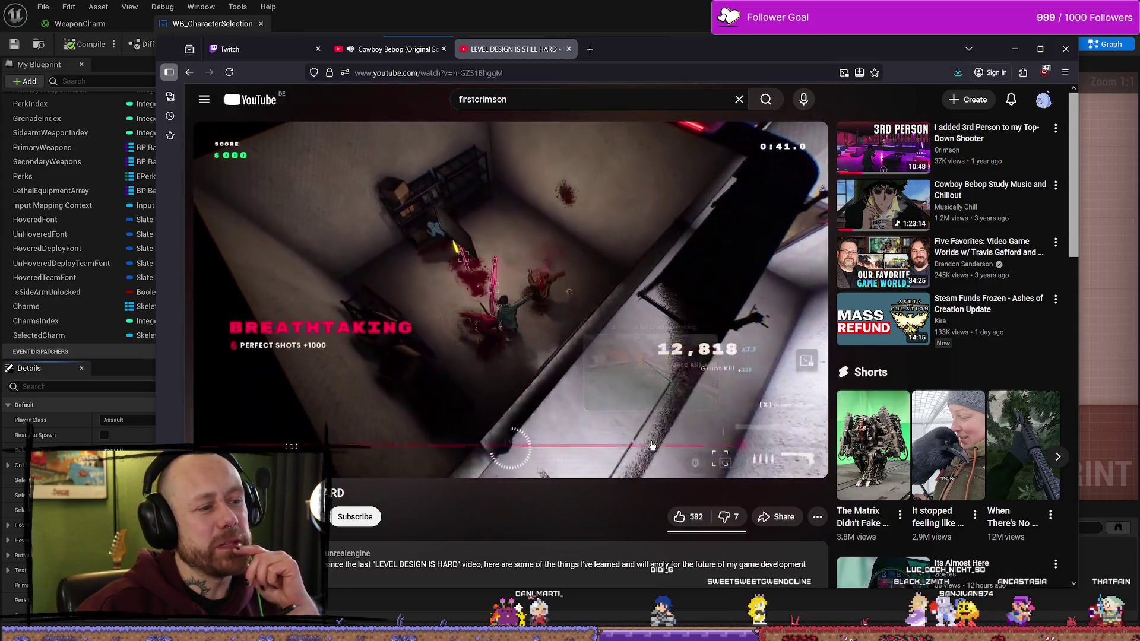
Step: Pause the video, close its tab, and minimize Firefox to reveal the blueprint graph
{"action": "left_click", "coordinate": [558, 160]}
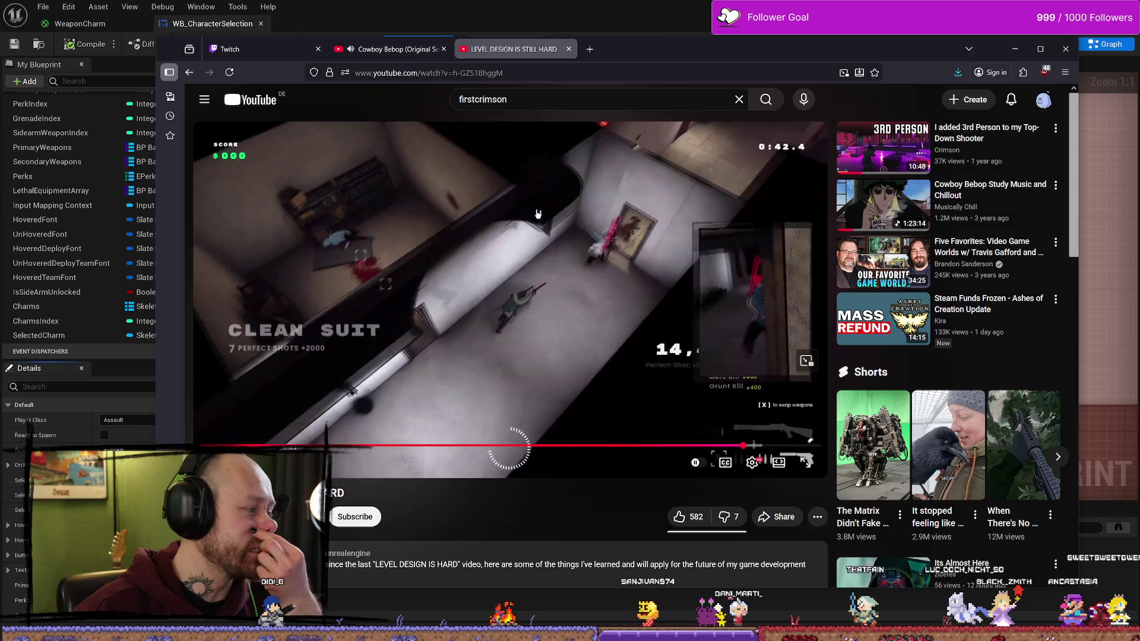
{"action": "left_click", "coordinate": [568, 49]}
{"action": "mouse_move", "coordinate": [695, 59]}
{"action": "left_mouse_down"}
{"action": "mouse_move", "coordinate": [677, 57]}
{"action": "mouse_move", "coordinate": [767, 58]}
{"action": "left_mouse_up"}
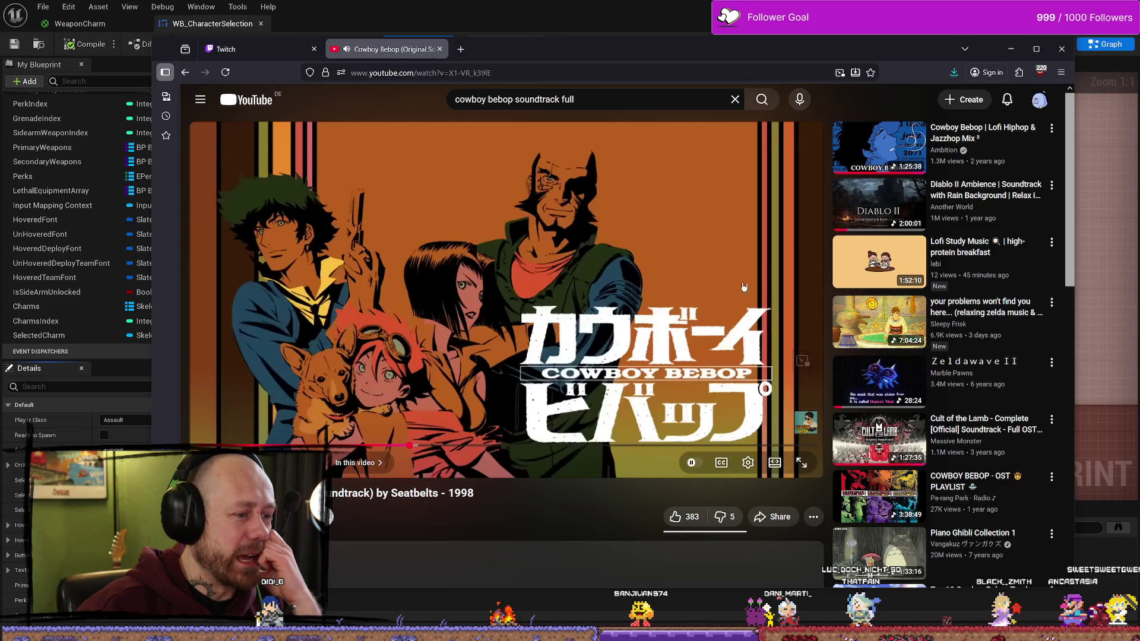
{"action": "left_click", "coordinate": [1012, 49]}
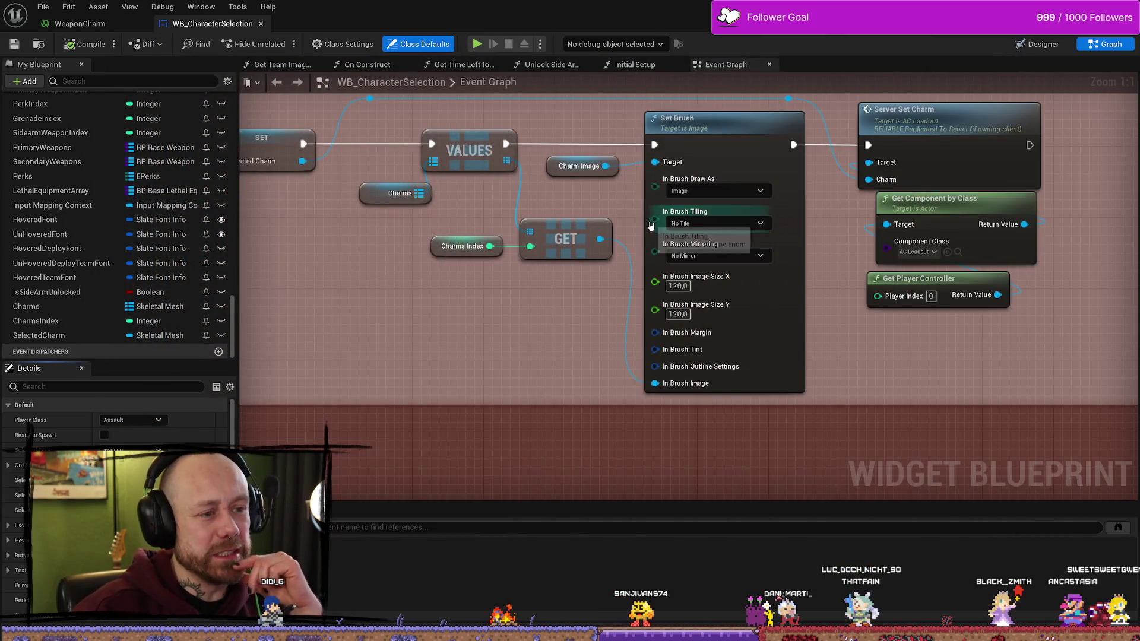
Step: Open a new Firefox tab on the YouTube home page and return to the playing video
{"action": "scroll", "coordinate": [450, 302], "scroll_direction": "down", "scroll_amount": 2}
{"action": "scroll", "coordinate": [505, 321], "scroll_direction": "up", "scroll_amount": 2}
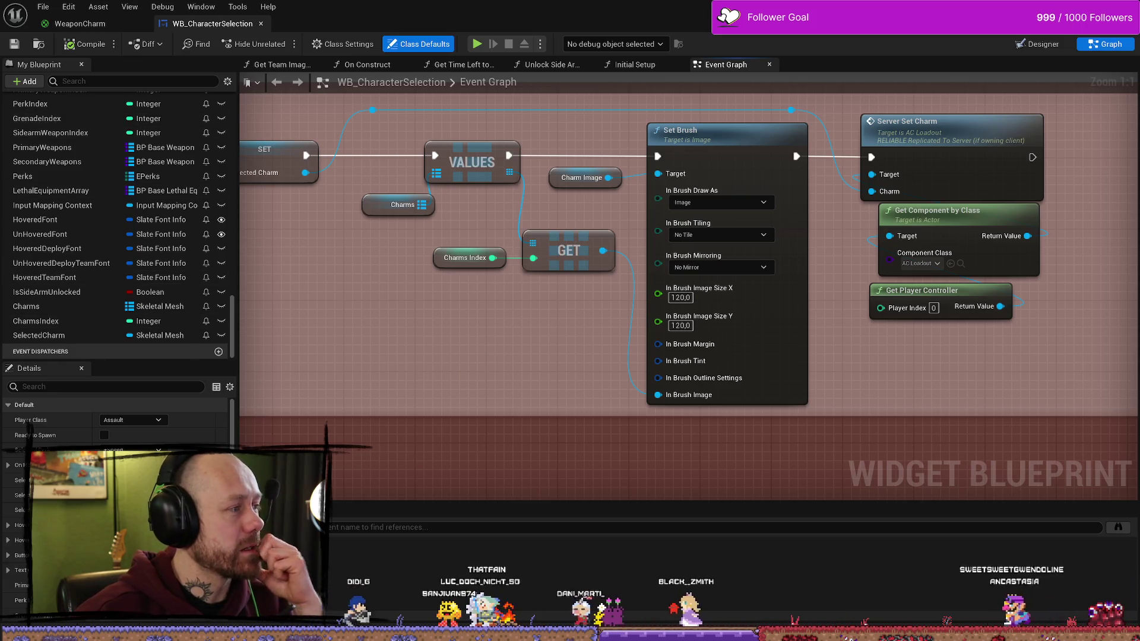
{"action": "key", "text": "alt+Tab"}
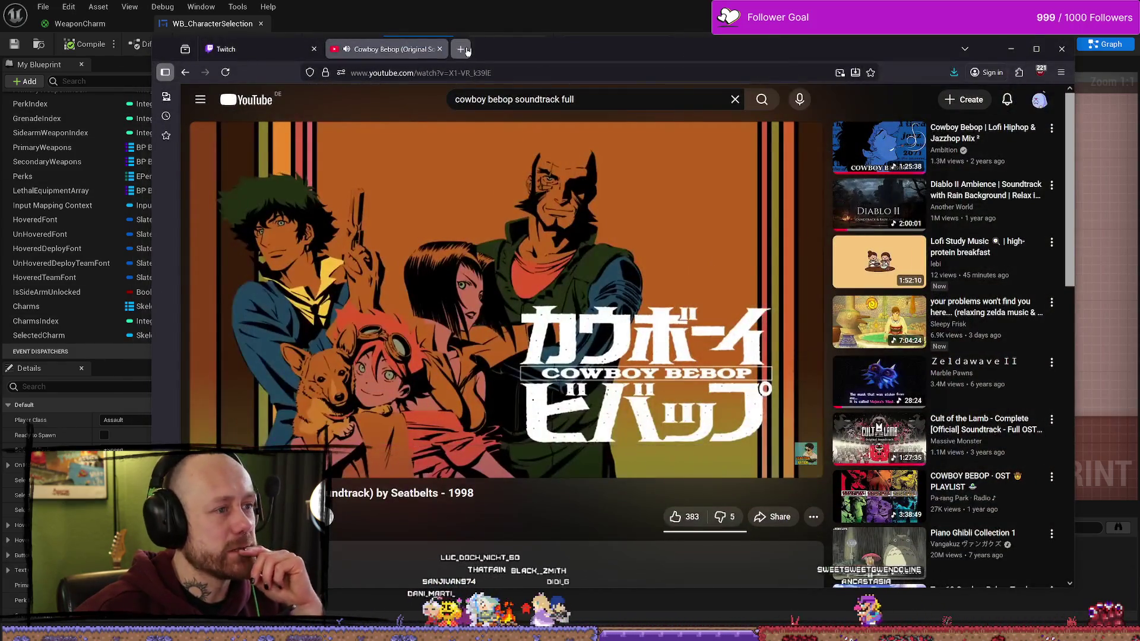
{"action": "left_click", "coordinate": [462, 49]}
{"action": "type", "text": "youtube"}
{"action": "key", "text": "Return"}
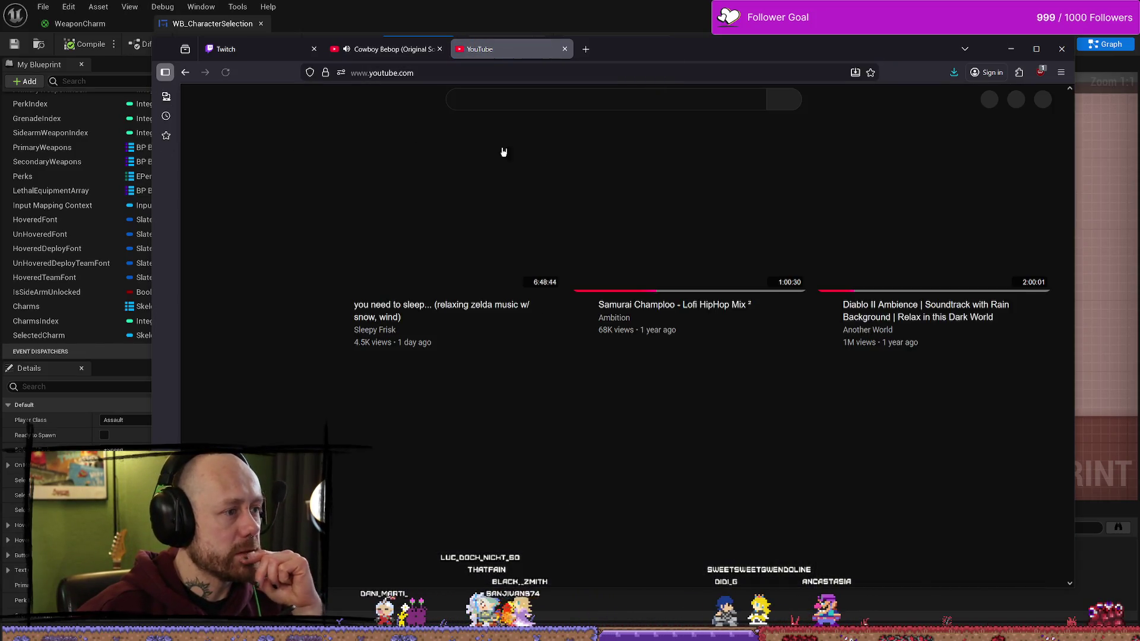
{"action": "key", "text": "alt+Tab"}
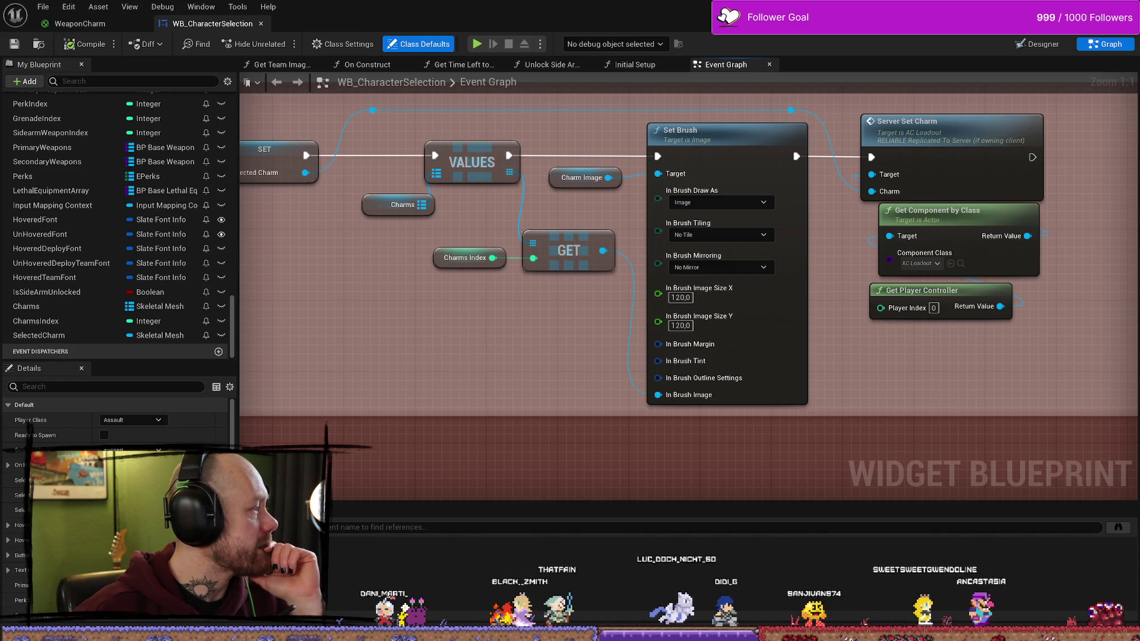
{"action": "key", "text": "alt+Tab"}
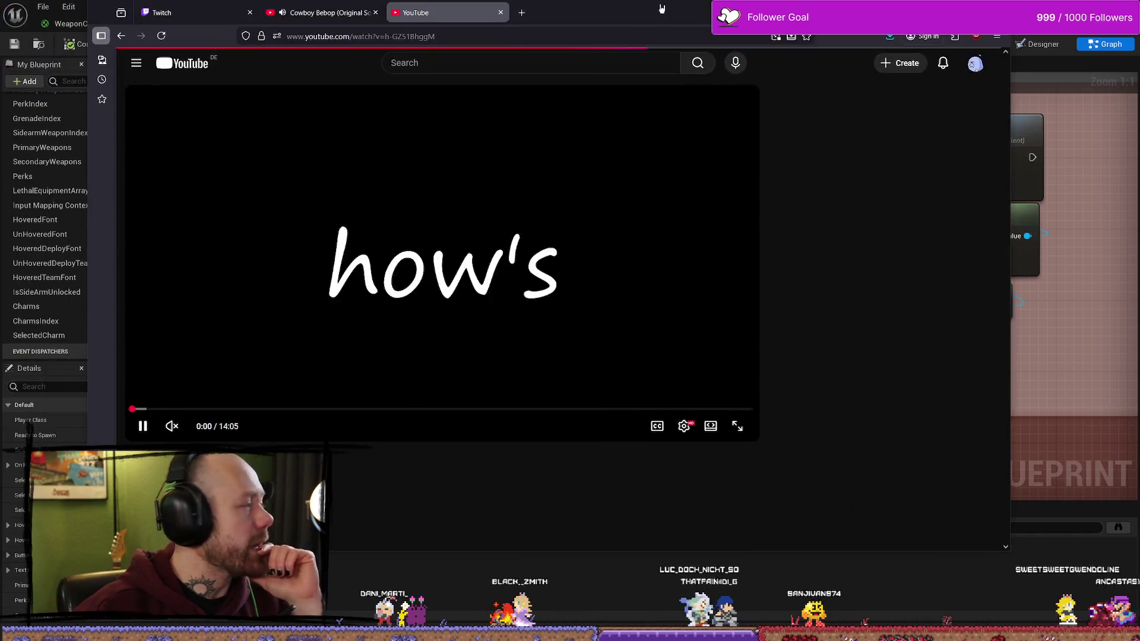
Step: Jump the level design video to about 13:23, skip ahead, then return to Unreal
{"action": "left_click", "coordinate": [719, 410]}
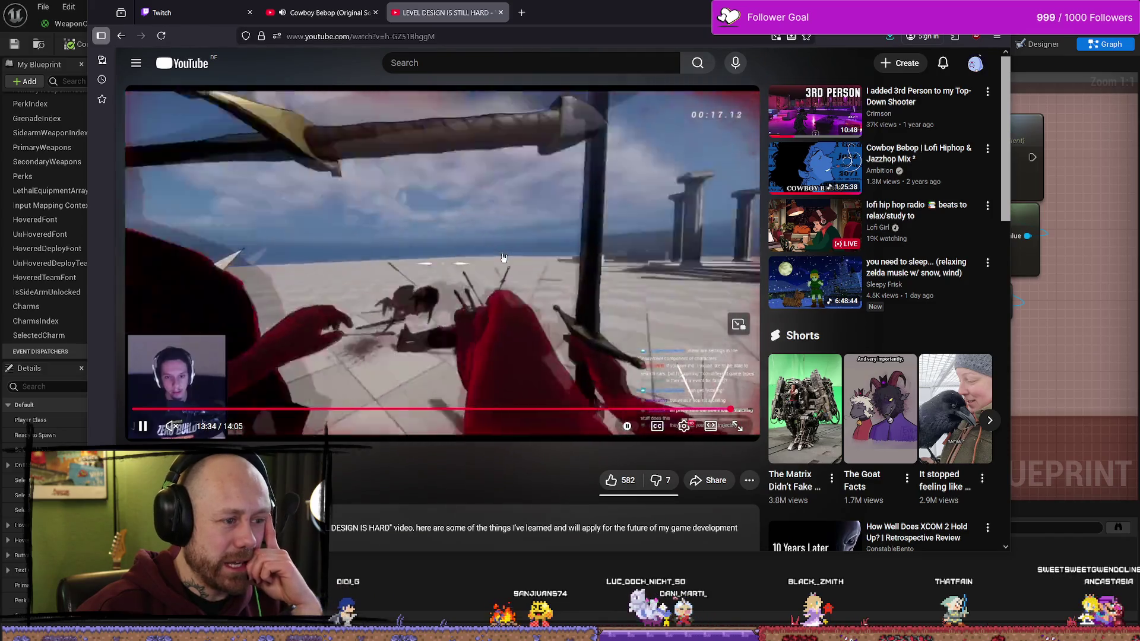
{"action": "key", "text": "Right"}
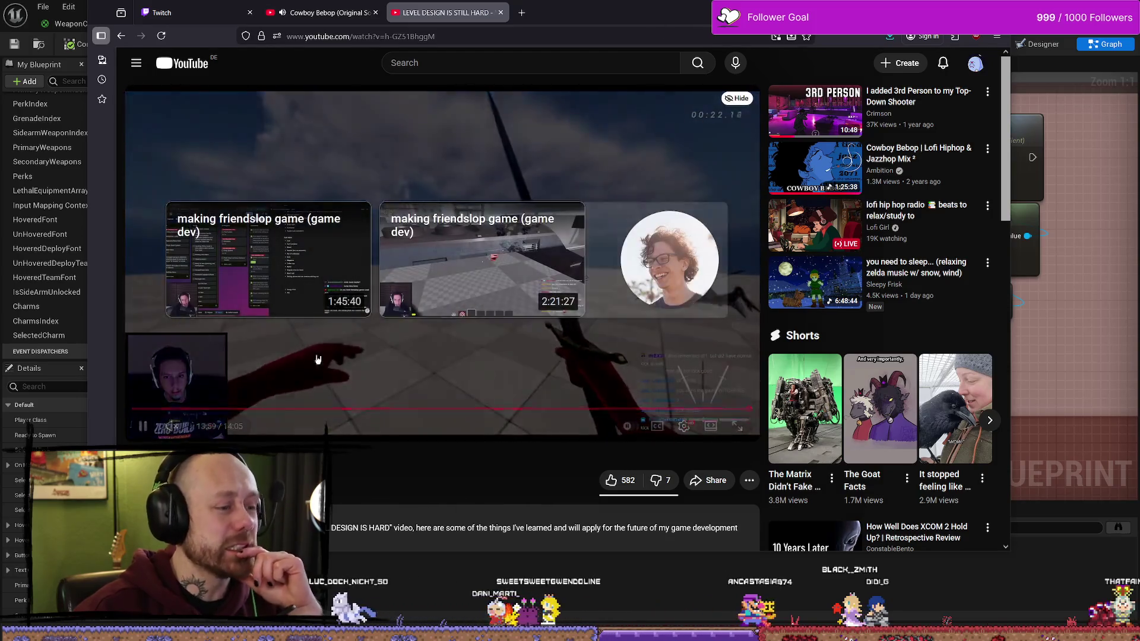
{"action": "key", "text": "alt+Tab"}
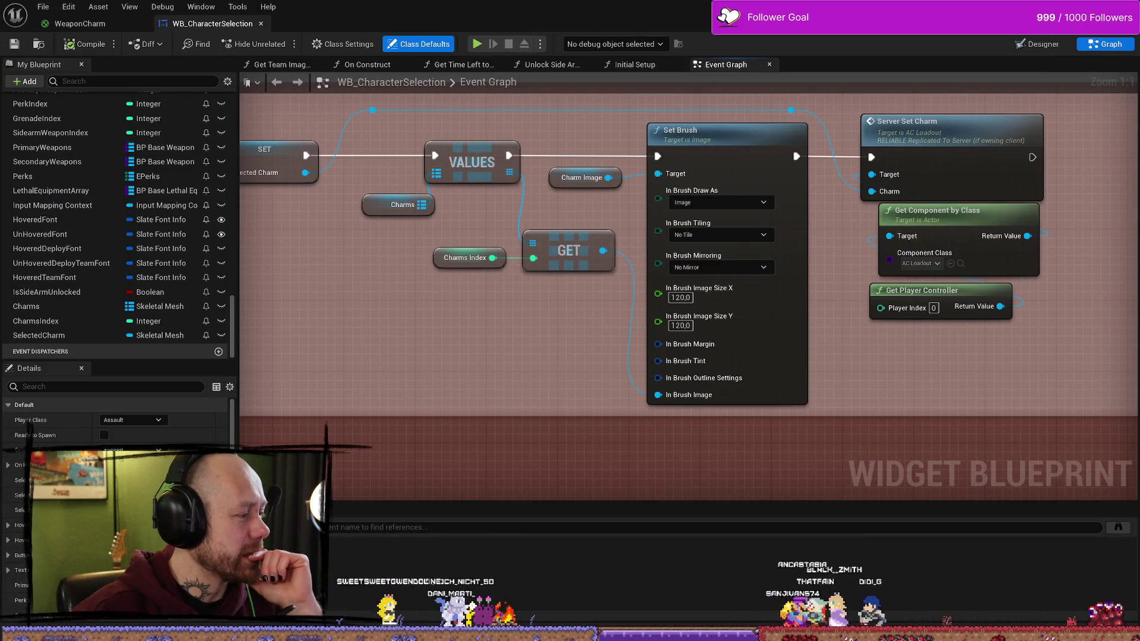
Step: Move the UpdateCharm comment box up and left and save WB_CharacterSelection
{"action": "scroll", "coordinate": [891, 392], "scroll_direction": "down", "scroll_amount": 6}
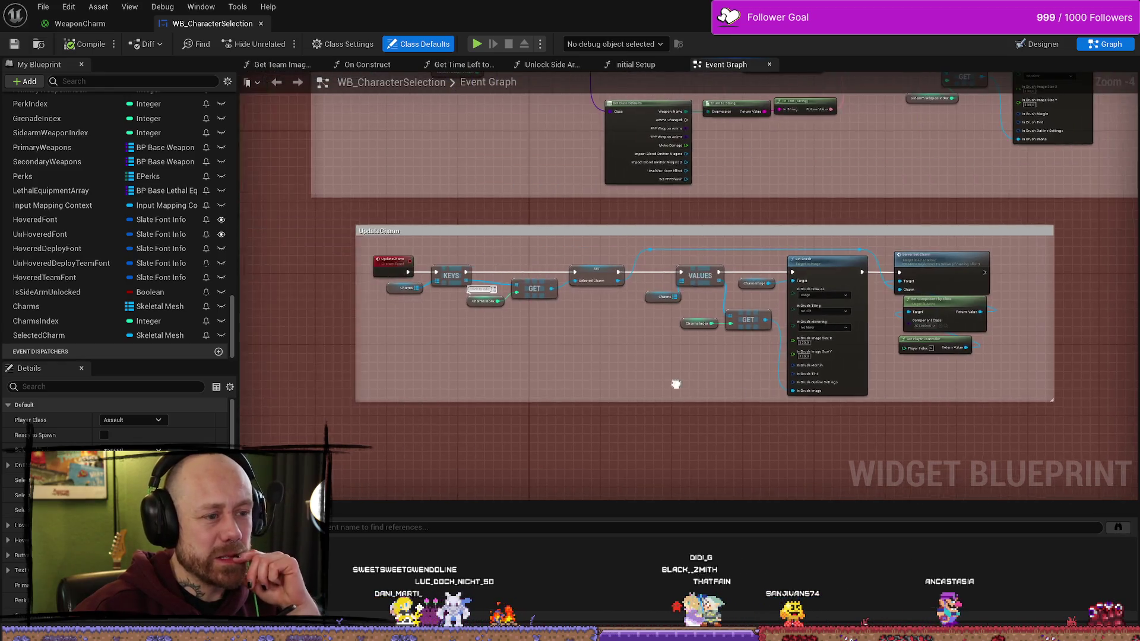
{"action": "scroll", "coordinate": [594, 356], "scroll_direction": "up", "scroll_amount": 4}
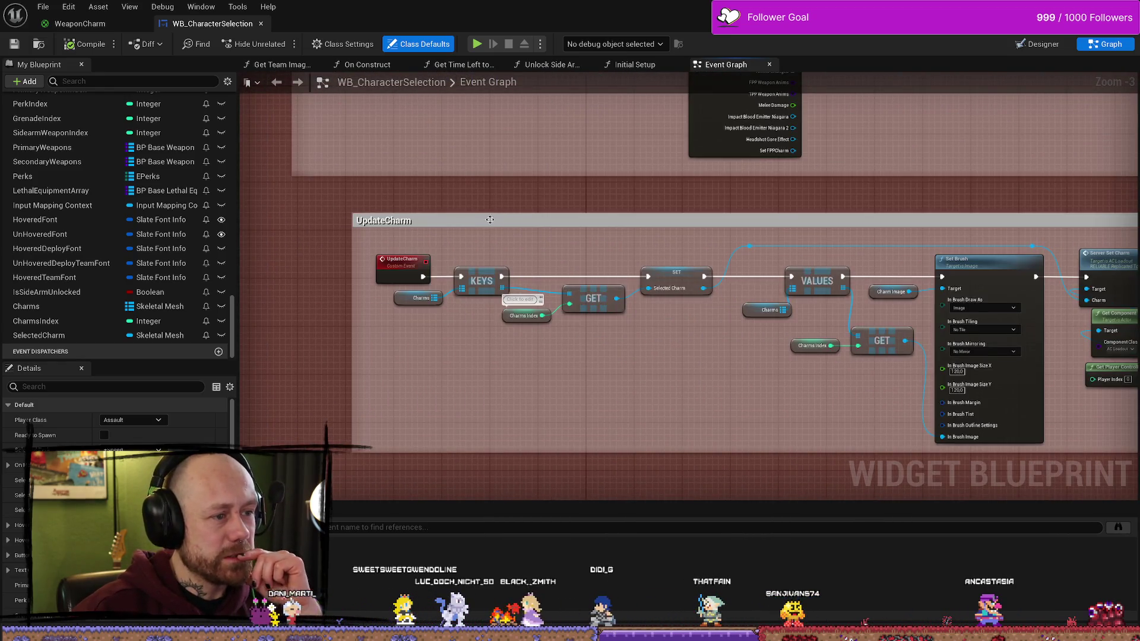
{"action": "left_click_drag", "start_coordinate": [490, 219], "coordinate": [439, 209]}
{"action": "scroll", "coordinate": [812, 240], "scroll_direction": "down", "scroll_amount": 2}
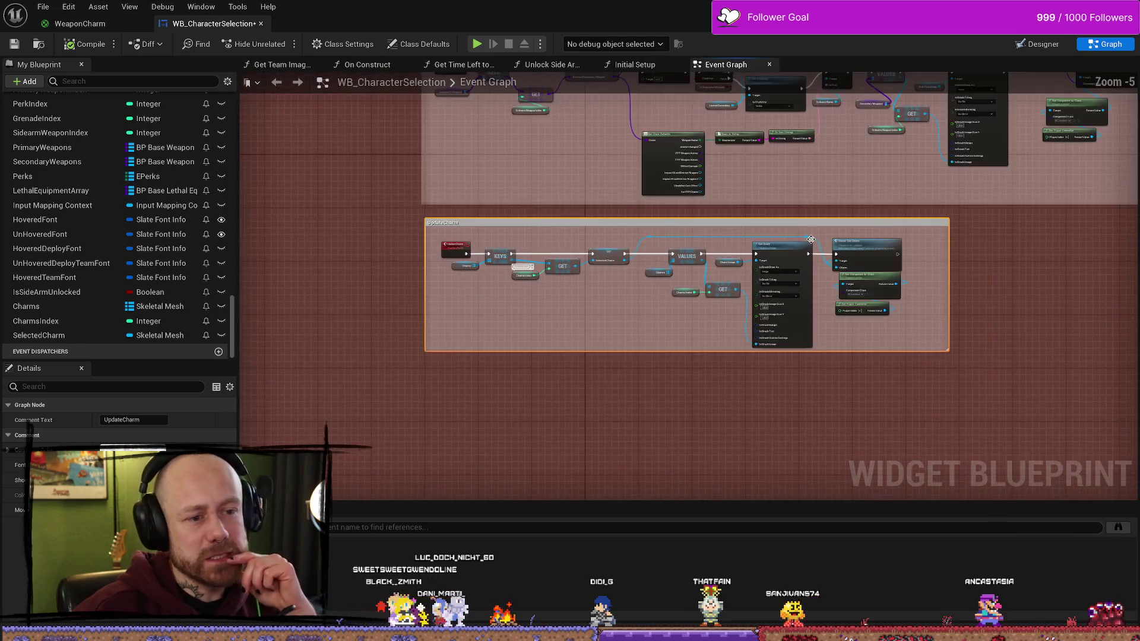
{"action": "scroll", "coordinate": [811, 239], "scroll_direction": "up", "scroll_amount": 2}
{"action": "scroll", "coordinate": [729, 207], "scroll_direction": "down", "scroll_amount": 2}
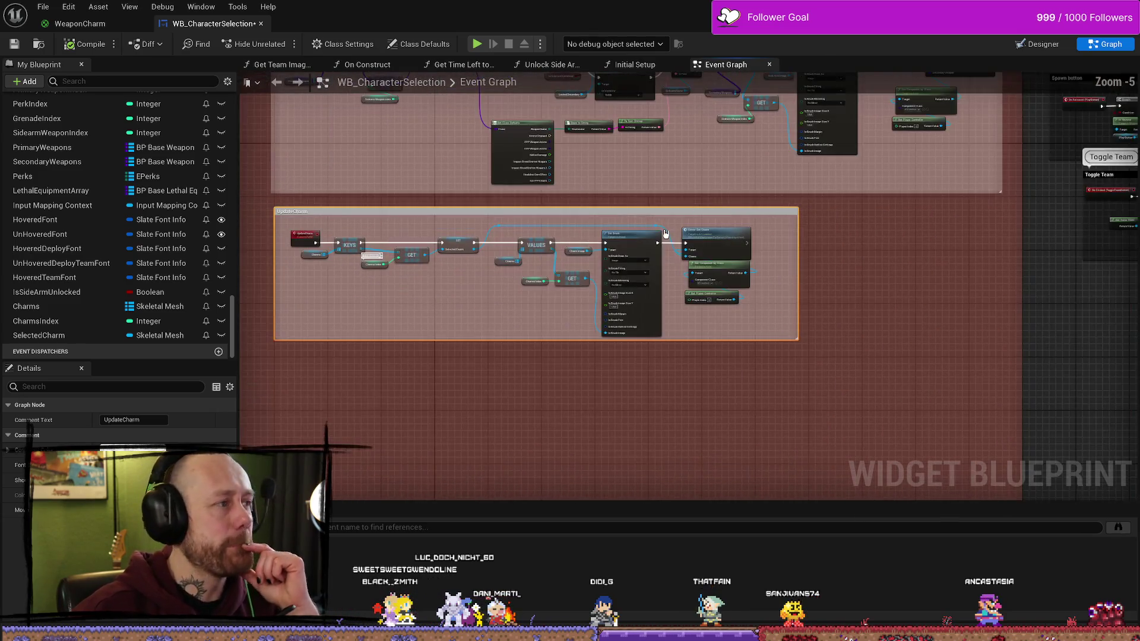
{"action": "key", "text": "ctrl+s"}
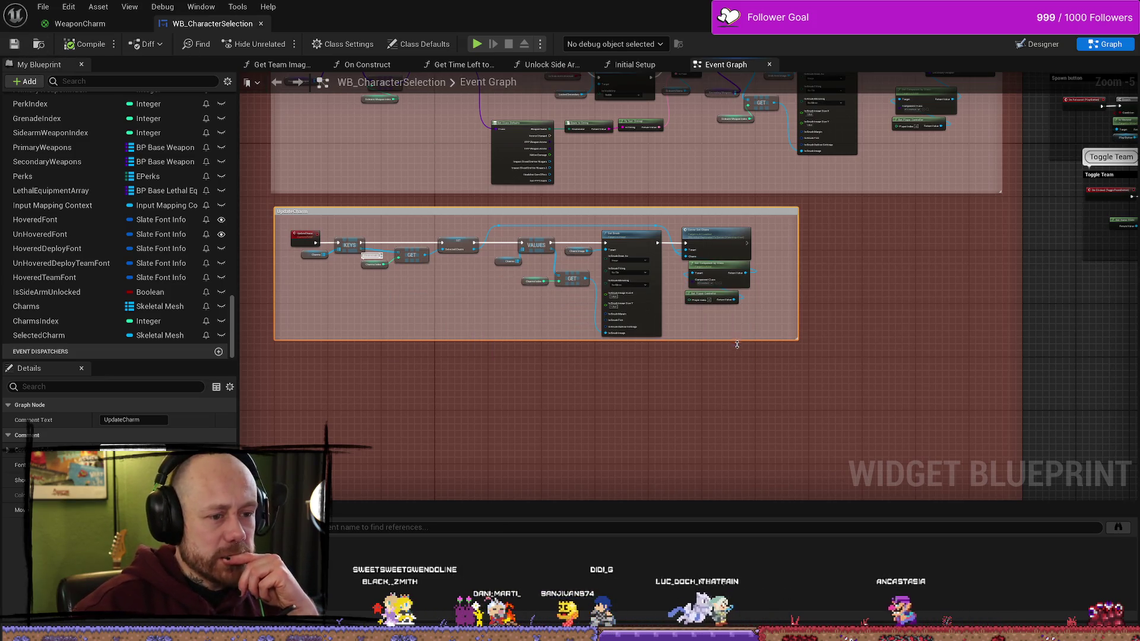
Step: Extend the UpdateCharm comment box downward, check the weapon variables, and save again
{"action": "left_click_drag", "start_coordinate": [737, 344], "coordinate": [738, 351]}
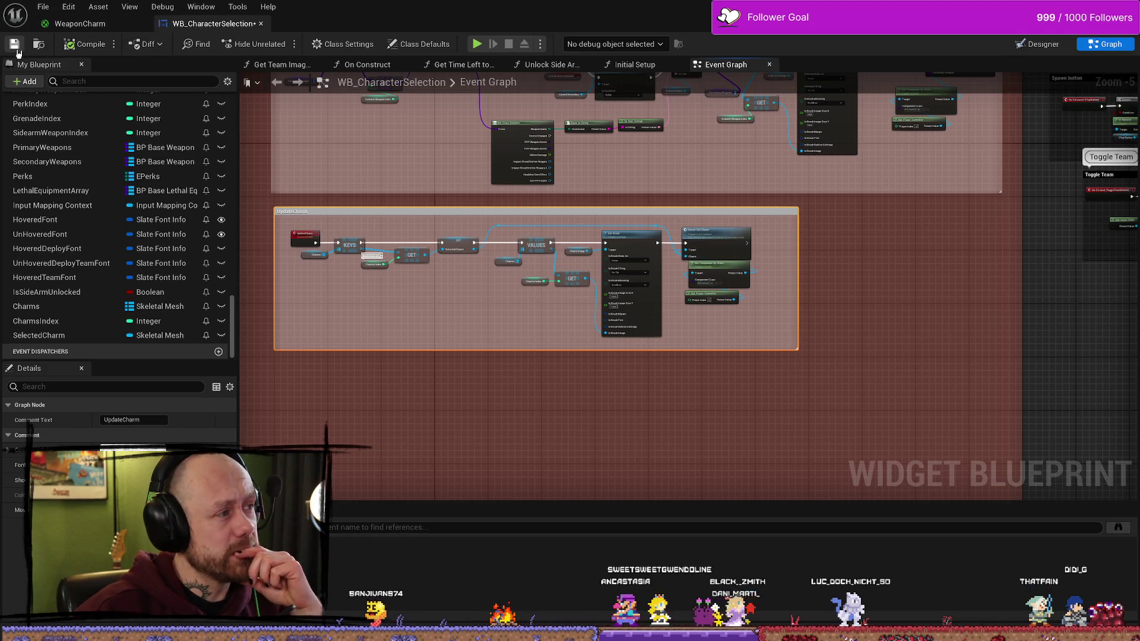
{"action": "left_click", "coordinate": [80, 165]}
{"action": "left_click", "coordinate": [59, 150]}
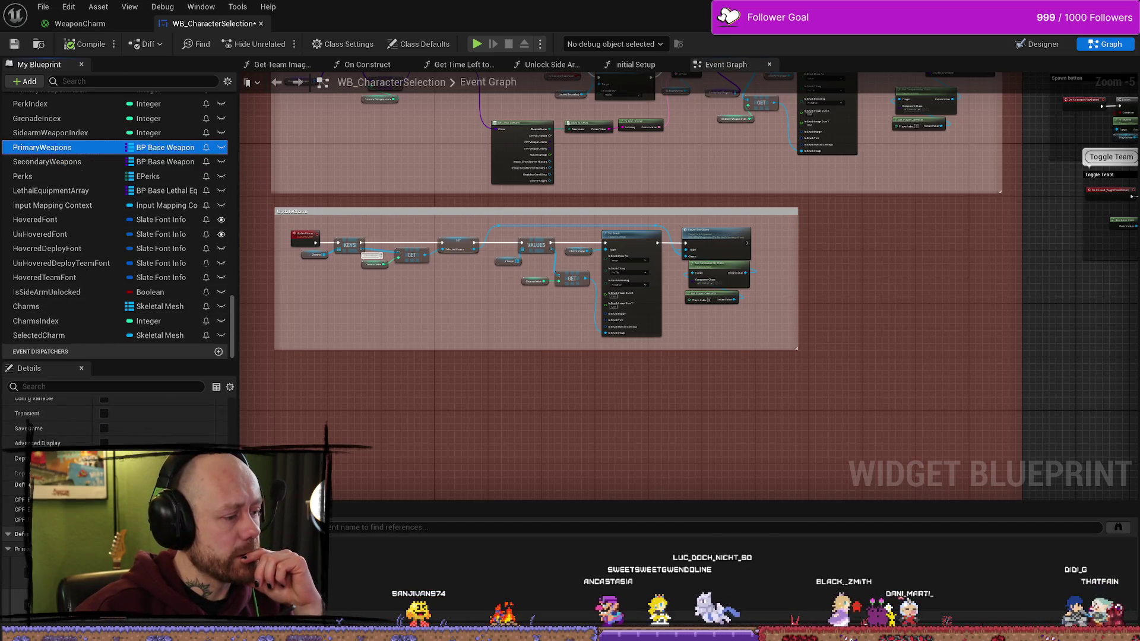
{"action": "scroll", "coordinate": [113, 416], "scroll_direction": "up", "scroll_amount": 2}
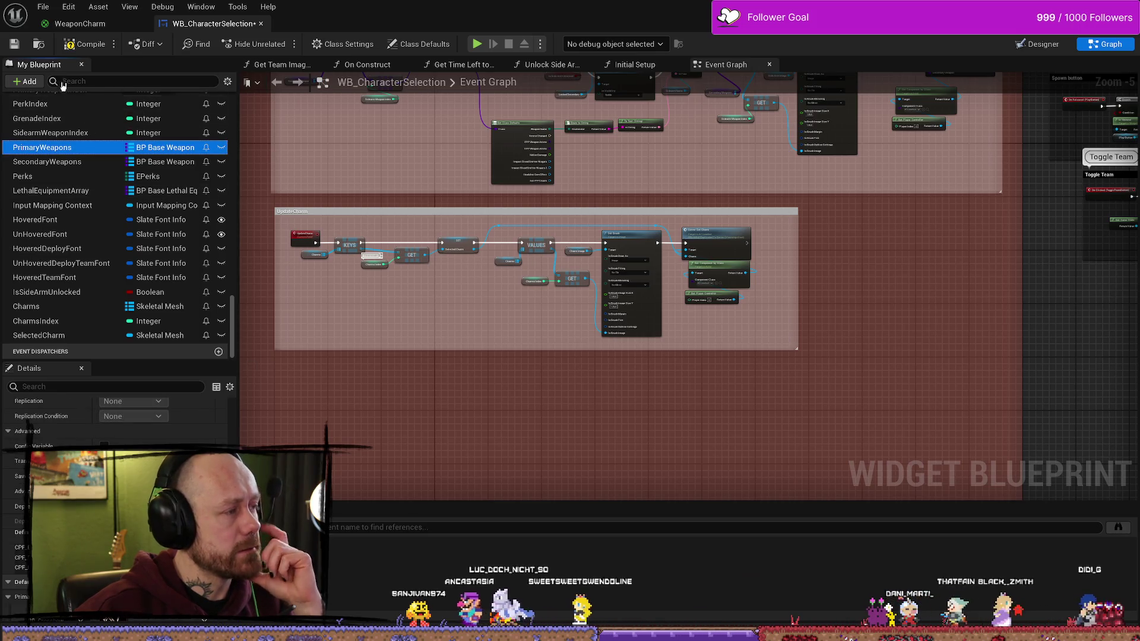
{"action": "left_click", "coordinate": [86, 44]}
{"action": "left_click", "coordinate": [14, 45]}
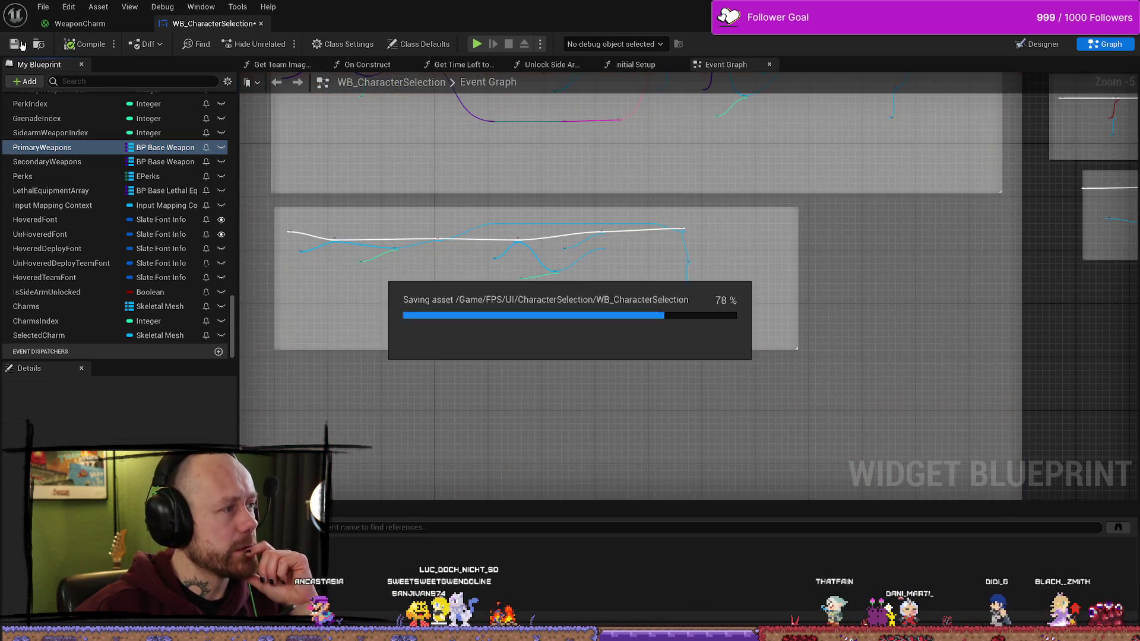
Step: Widen the UpdateCharm comment box to fit its nodes and save via File > Save
{"action": "scroll", "coordinate": [809, 306], "scroll_direction": "up", "scroll_amount": 4}
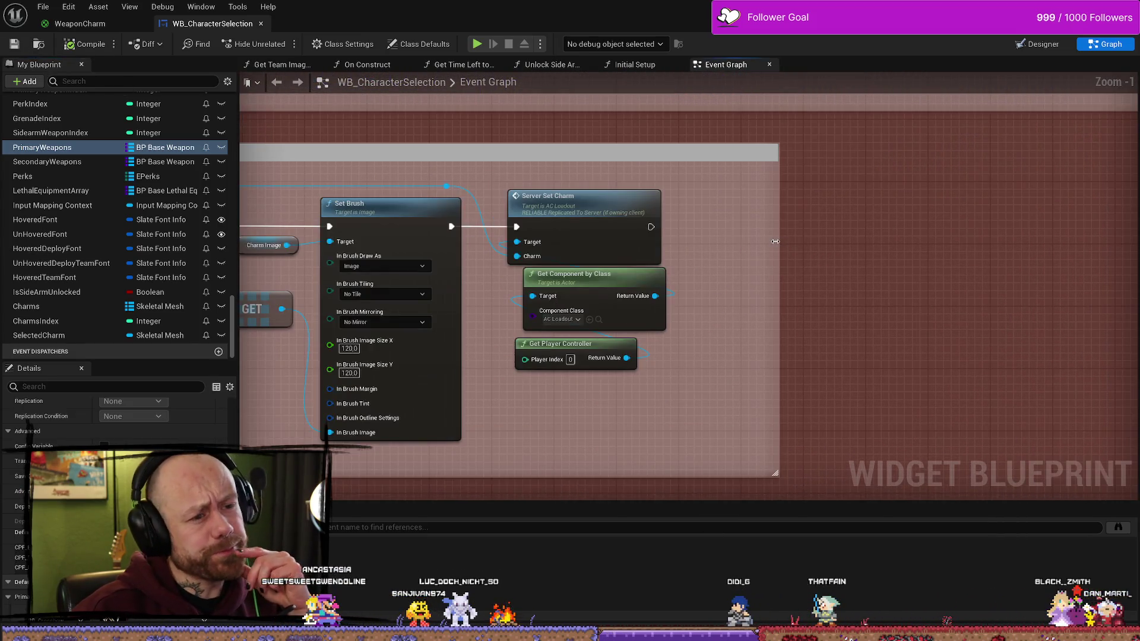
{"action": "left_click_drag", "start_coordinate": [776, 242], "coordinate": [875, 242]}
{"action": "scroll", "coordinate": [858, 323], "scroll_direction": "down", "scroll_amount": 3}
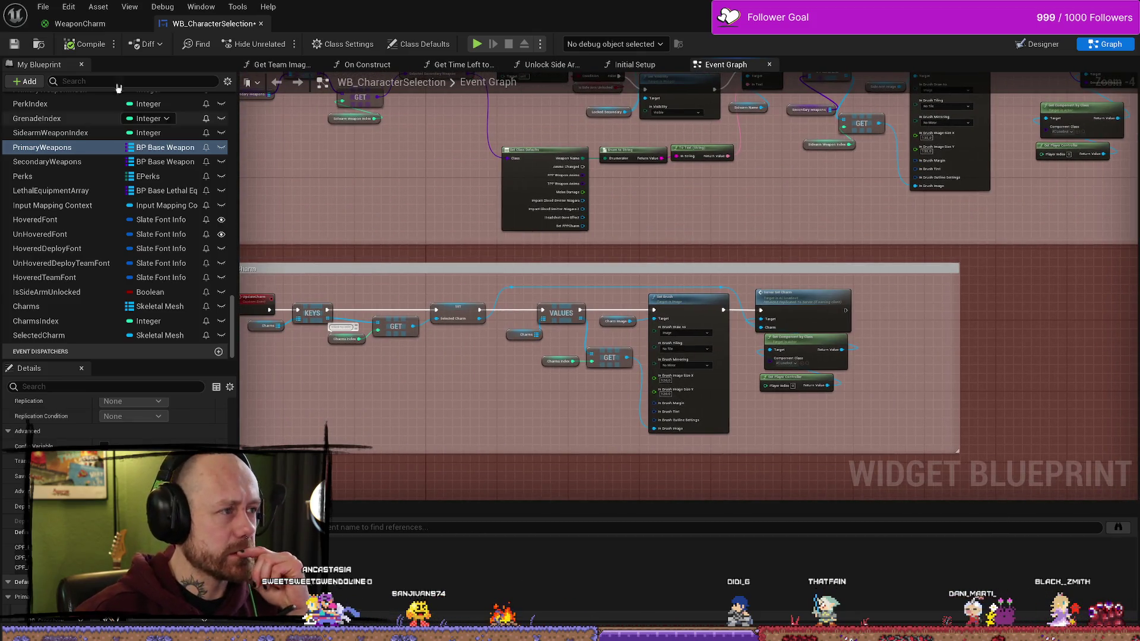
{"action": "left_click", "coordinate": [38, 4]}
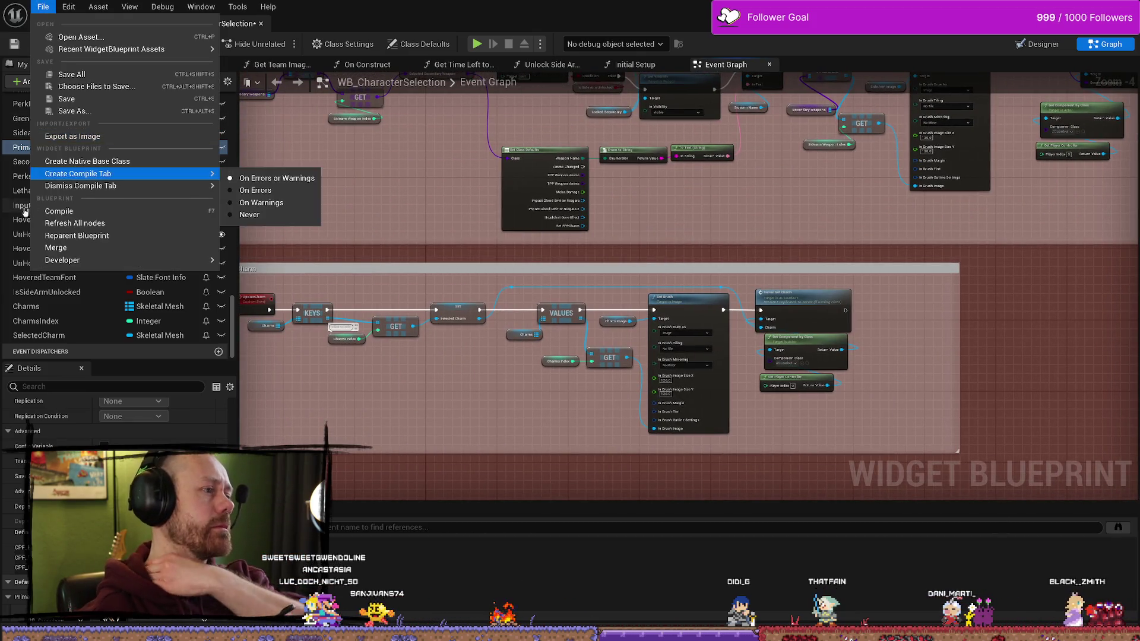
{"action": "left_click", "coordinate": [109, 74]}
{"action": "mouse_move", "coordinate": [354, 252]}
{"action": "left_mouse_down"}
{"action": "mouse_move", "coordinate": [489, 242]}
{"action": "mouse_move", "coordinate": [392, 237]}
{"action": "left_mouse_up"}
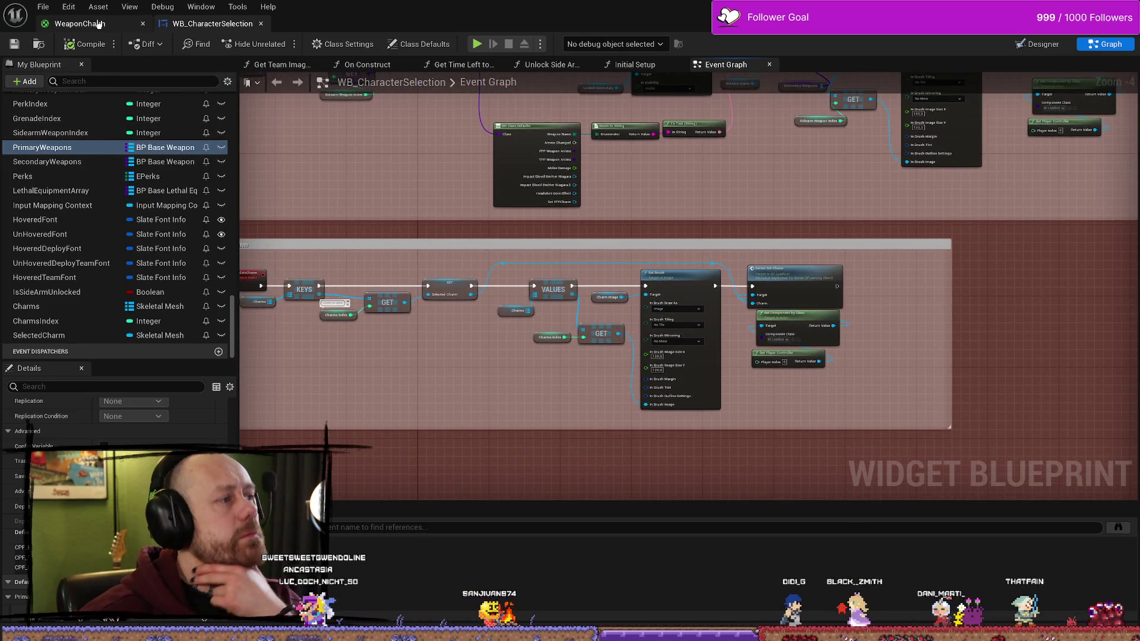
{"action": "left_click", "coordinate": [79, 23]}
Step: Re-centre the WeaponCharm graph, then open BP_Crossbow from the Weapons blueprints folder
{"action": "scroll", "coordinate": [448, 216], "scroll_direction": "down", "scroll_amount": 2}
{"action": "left_click_drag", "start_coordinate": [448, 216], "coordinate": [594, 230]}
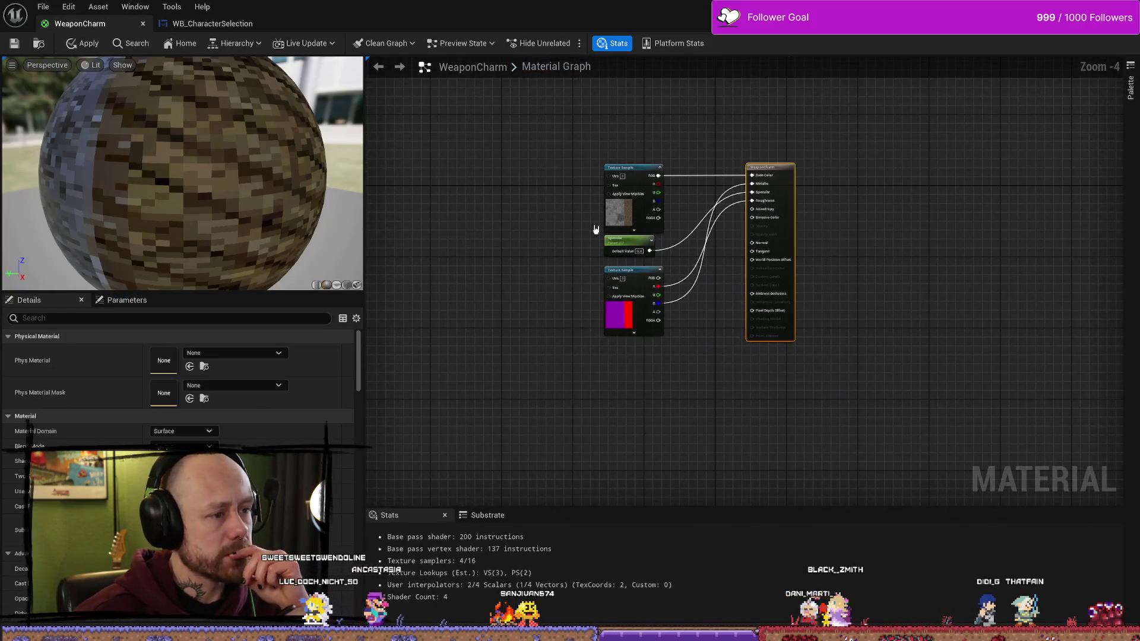
{"action": "key", "text": "ctrl+space"}
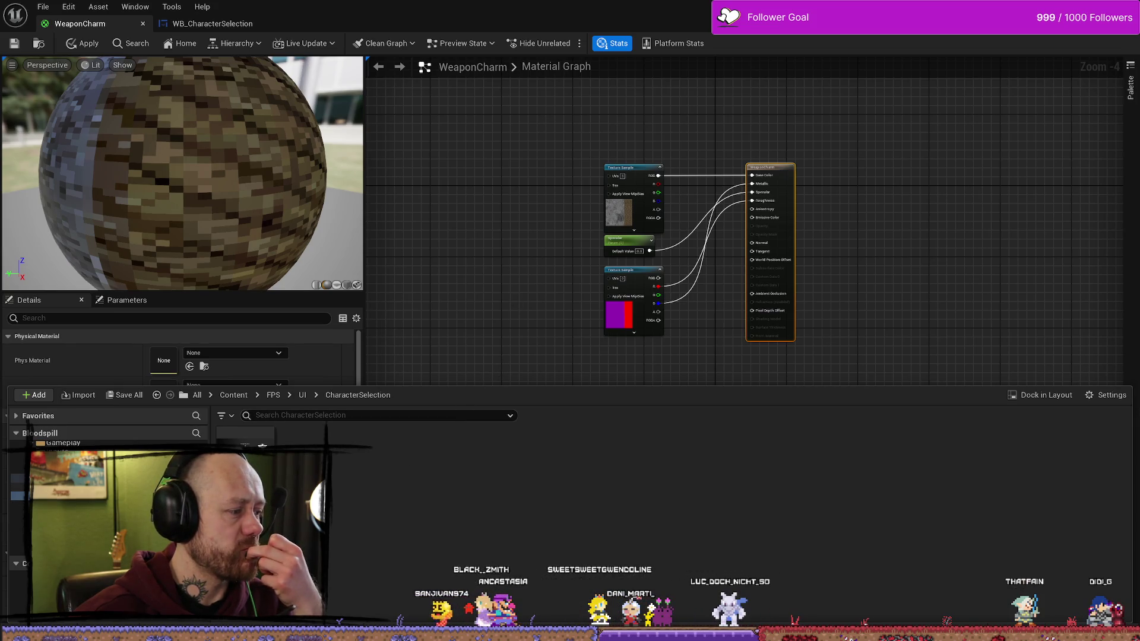
{"action": "left_click", "coordinate": [205, 23]}
{"action": "mouse_move", "coordinate": [451, 306]}
{"action": "left_mouse_down"}
{"action": "mouse_move", "coordinate": [543, 229]}
{"action": "mouse_move", "coordinate": [631, 247]}
{"action": "left_mouse_up"}
{"action": "key", "text": "ctrl+space"}
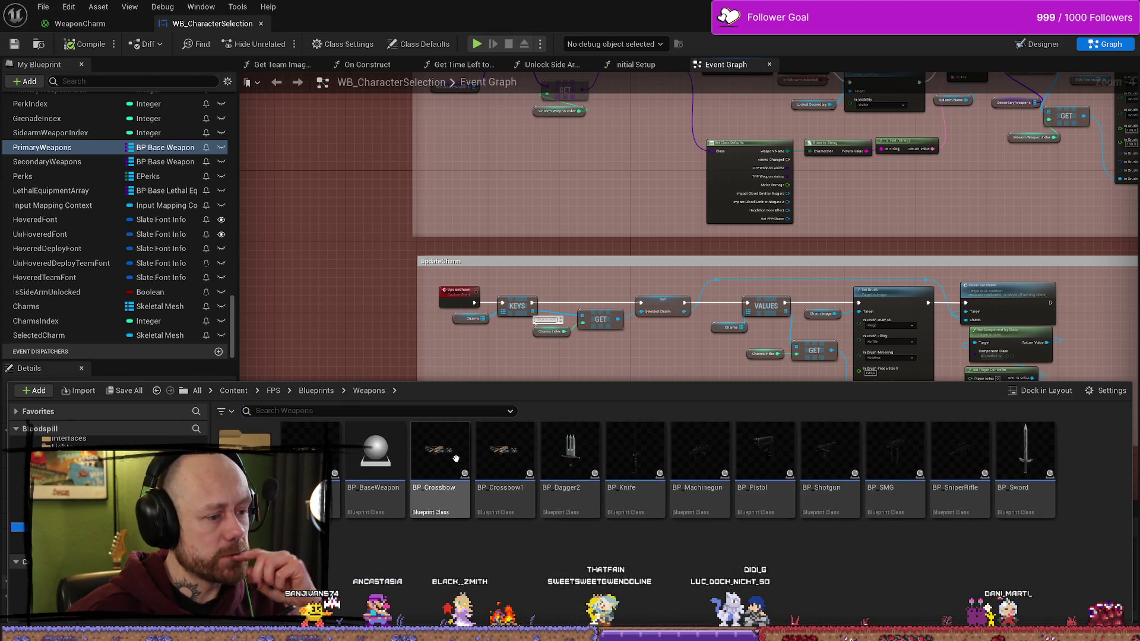
{"action": "double_click", "coordinate": [455, 458]}
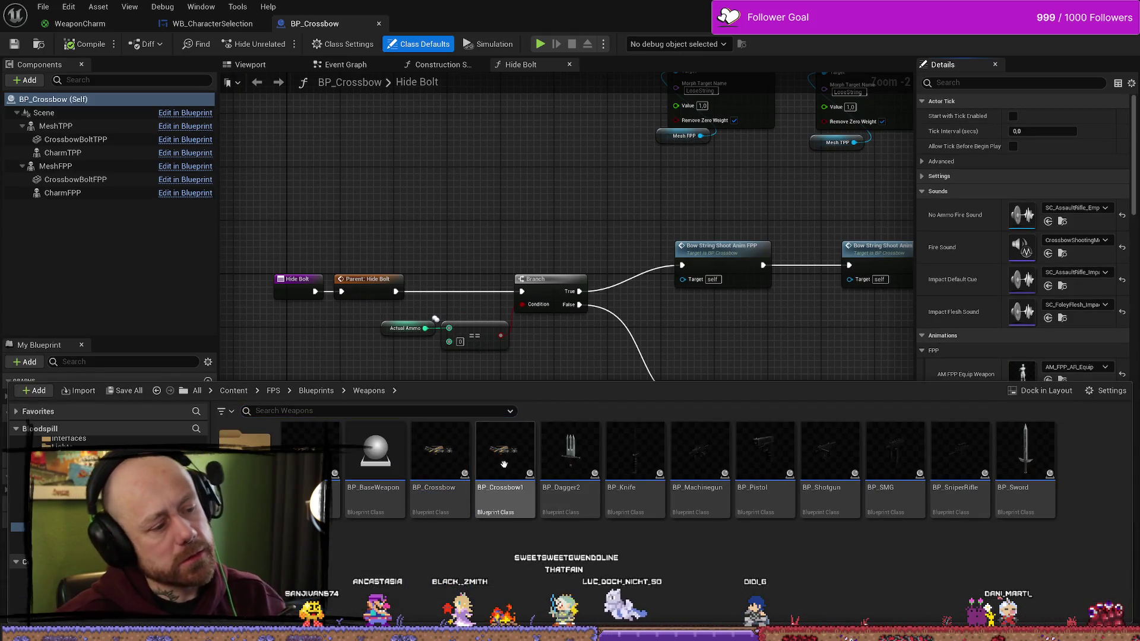
Step: Force-delete the duplicate BP_Crossbow1 blueprint from the Weapons folder despite its references
{"action": "left_click", "coordinate": [505, 468]}
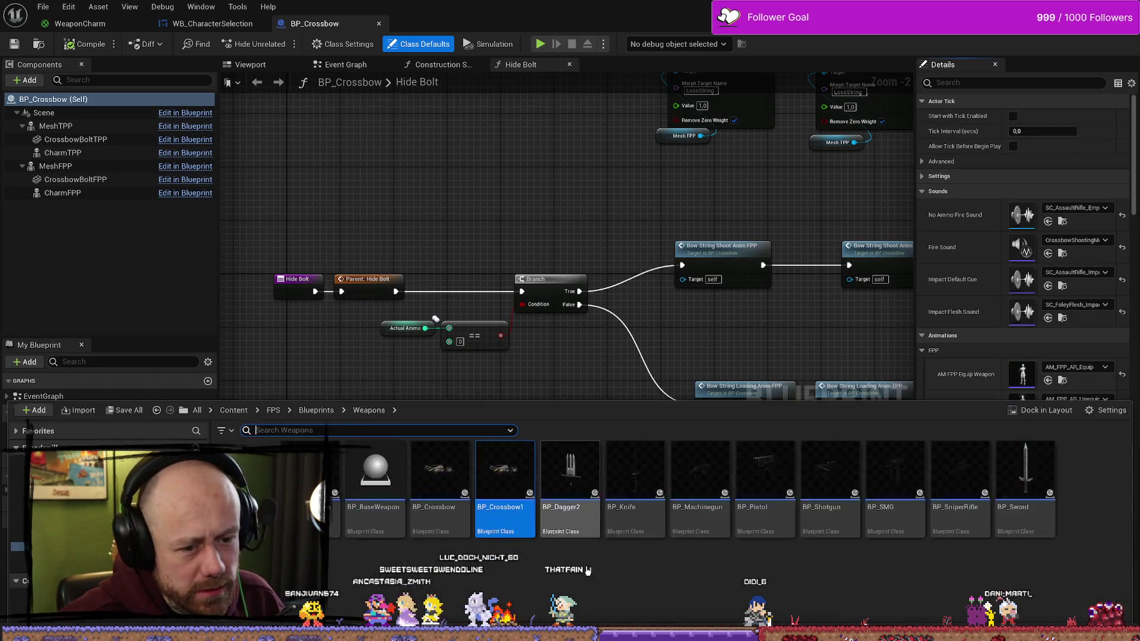
{"action": "key", "text": "Delete"}
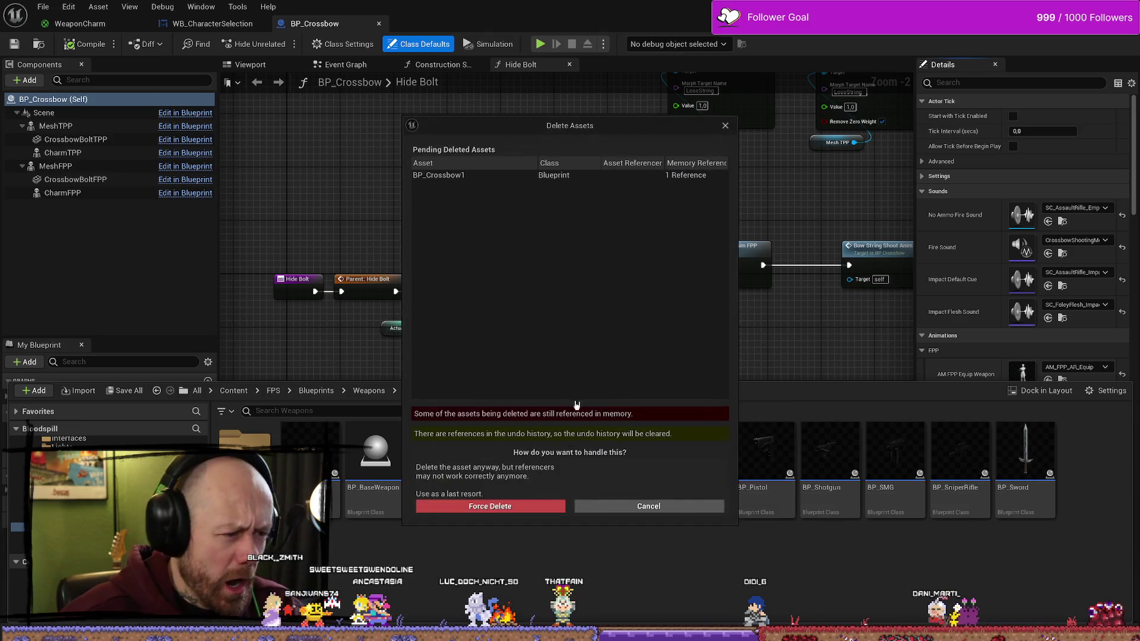
{"action": "left_click", "coordinate": [521, 507]}
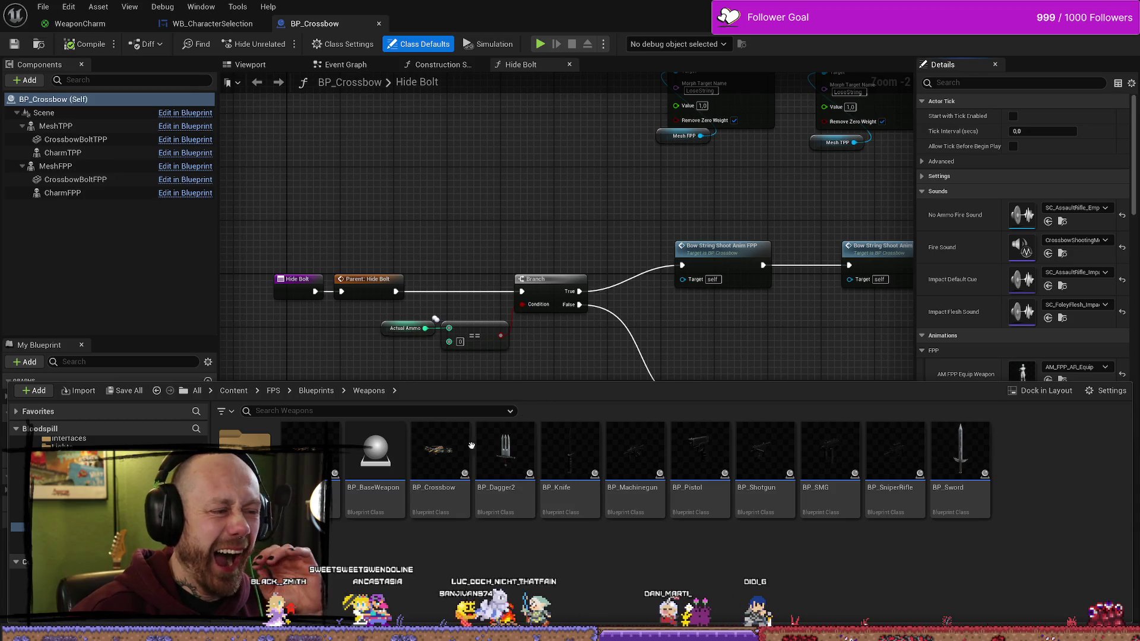
Step: Close the Content Drawer over the Hide Bolt graph and select the CrossbowBoltFPP component's properties
{"action": "left_click", "coordinate": [509, 304]}
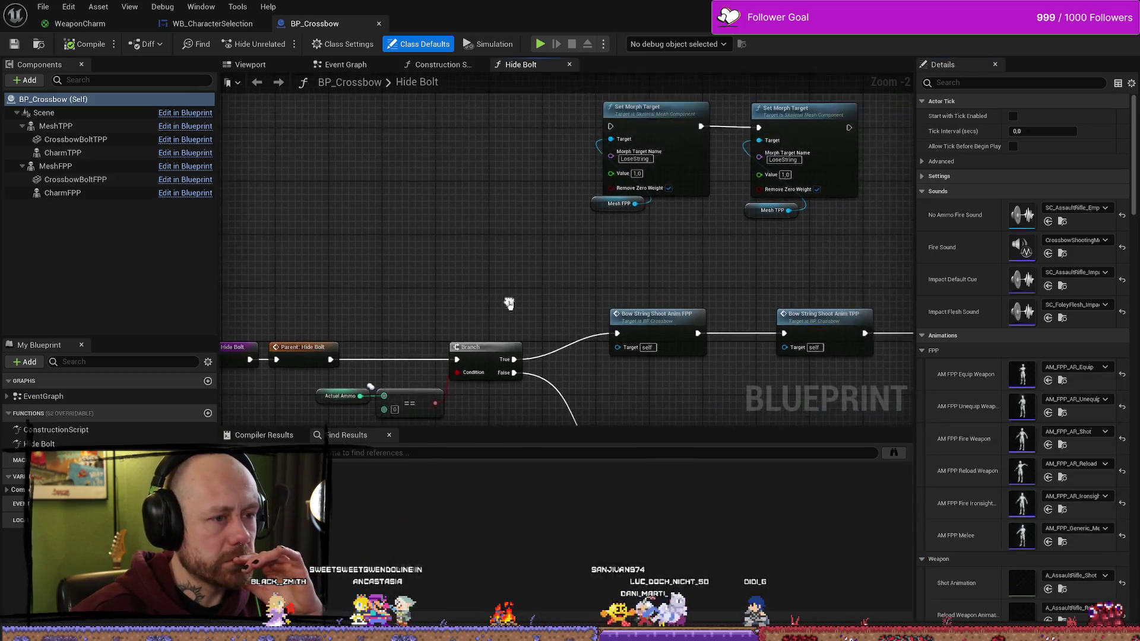
{"action": "scroll", "coordinate": [510, 304], "scroll_direction": "down", "scroll_amount": 6}
{"action": "scroll", "coordinate": [631, 297], "scroll_direction": "up", "scroll_amount": 4}
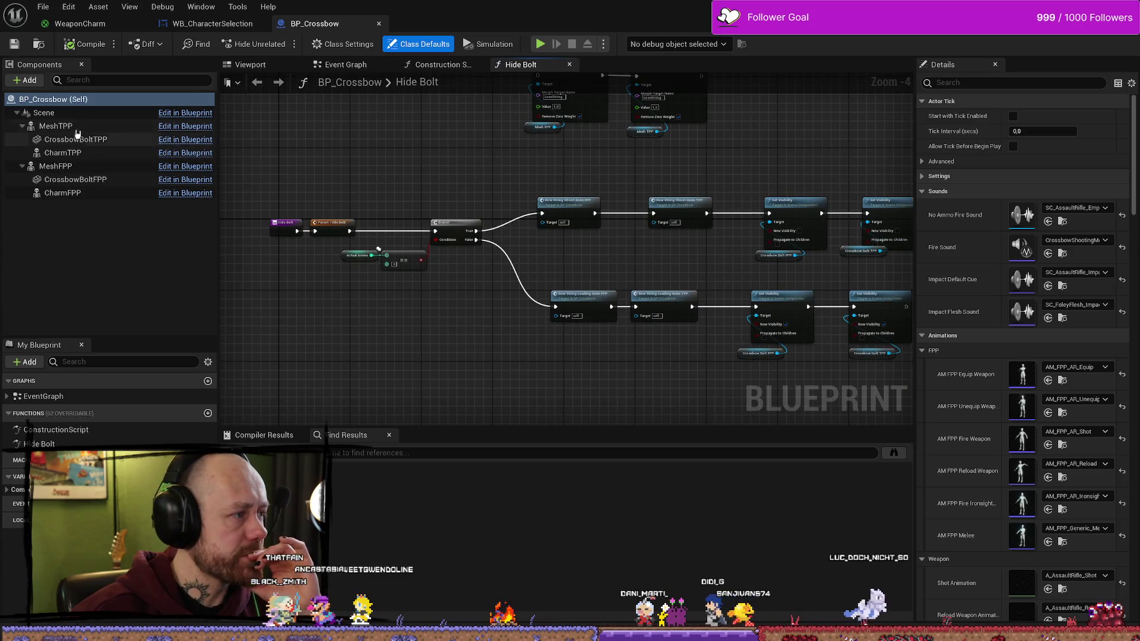
{"action": "left_click", "coordinate": [77, 138]}
{"action": "left_click", "coordinate": [89, 179]}
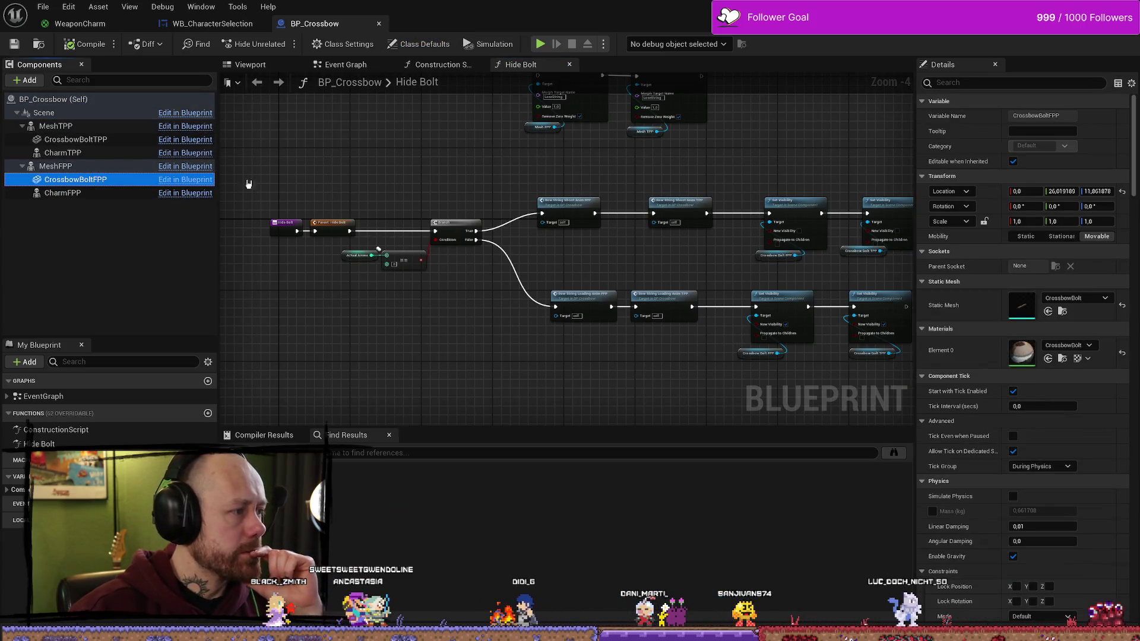
Step: Assign CrossbowBoltForFPS_Inst to the bolt's Element 0 material slot in place of CrossbowBolt
{"action": "left_click", "coordinate": [1063, 359]}
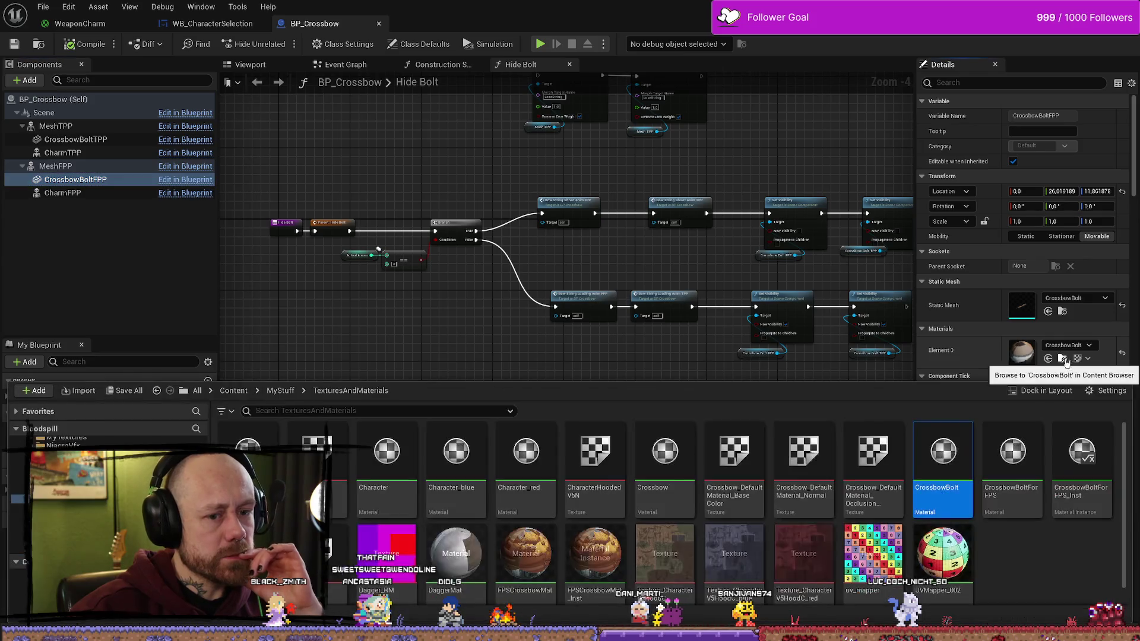
{"action": "scroll", "coordinate": [1040, 584], "scroll_direction": "down", "scroll_amount": 1}
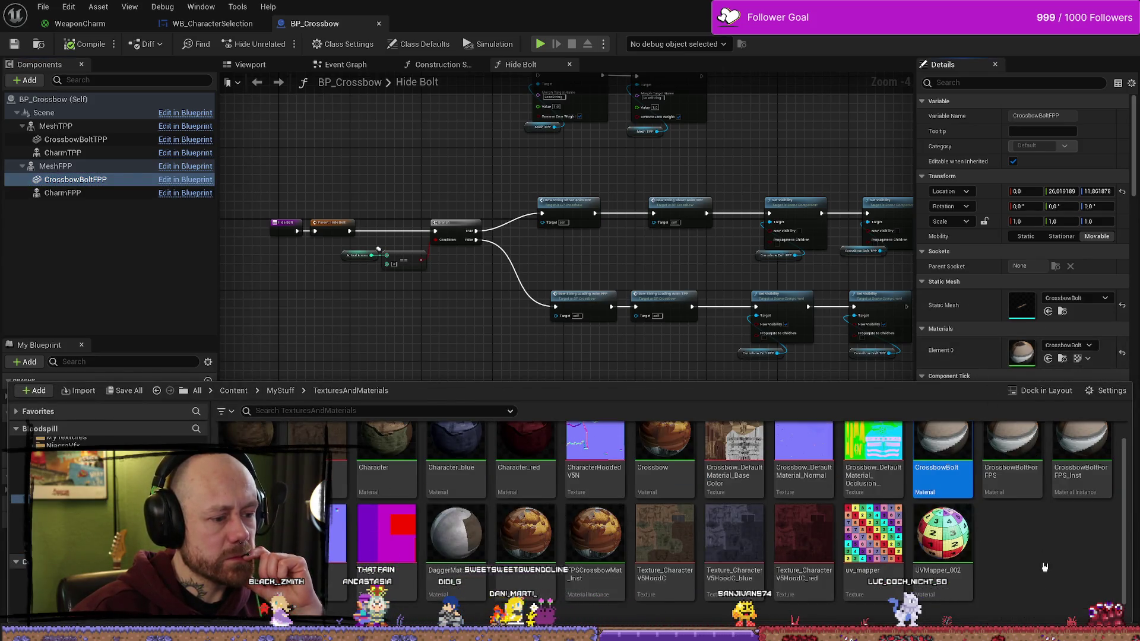
{"action": "left_click", "coordinate": [601, 549]}
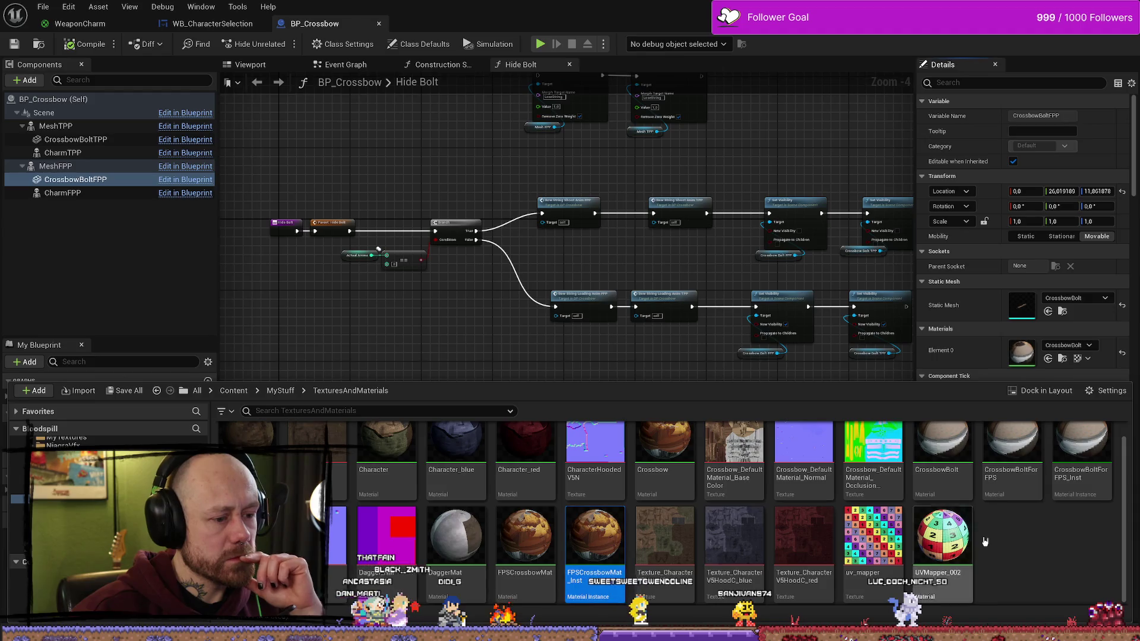
{"action": "left_click", "coordinate": [532, 541]}
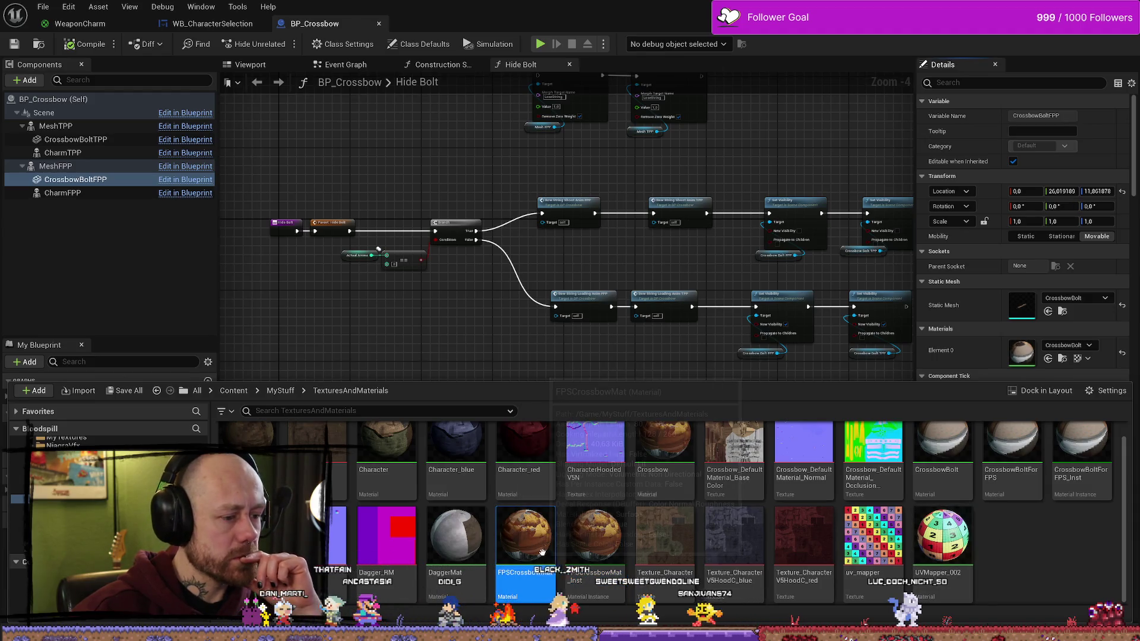
{"action": "scroll", "coordinate": [1051, 535], "scroll_direction": "up", "scroll_amount": 1}
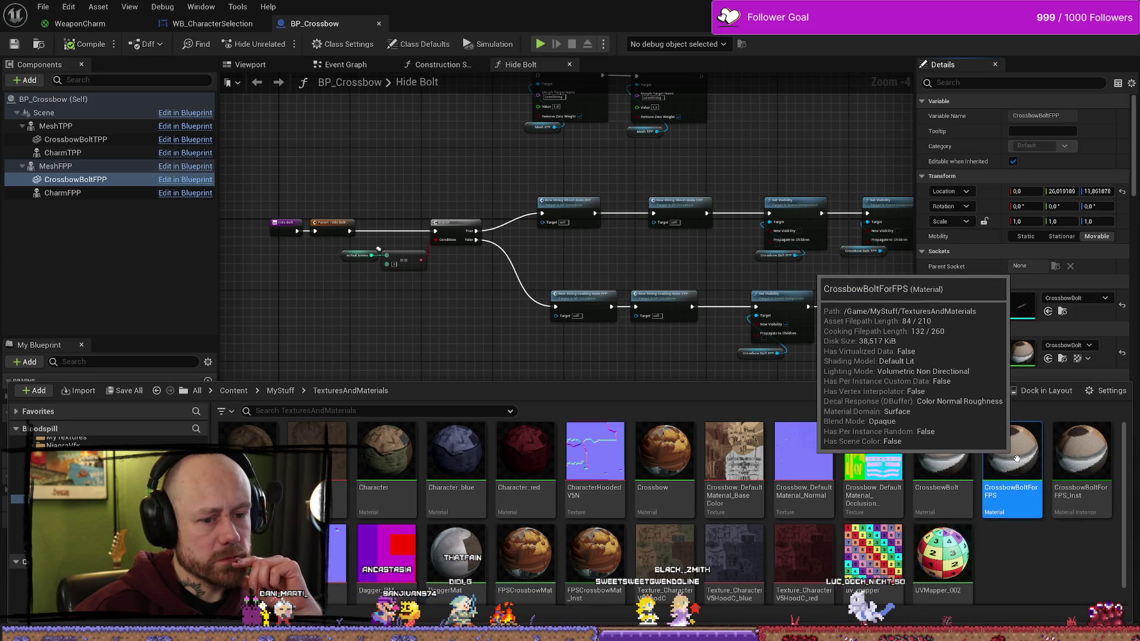
{"action": "mouse_move", "coordinate": [1106, 456]}
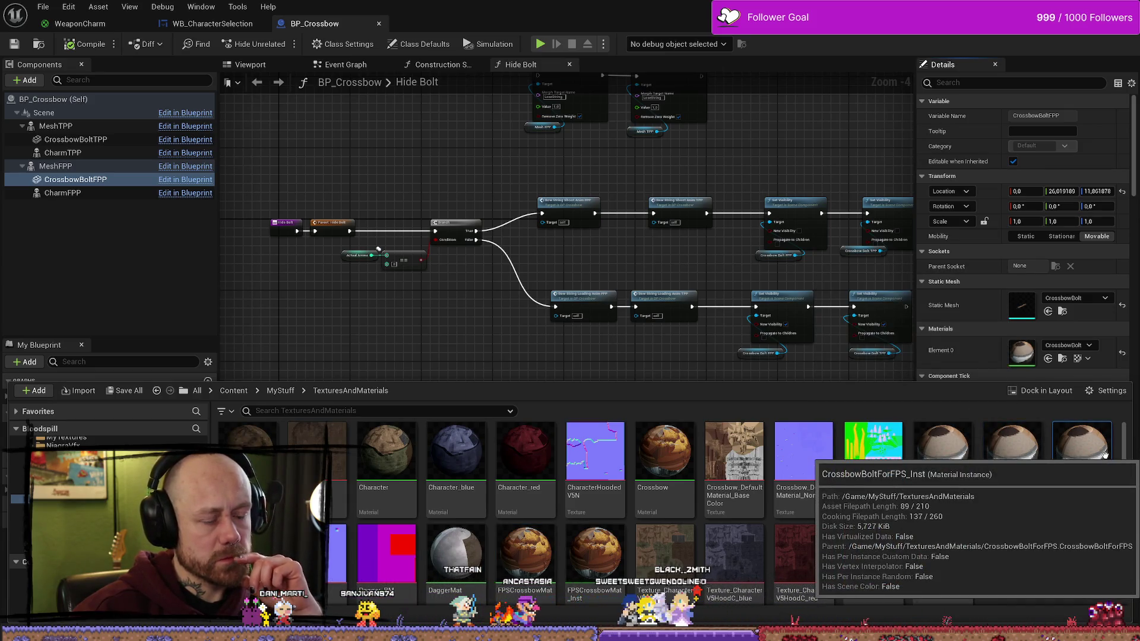
{"action": "left_click", "coordinate": [1107, 456]}
{"action": "mouse_move", "coordinate": [1090, 470]}
{"action": "left_mouse_down"}
{"action": "mouse_move", "coordinate": [1012, 356]}
{"action": "mouse_move", "coordinate": [1022, 350]}
{"action": "left_mouse_up"}
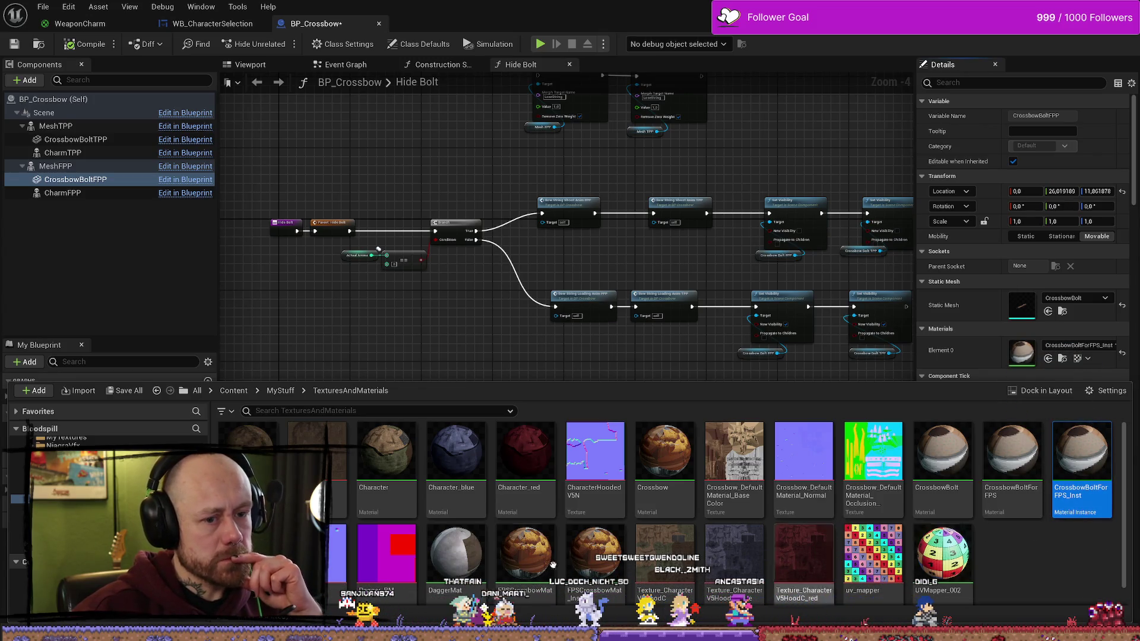
Step: Drag a material asset onto the Components list, bringing up MeshFPP with the Crossbow material
{"action": "mouse_move", "coordinate": [592, 550]}
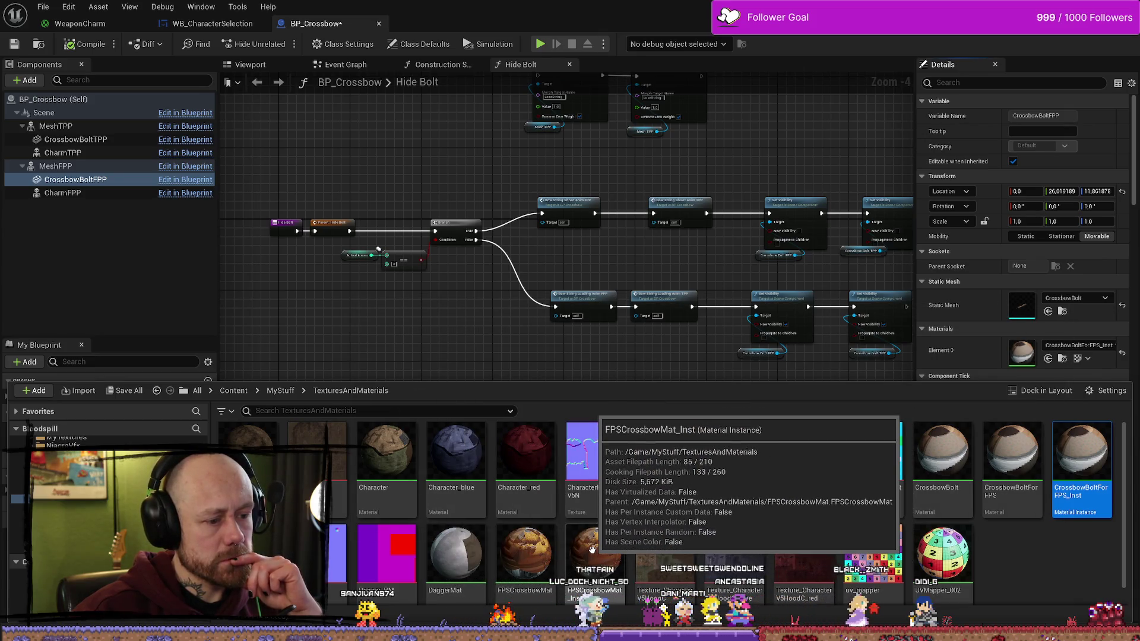
{"action": "scroll", "coordinate": [593, 549], "scroll_direction": "down", "scroll_amount": 1}
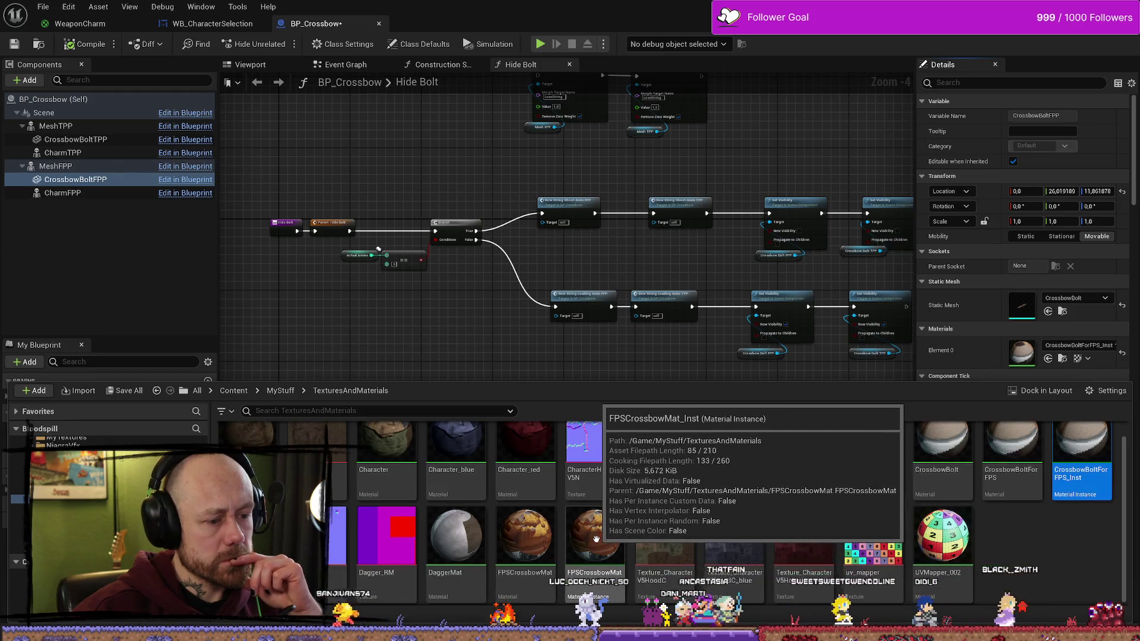
{"action": "mouse_move", "coordinate": [593, 546]}
{"action": "left_mouse_down"}
{"action": "mouse_move", "coordinate": [465, 475]}
{"action": "mouse_move", "coordinate": [89, 181]}
{"action": "mouse_move", "coordinate": [90, 152]}
{"action": "mouse_move", "coordinate": [89, 173]}
{"action": "mouse_move", "coordinate": [594, 493]}
{"action": "mouse_move", "coordinate": [624, 576]}
{"action": "mouse_move", "coordinate": [53, 193]}
{"action": "mouse_move", "coordinate": [99, 169]}
{"action": "left_mouse_up"}
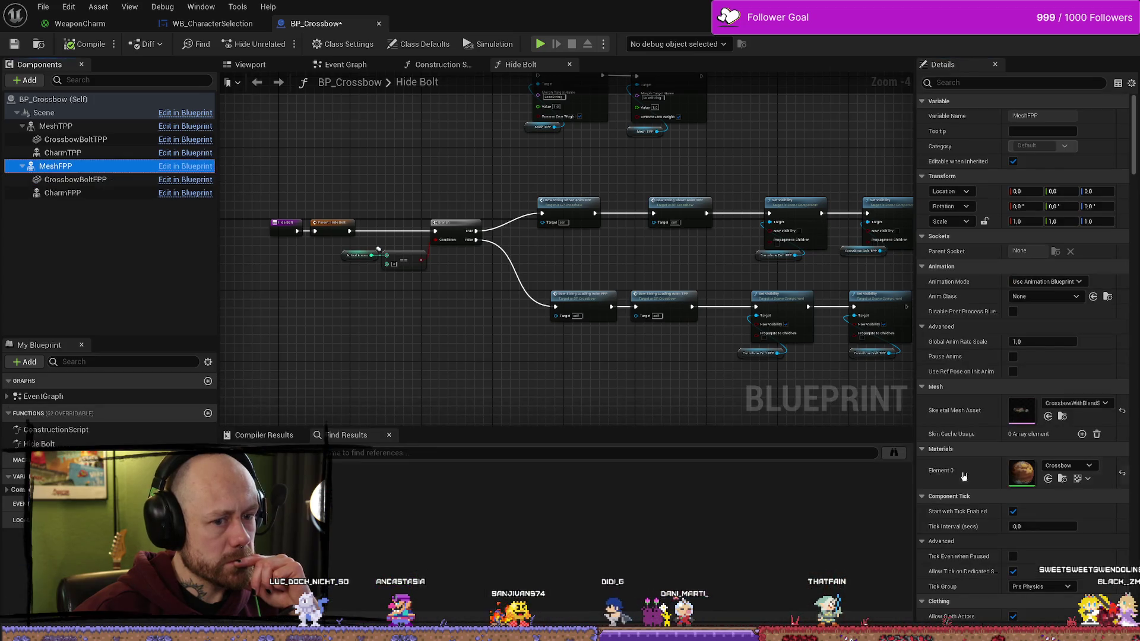
Step: Set MeshFPP's Element 0 material to FPSCrossbowMat_Inst, then return to the Deathmatch_RuinedVillage level editor
{"action": "left_click", "coordinate": [1067, 465]}
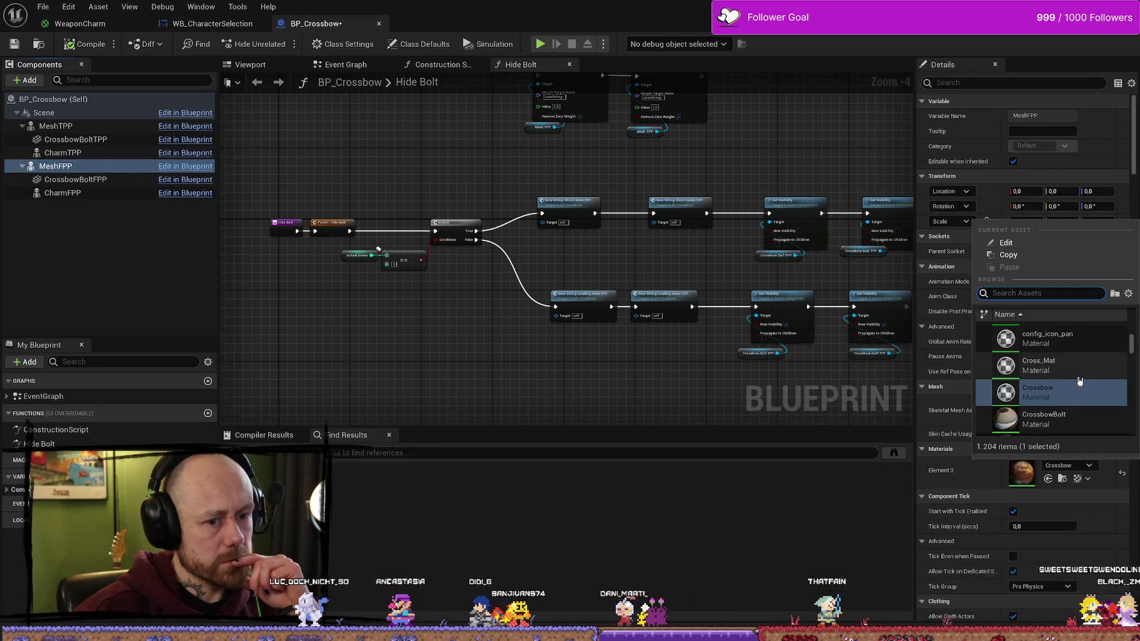
{"action": "scroll", "coordinate": [1080, 386], "scroll_direction": "down", "scroll_amount": 2}
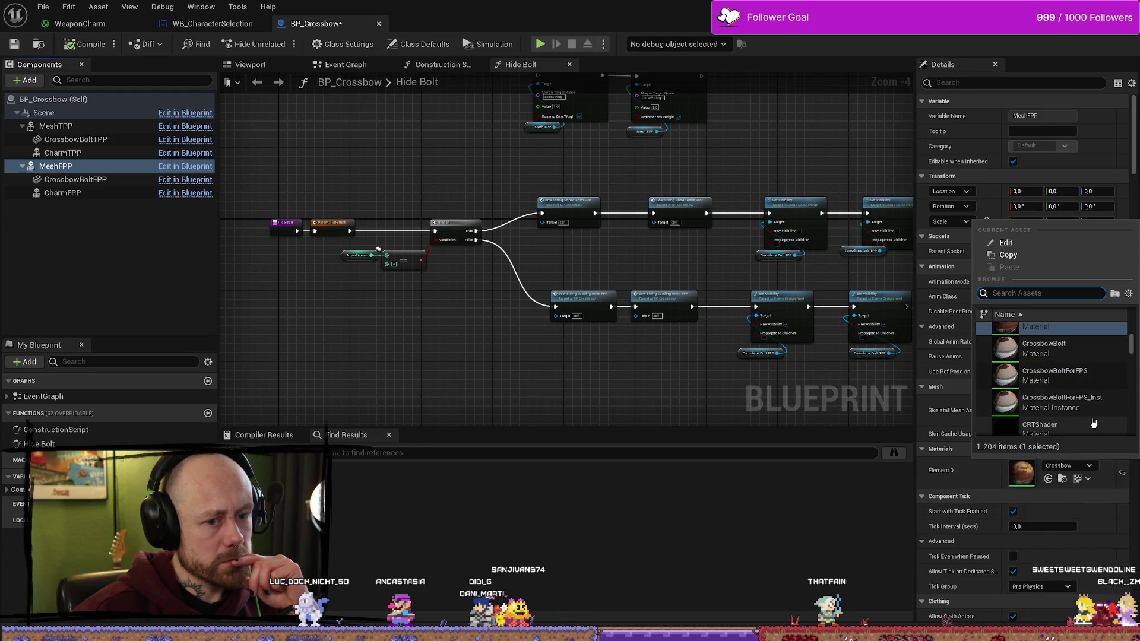
{"action": "scroll", "coordinate": [1094, 409], "scroll_direction": "up", "scroll_amount": 4}
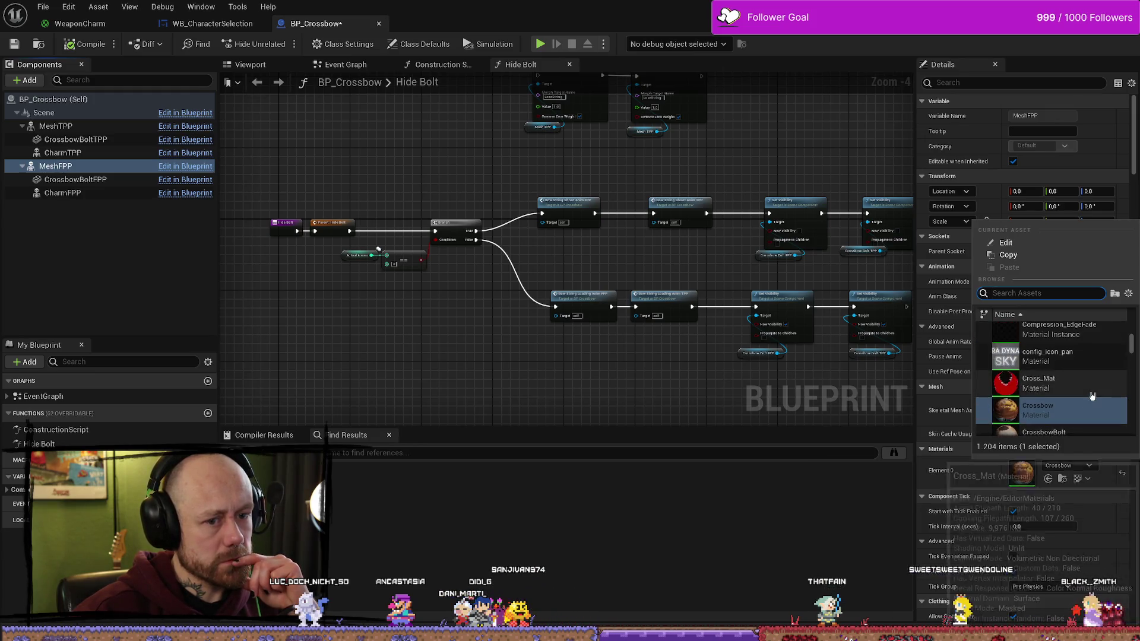
{"action": "scroll", "coordinate": [1092, 397], "scroll_direction": "down", "scroll_amount": 4}
{"action": "scroll", "coordinate": [1087, 397], "scroll_direction": "down", "scroll_amount": 5}
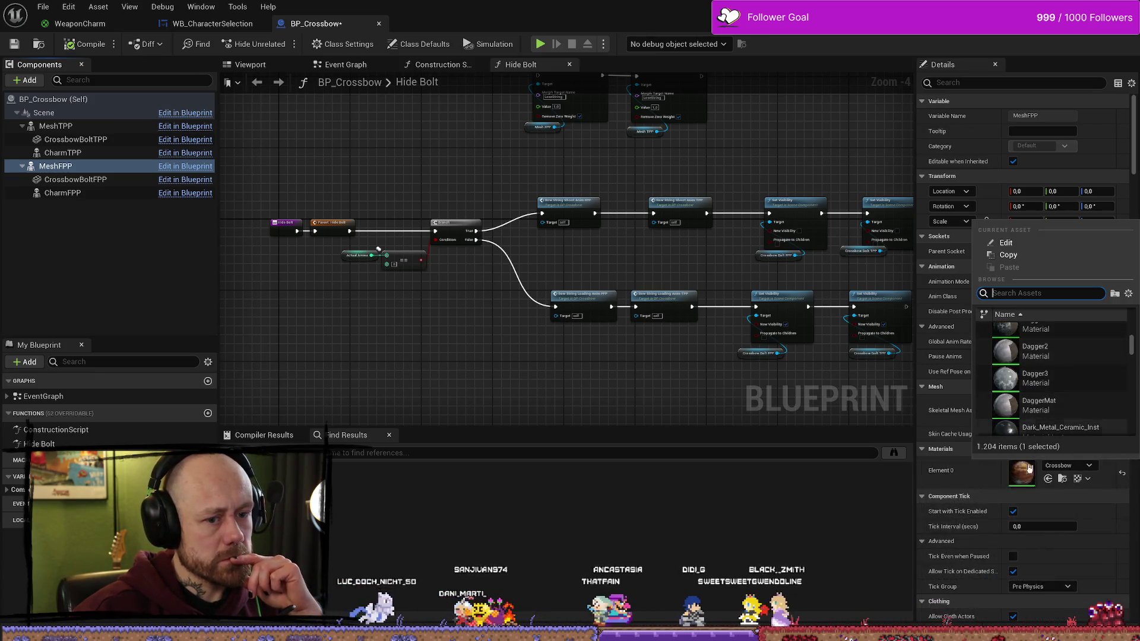
{"action": "left_click", "coordinate": [1063, 478]}
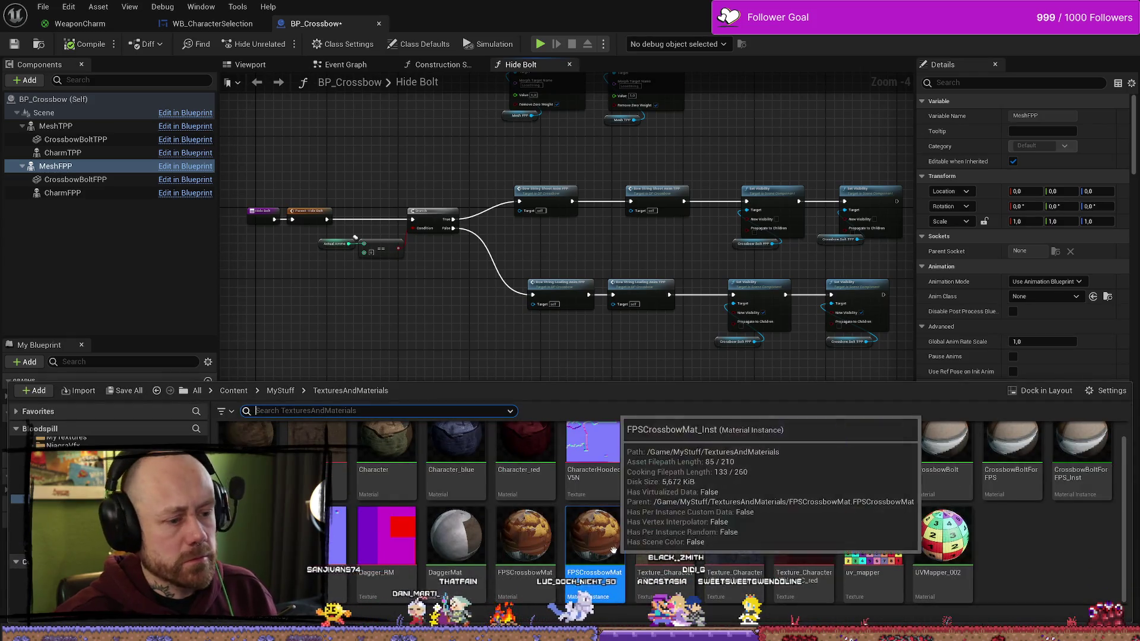
{"action": "key", "text": "ctrl+space"}
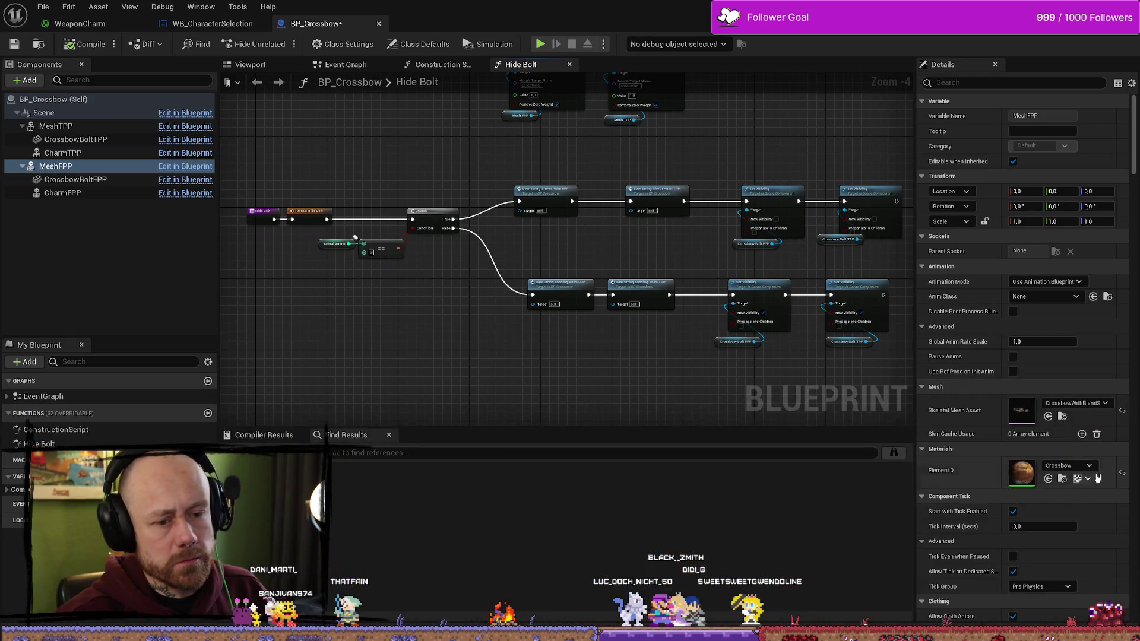
{"action": "left_click", "coordinate": [1093, 480]}
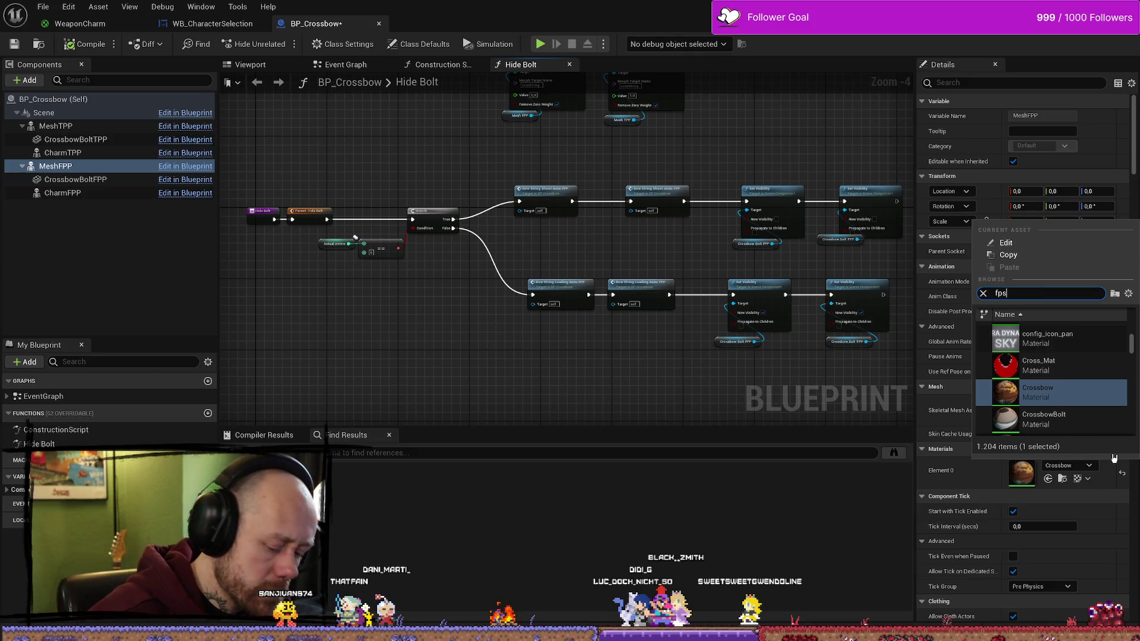
{"action": "left_click", "coordinate": [1057, 362]}
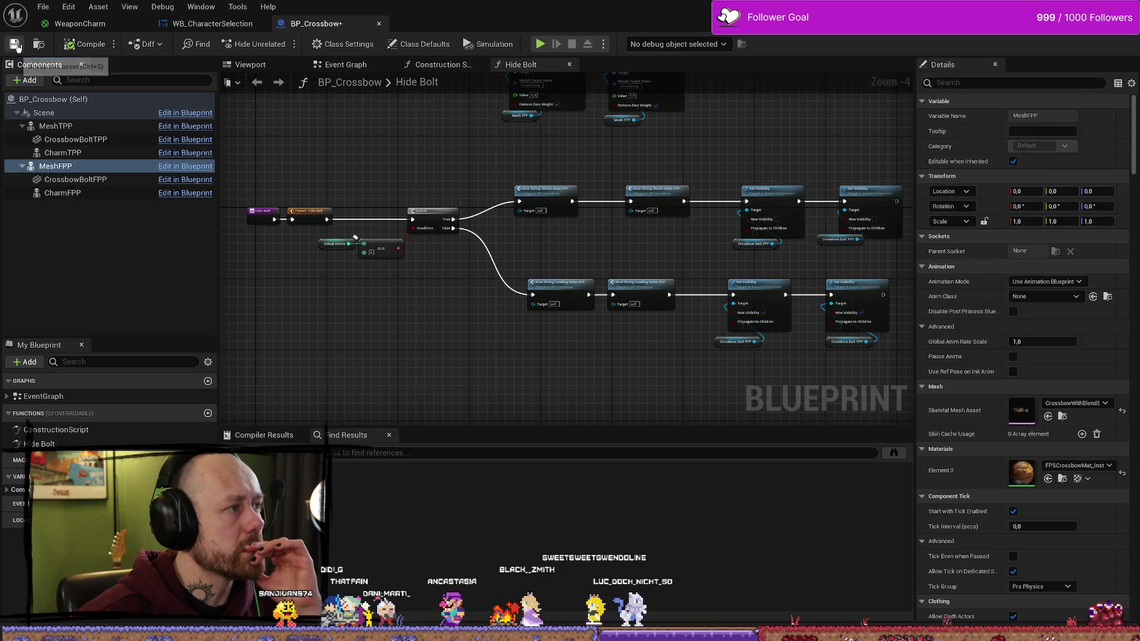
{"action": "key", "text": "alt+Tab"}
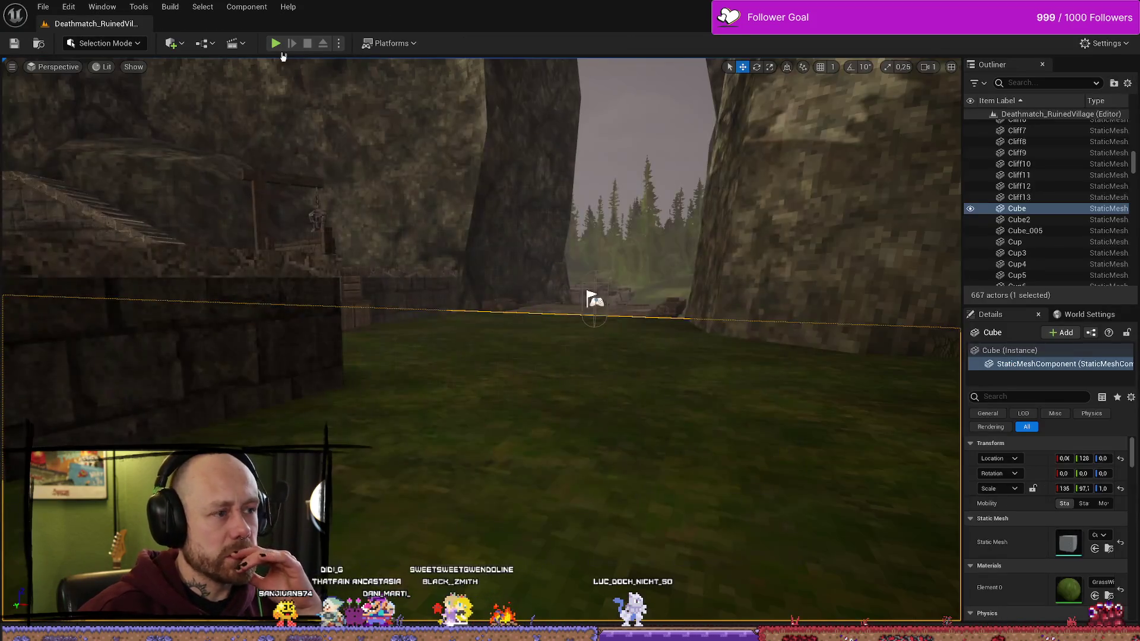
{"action": "left_click", "coordinate": [276, 43]}
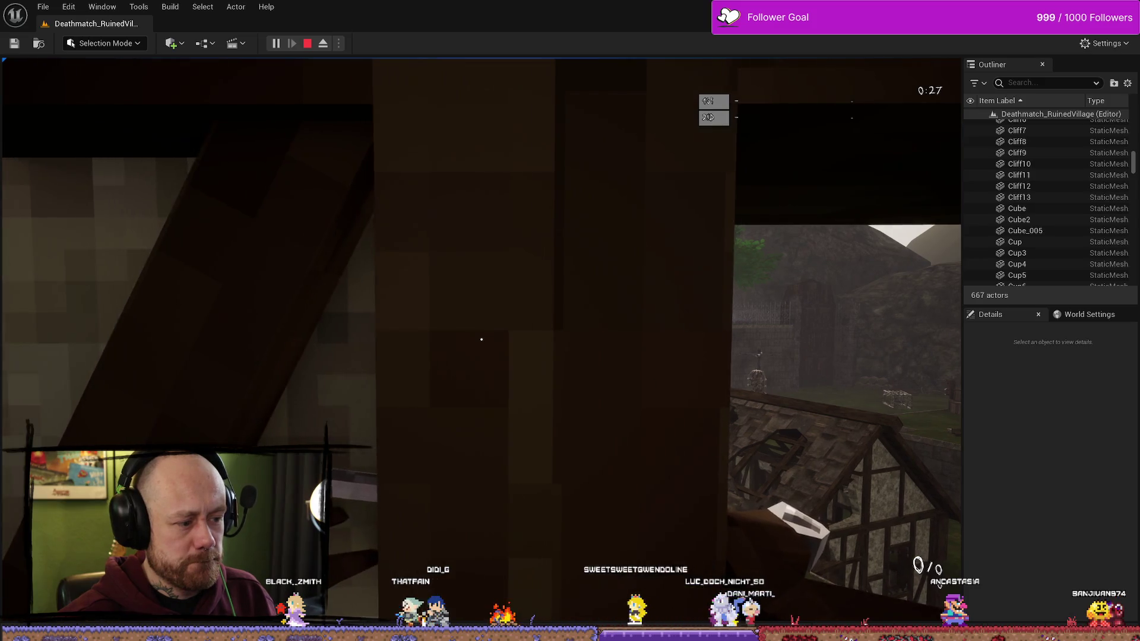
{"action": "key", "text": "2"}
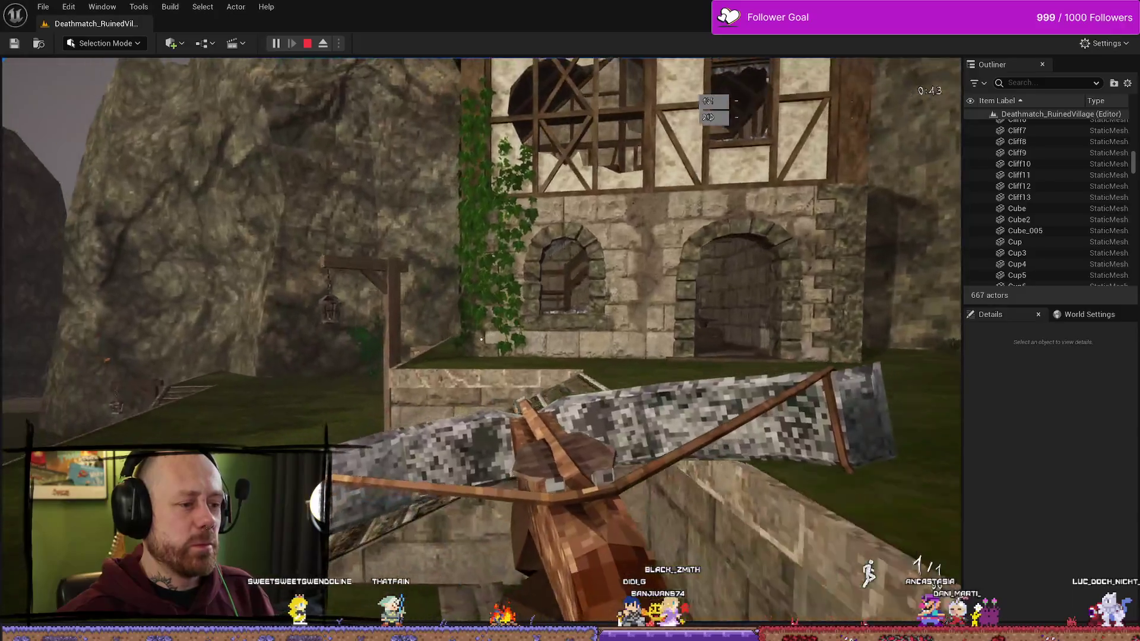
{"action": "key", "text": "Escape"}
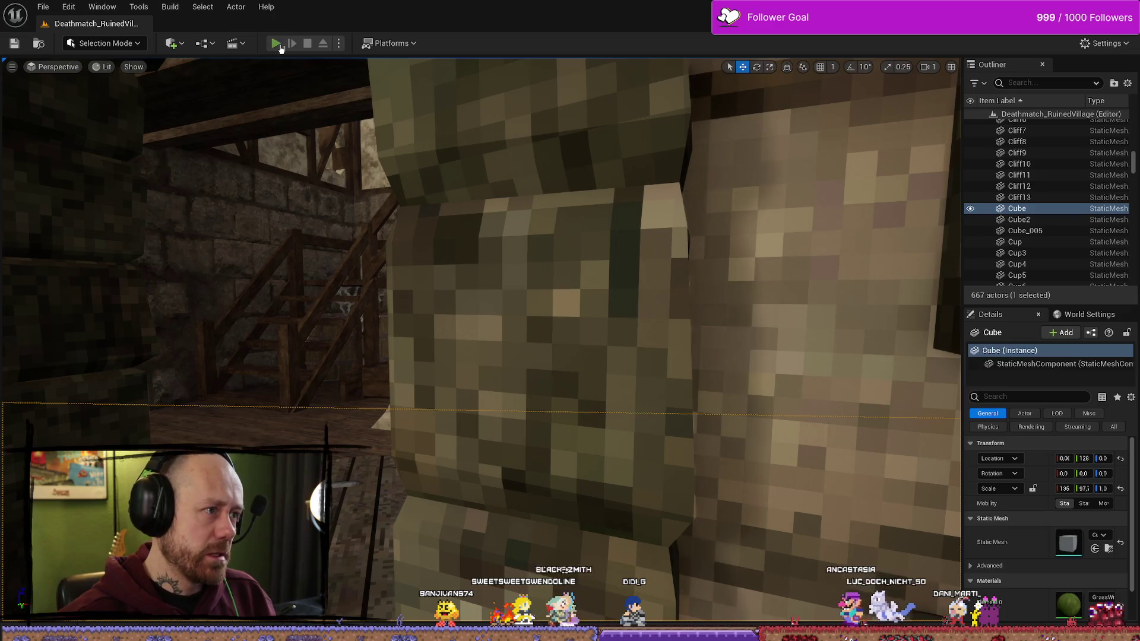
{"action": "left_click", "coordinate": [277, 44]}
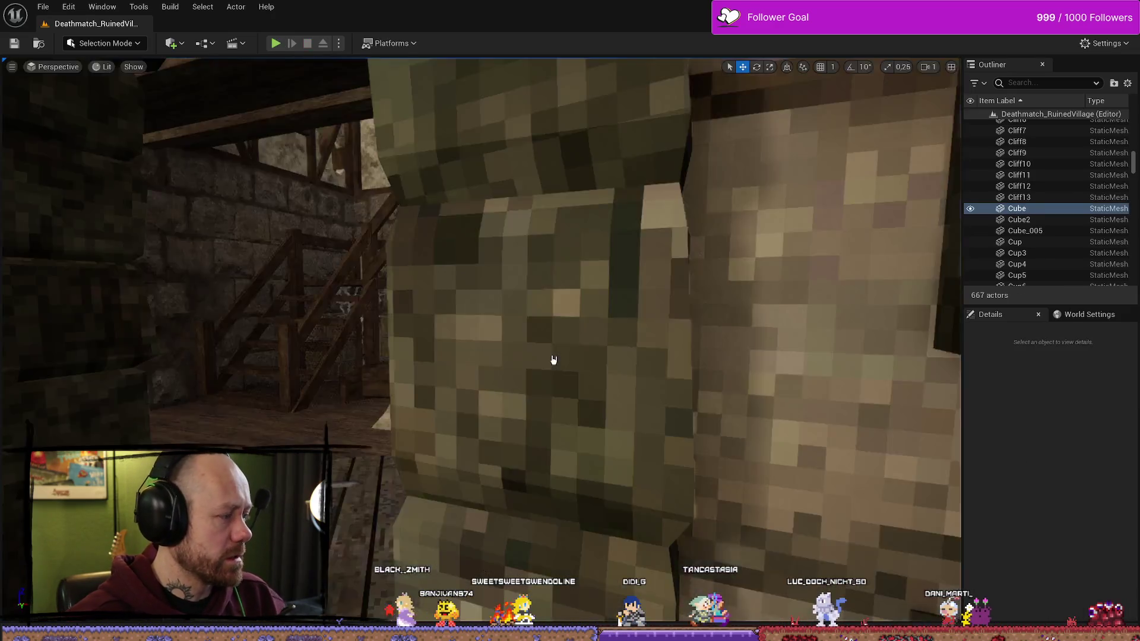
{"action": "key", "text": "Escape"}
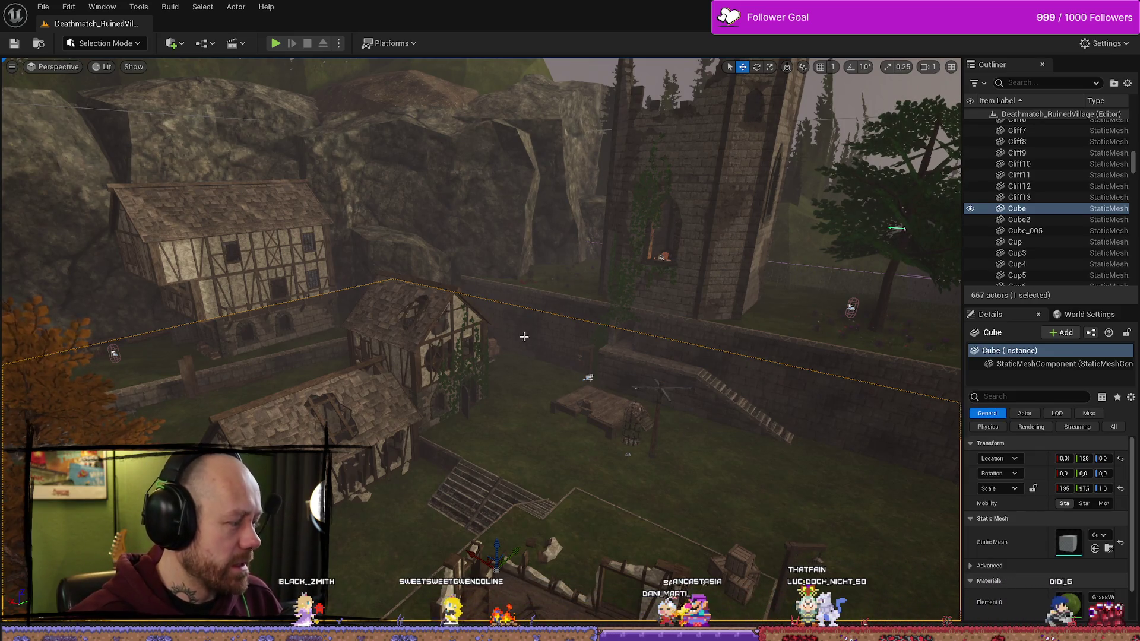
Step: Start a play session of the level and deploy into the match with the chosen loadout
{"action": "key", "text": "ctrl+p"}
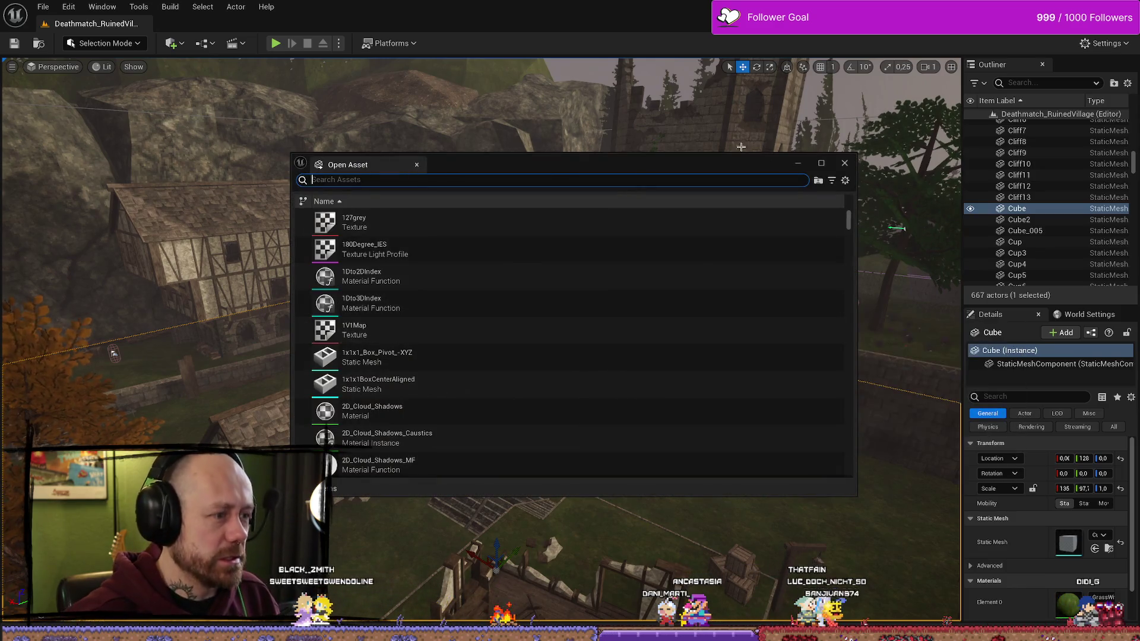
{"action": "left_click", "coordinate": [845, 163]}
{"action": "left_click", "coordinate": [276, 44]}
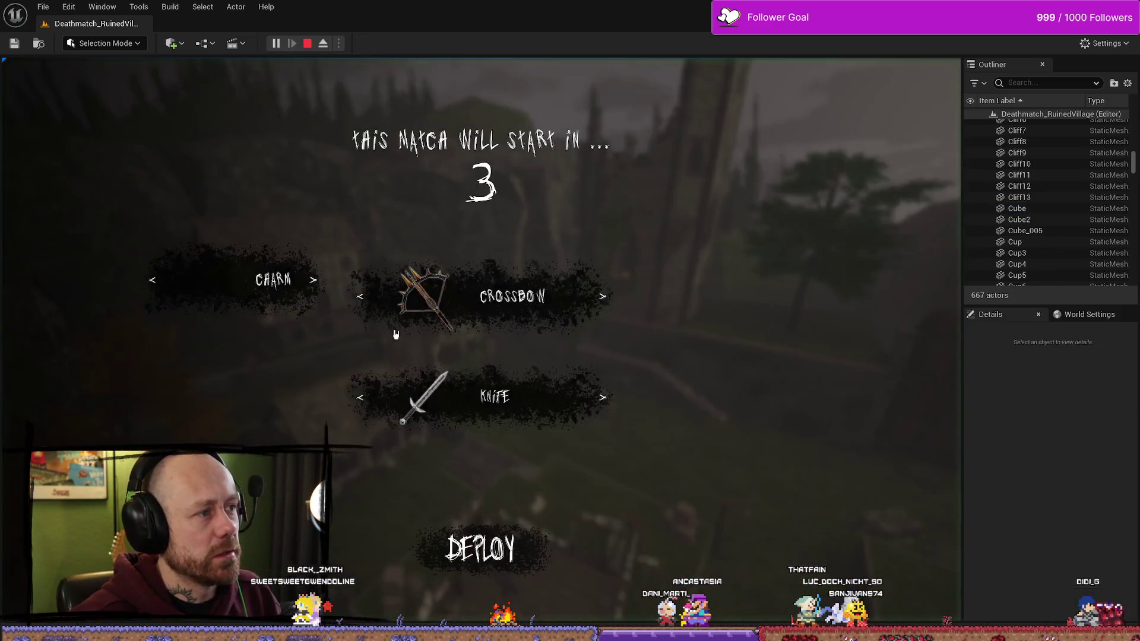
{"action": "left_click", "coordinate": [313, 293]}
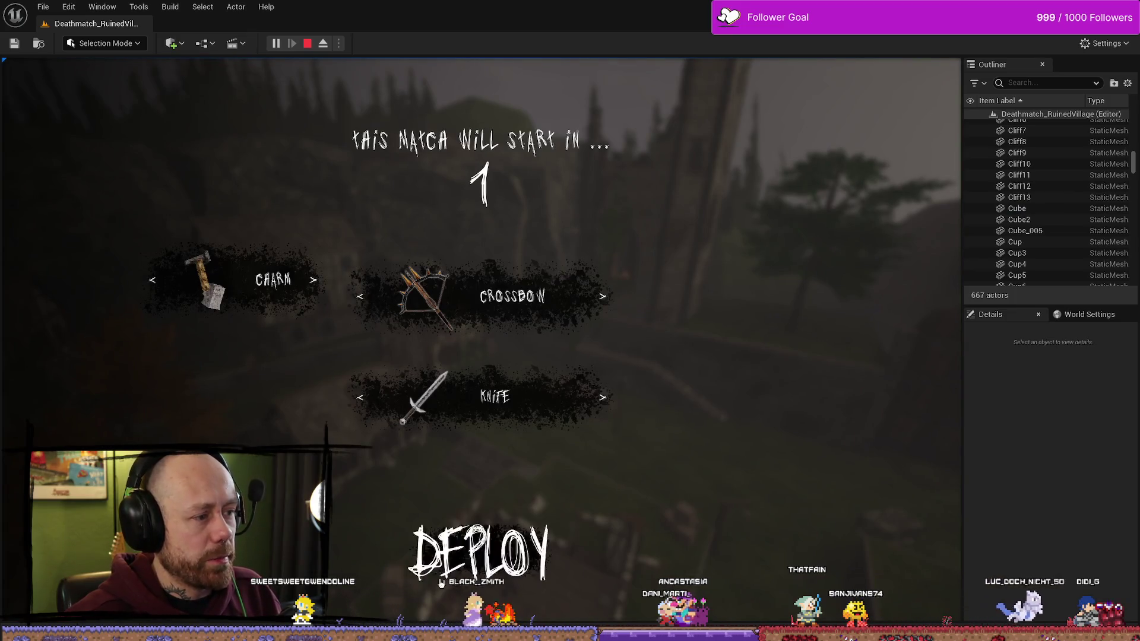
Step: Walk past the wall toward the courtyard, then stop playing and bring up the TexturesAndMaterials assets
{"action": "key", "text": "w"}
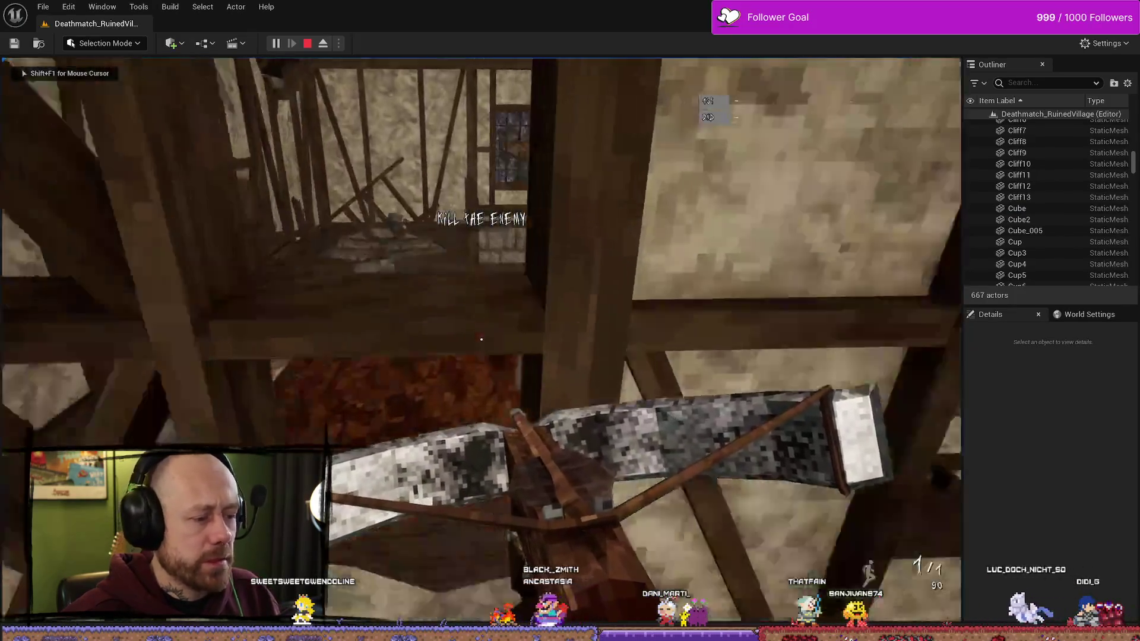
{"action": "key", "text": "w"}
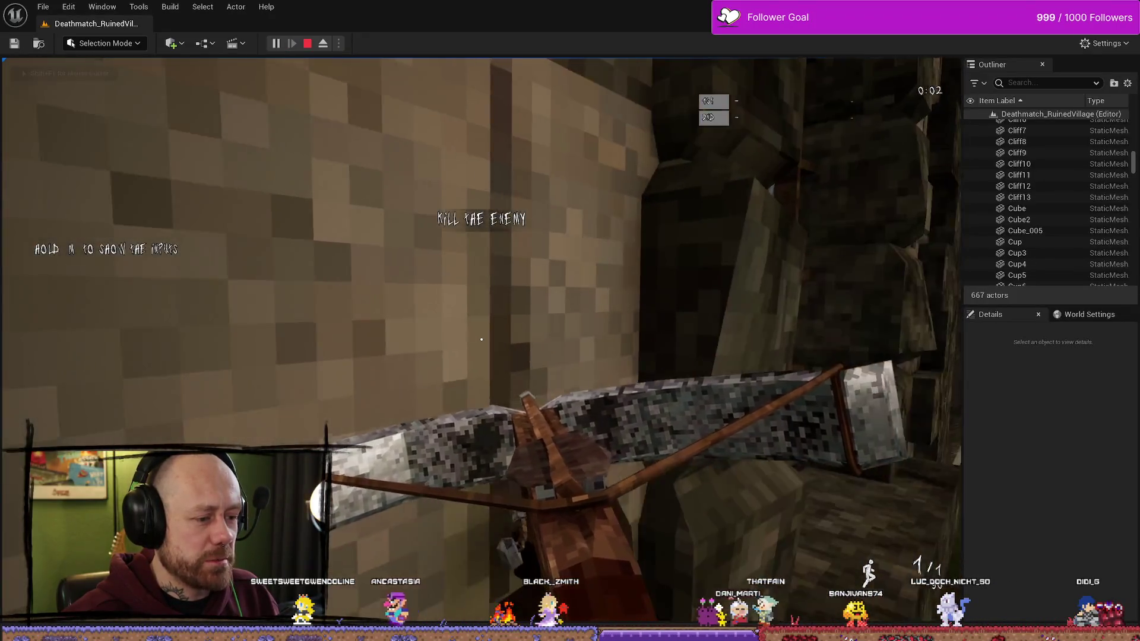
{"action": "key", "text": "w"}
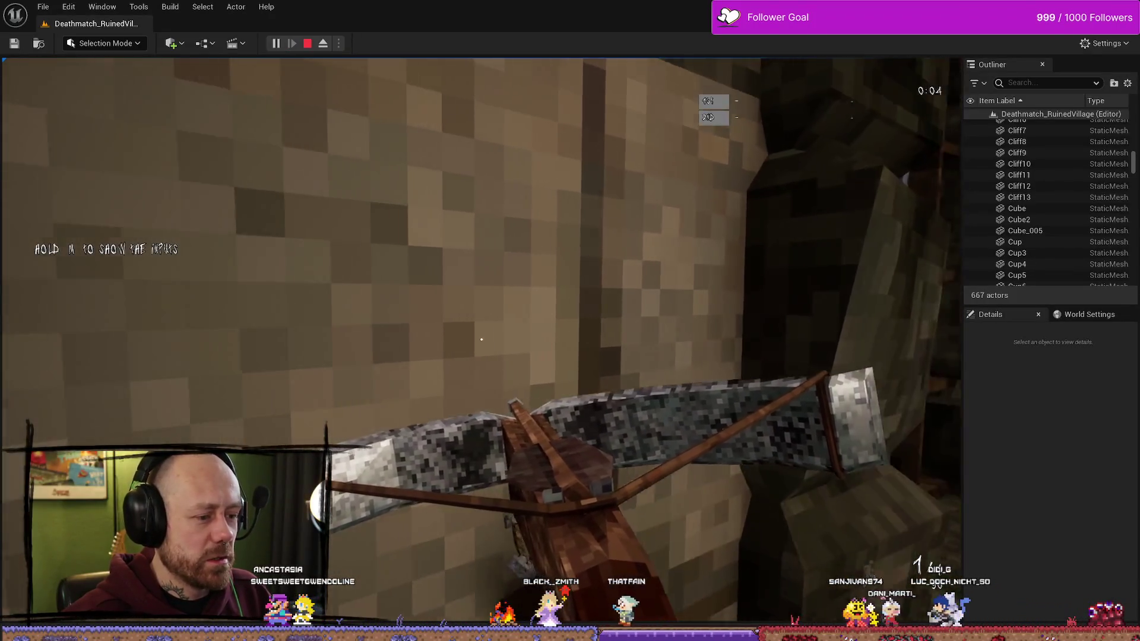
{"action": "key", "text": "w"}
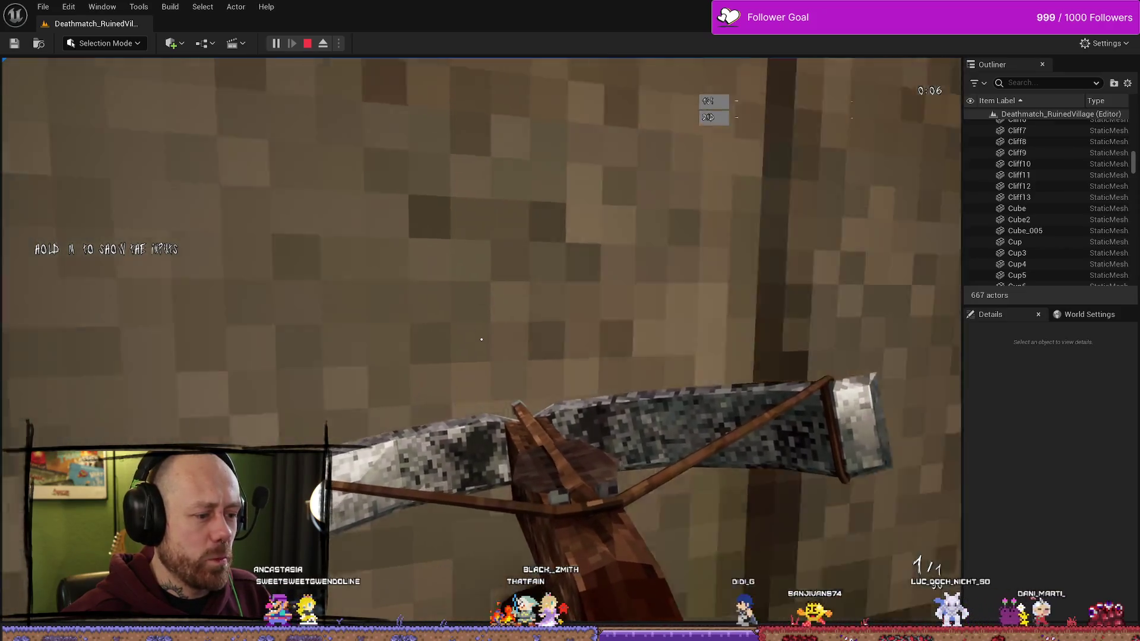
{"action": "key", "text": "w"}
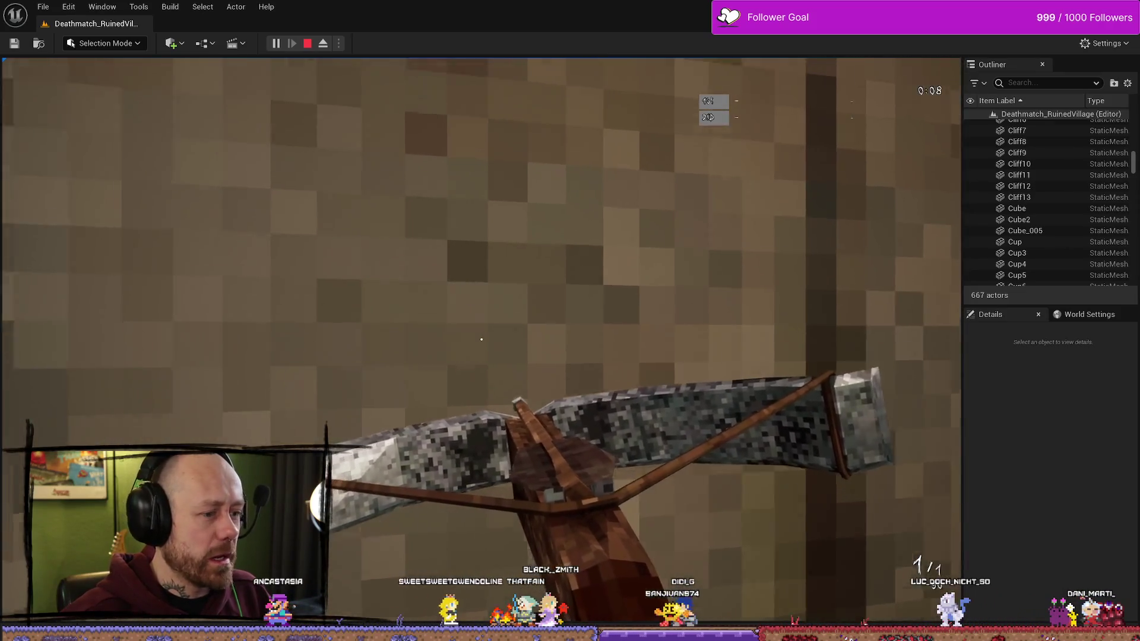
{"action": "key", "text": "a"}
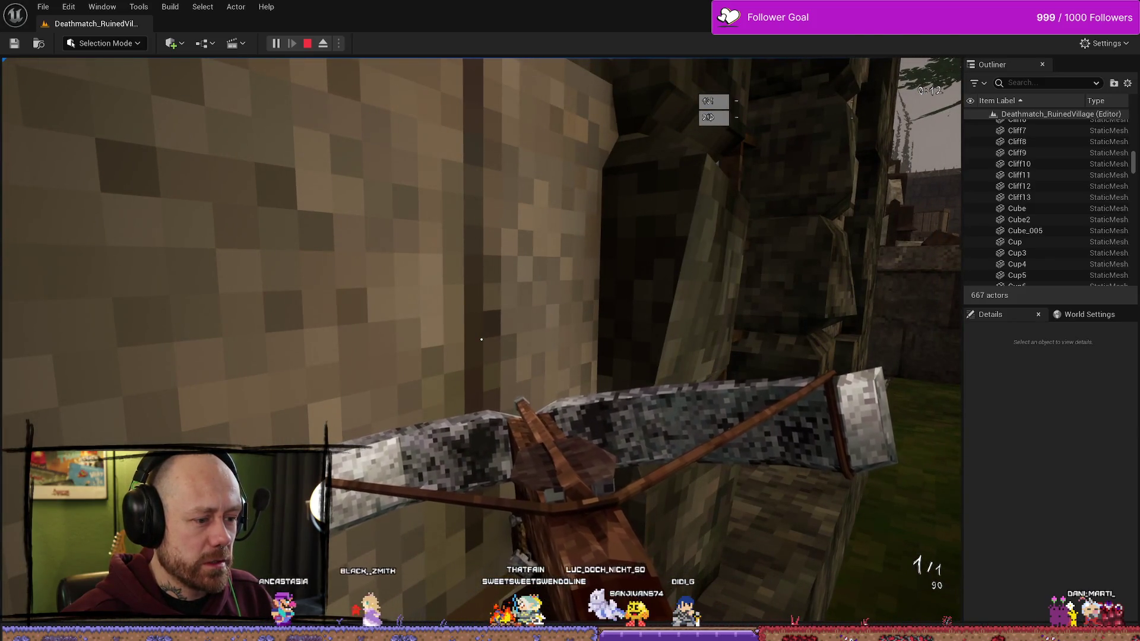
{"action": "key", "text": "d"}
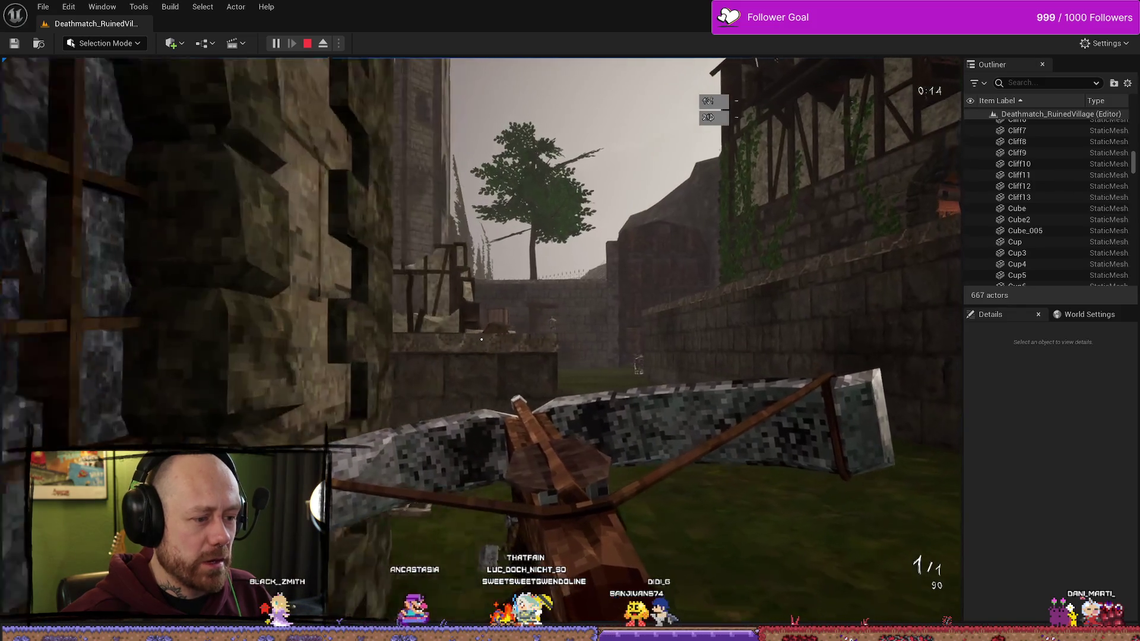
{"action": "key", "text": "d"}
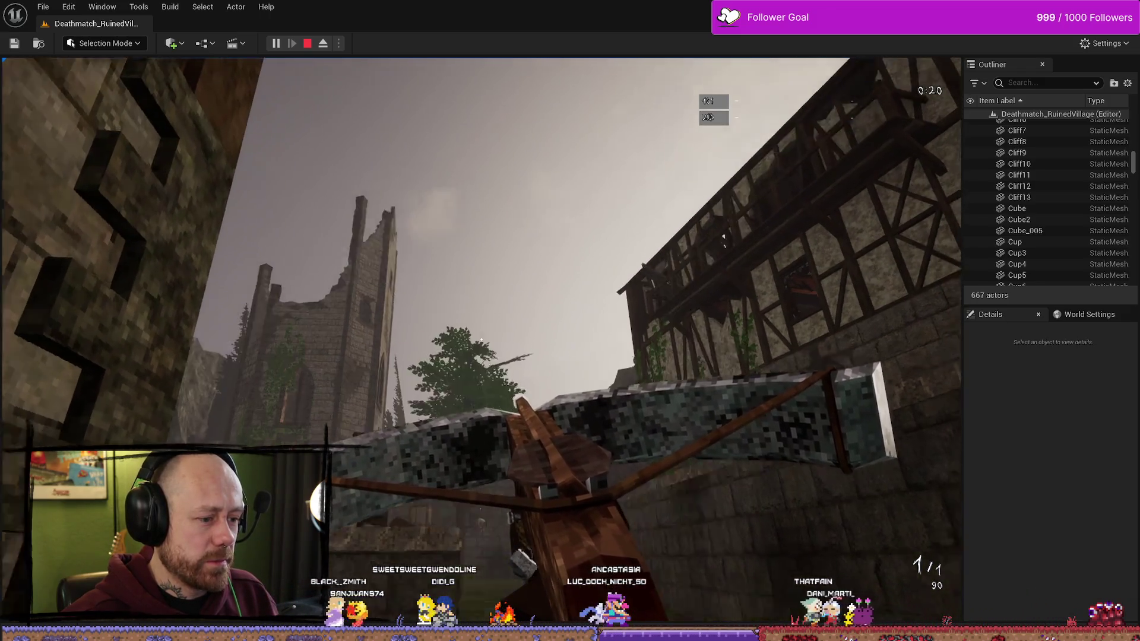
{"action": "key", "text": "Escape"}
{"action": "key", "text": "ctrl+space"}
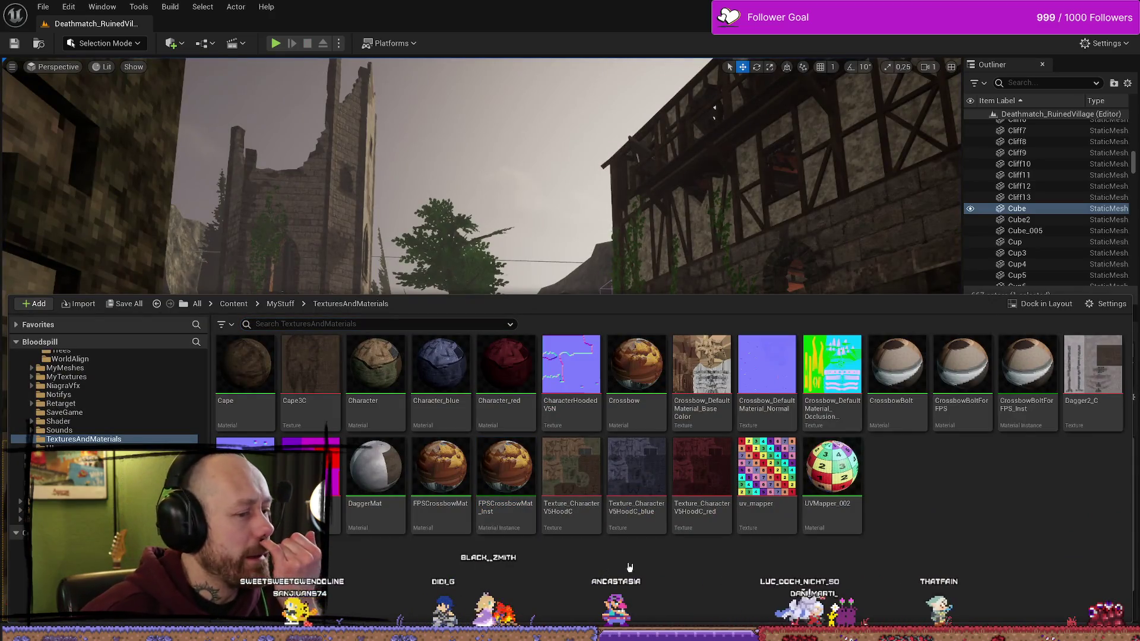
Step: Open the FPSCrossbowMat_Inst material instance, then its parent material FPSCrossbowMat
{"action": "left_click", "coordinate": [631, 566]}
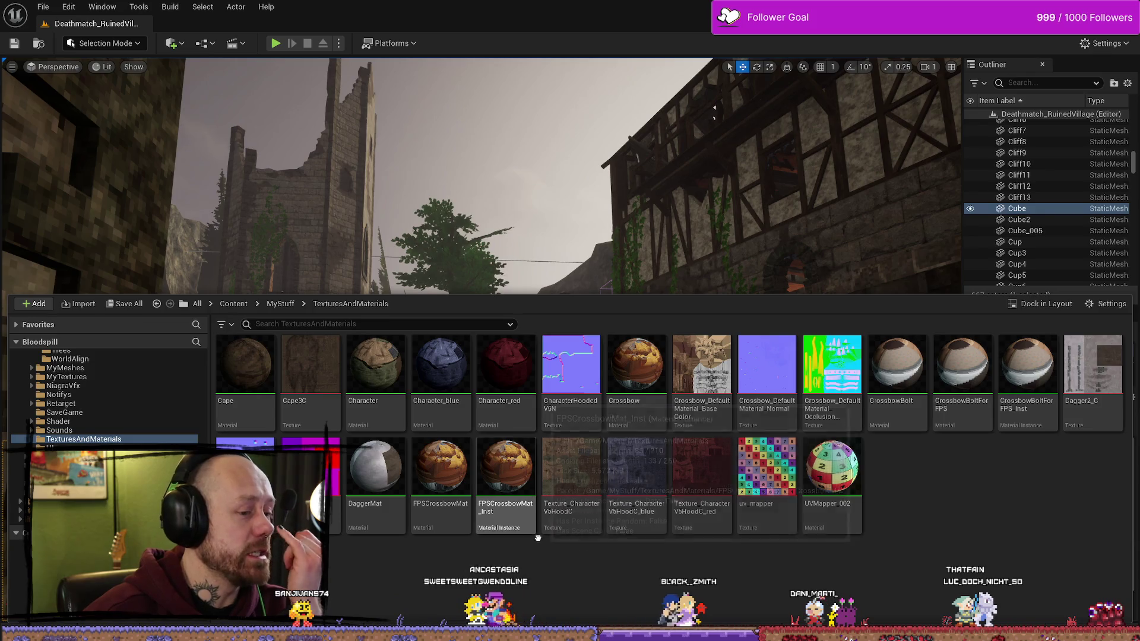
{"action": "double_click", "coordinate": [526, 484]}
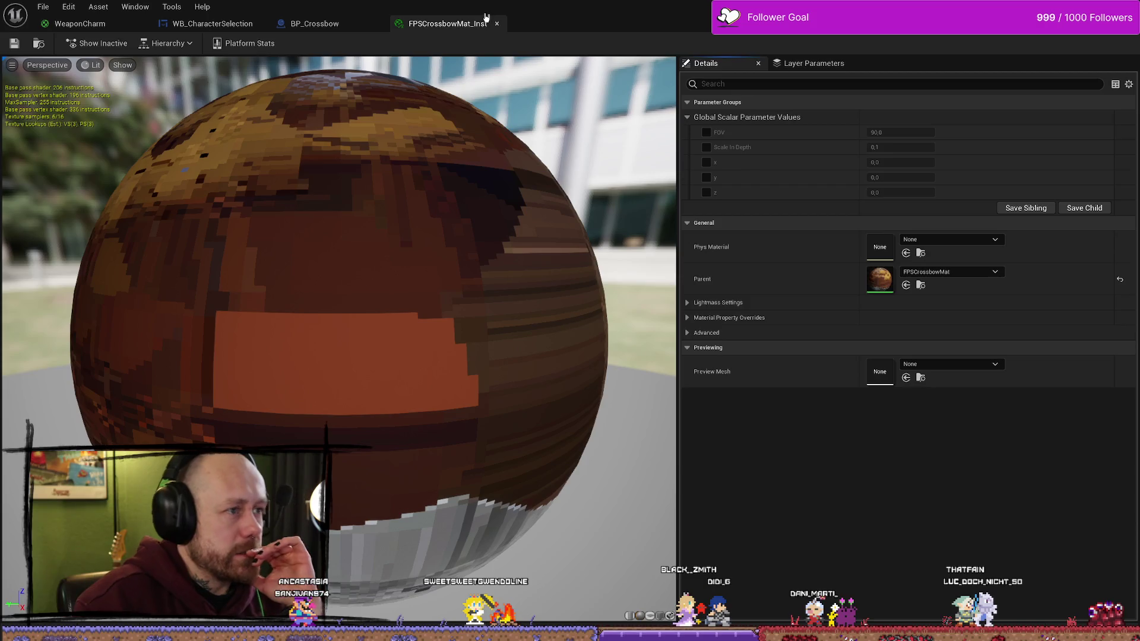
{"action": "left_click", "coordinate": [921, 285]}
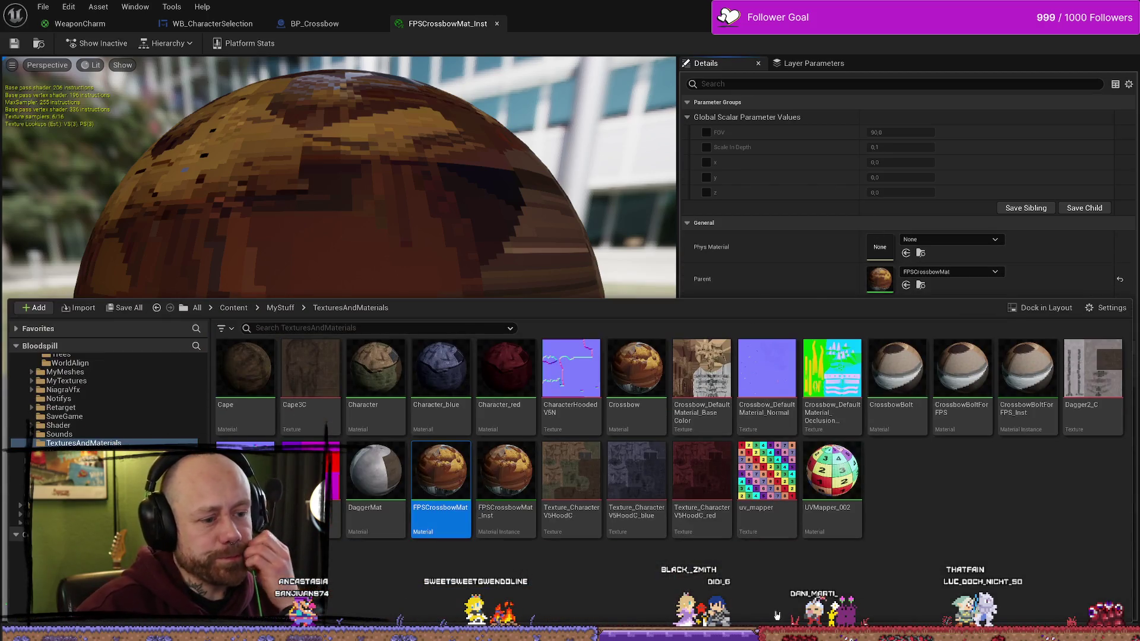
{"action": "double_click", "coordinate": [441, 476]}
Step: Pan the FPSCrossbowMat graph and box-select its node groups
{"action": "scroll", "coordinate": [584, 339], "scroll_direction": "down", "scroll_amount": 6}
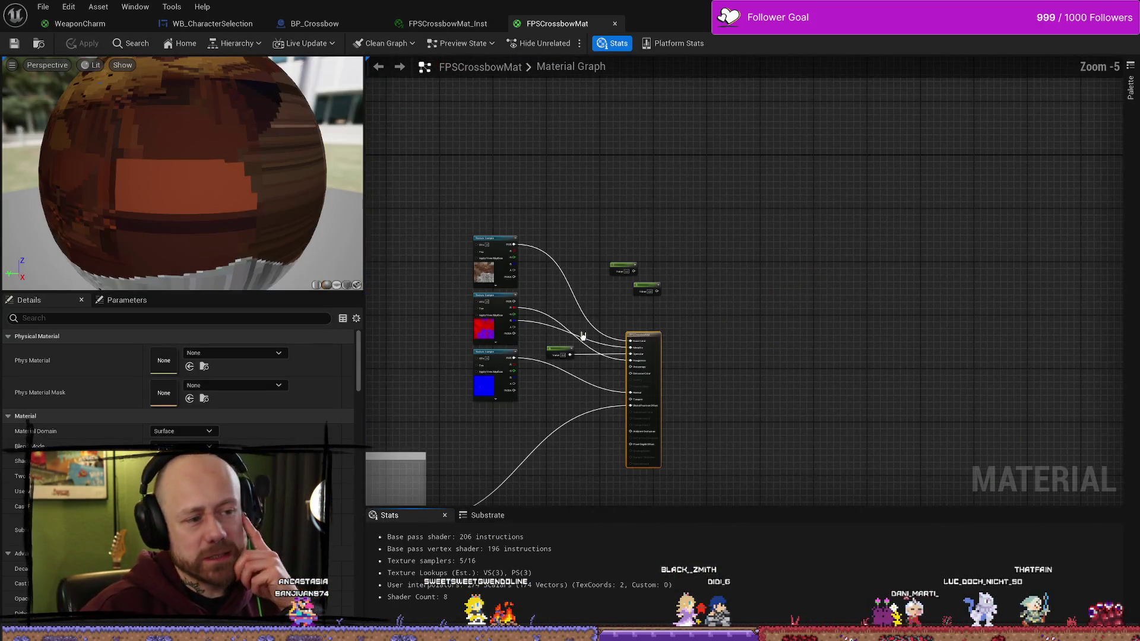
{"action": "mouse_move", "coordinate": [584, 339]}
{"action": "left_mouse_down"}
{"action": "mouse_move", "coordinate": [627, 266]}
{"action": "mouse_move", "coordinate": [710, 170]}
{"action": "mouse_move", "coordinate": [766, 161]}
{"action": "left_mouse_up"}
{"action": "scroll", "coordinate": [536, 173], "scroll_direction": "down", "scroll_amount": 4}
{"action": "left_click_drag", "start_coordinate": [536, 173], "coordinate": [636, 208]}
{"action": "scroll", "coordinate": [461, 168], "scroll_direction": "down", "scroll_amount": 1}
{"action": "mouse_move", "coordinate": [460, 162]}
{"action": "left_mouse_down"}
{"action": "mouse_move", "coordinate": [711, 313]}
{"action": "mouse_move", "coordinate": [763, 305]}
{"action": "mouse_move", "coordinate": [637, 403]}
{"action": "left_mouse_up"}
{"action": "scroll", "coordinate": [763, 305], "scroll_direction": "up", "scroll_amount": 5}
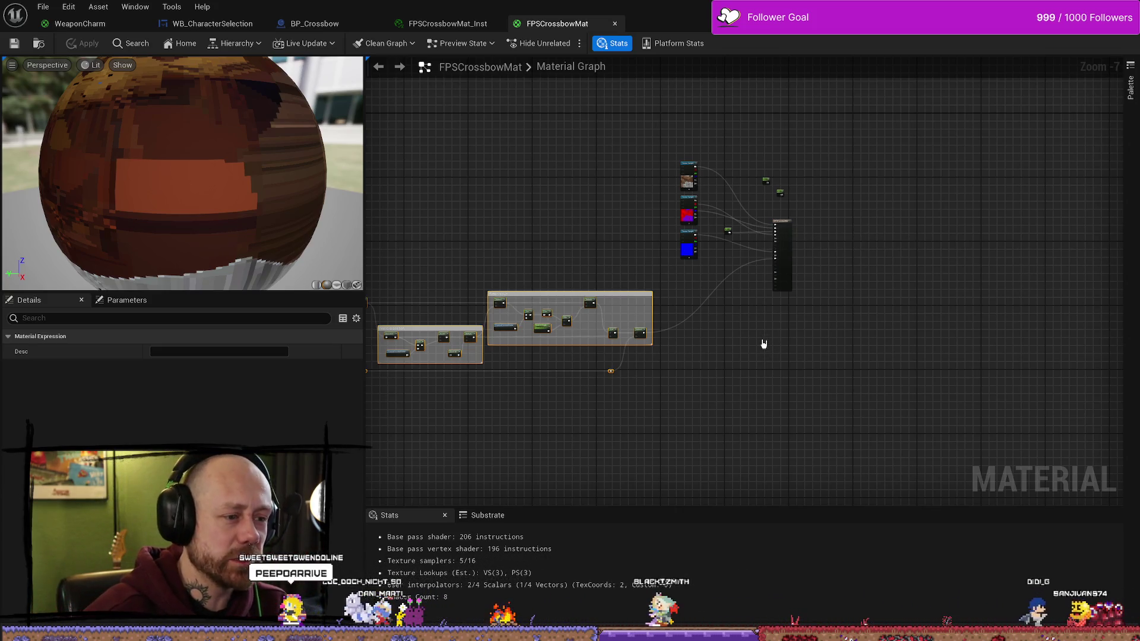
Step: Reselect the node groups across the graph, clear the selection, and bring up the Content Drawer
{"action": "scroll", "coordinate": [651, 249], "scroll_direction": "down", "scroll_amount": 3}
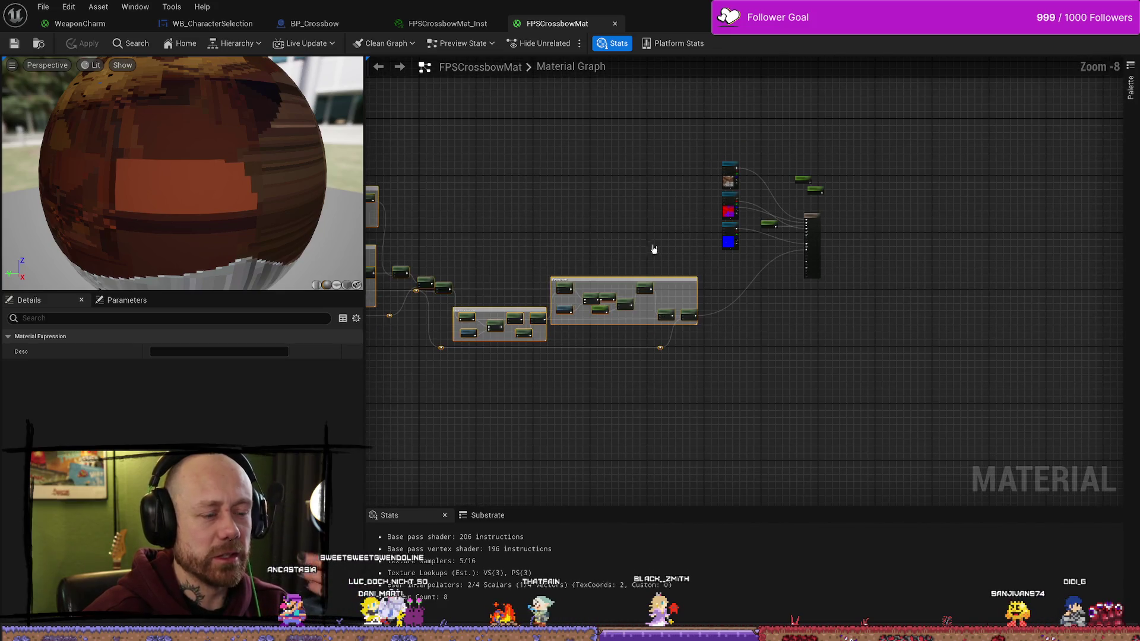
{"action": "left_click_drag", "start_coordinate": [699, 207], "coordinate": [528, 341]}
{"action": "left_click_drag", "start_coordinate": [433, 340], "coordinate": [383, 343]}
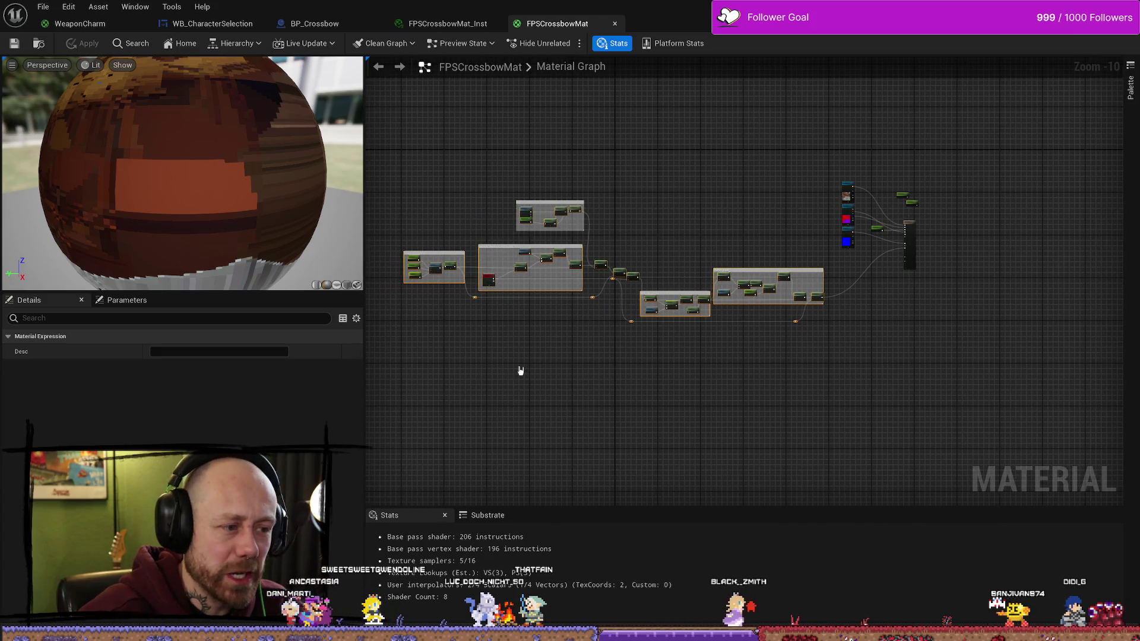
{"action": "mouse_move", "coordinate": [826, 185]}
{"action": "left_mouse_down"}
{"action": "mouse_move", "coordinate": [754, 376]}
{"action": "mouse_move", "coordinate": [406, 351]}
{"action": "left_mouse_up"}
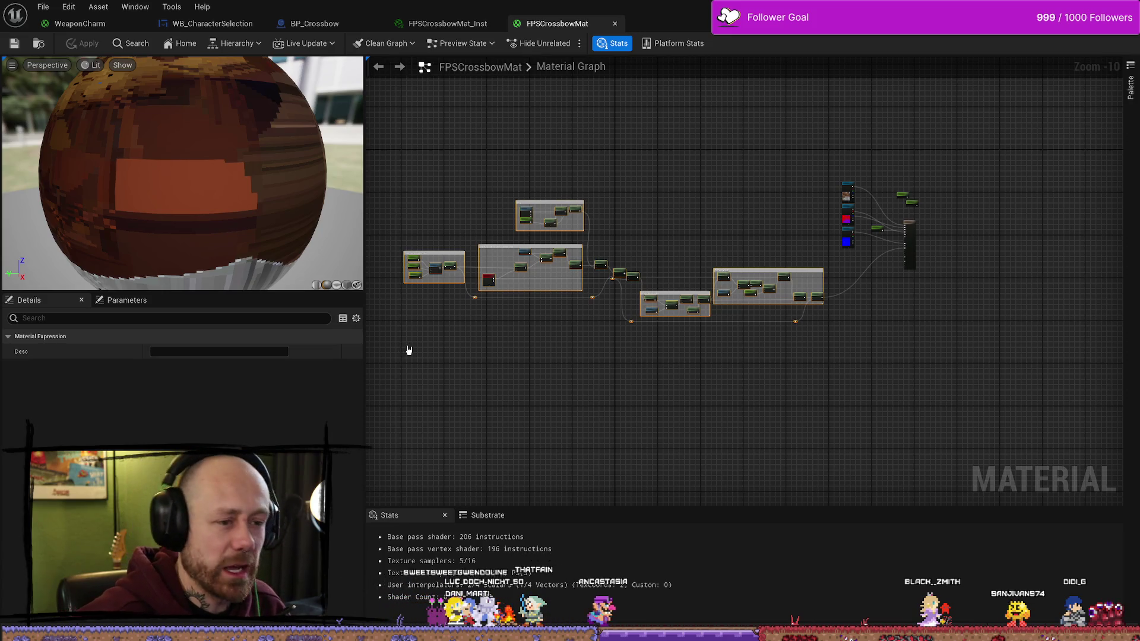
{"action": "left_click", "coordinate": [730, 361]}
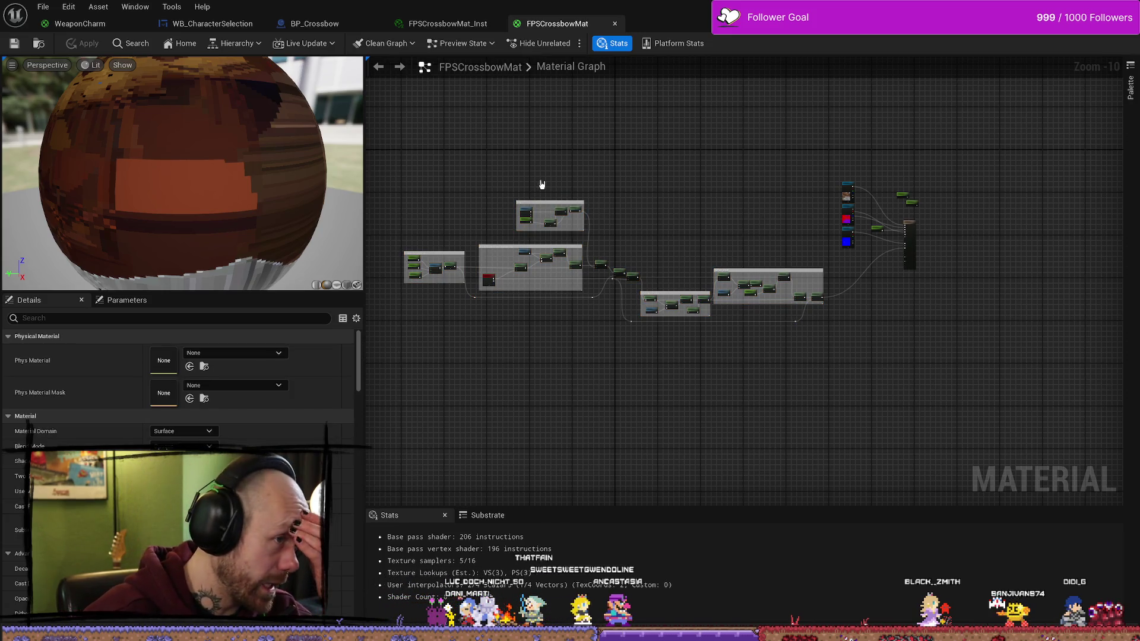
{"action": "key", "text": "ctrl+space"}
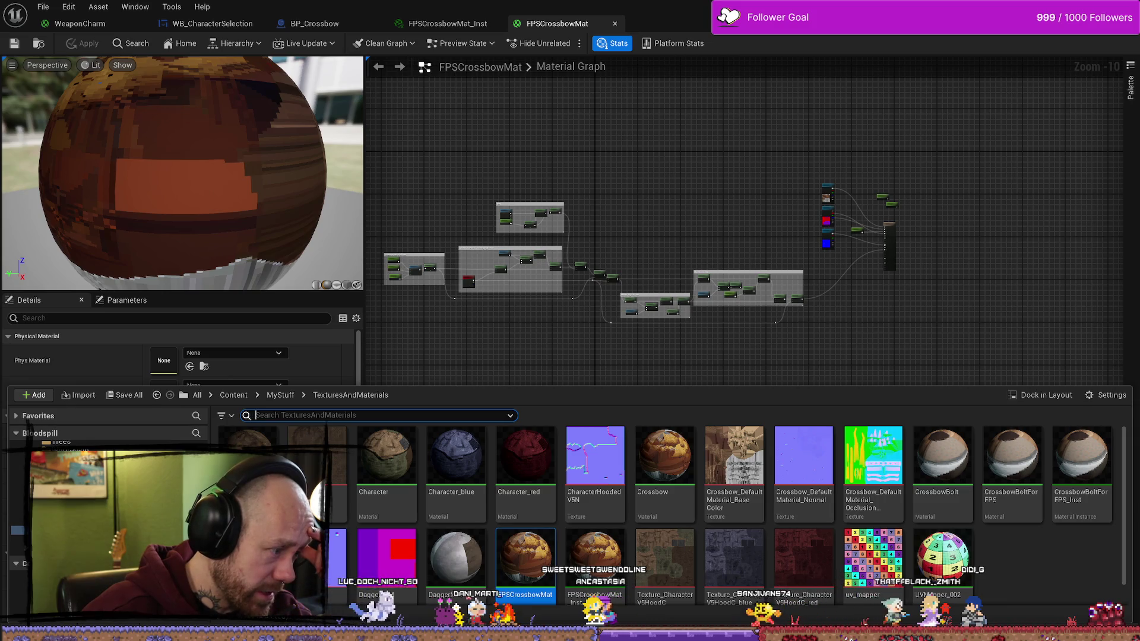
Step: Browse the MyMaterials, MyMeshes and SpecificItems folders to find the FirstPersonMats folder
{"action": "scroll", "coordinate": [386, 546], "scroll_direction": "down", "scroll_amount": 1}
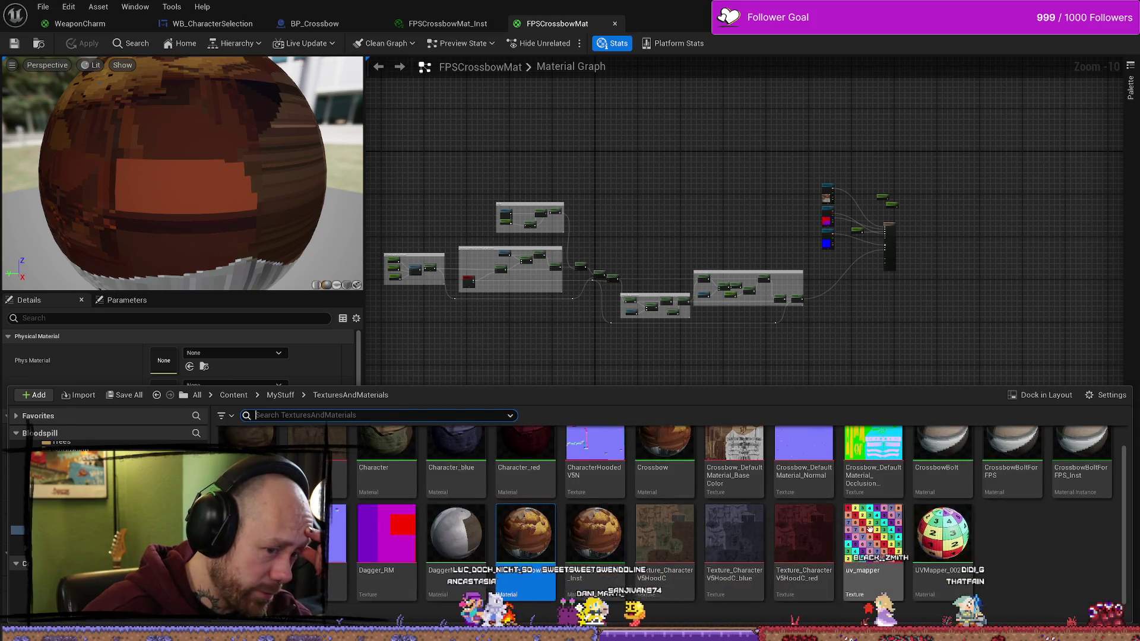
{"action": "scroll", "coordinate": [863, 529], "scroll_direction": "up", "scroll_amount": 1}
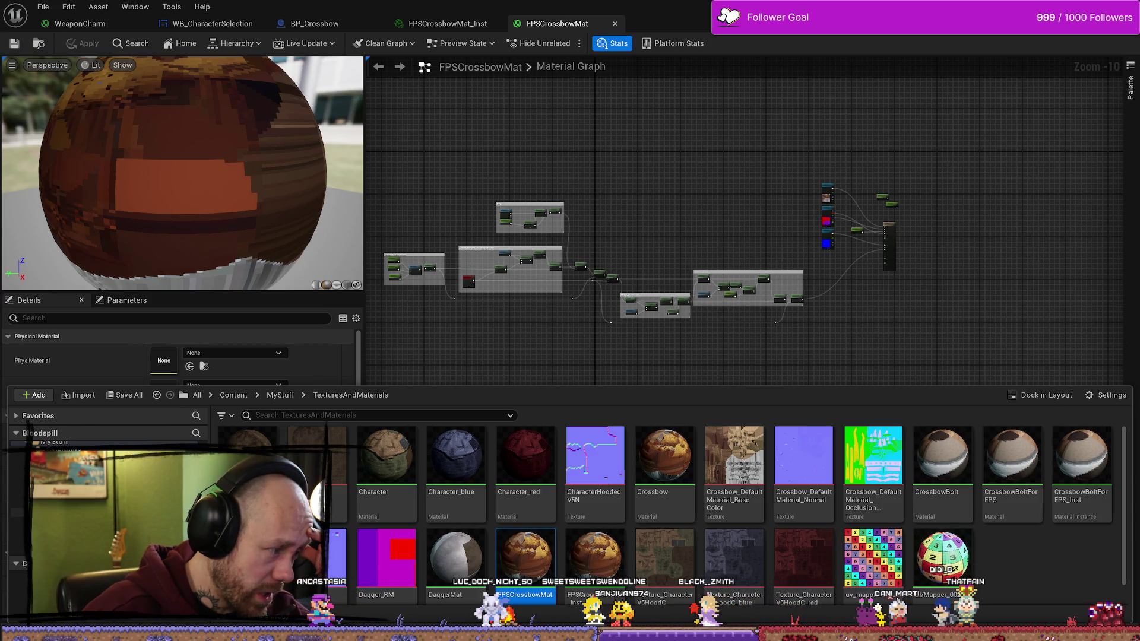
{"action": "left_click", "coordinate": [18, 504]}
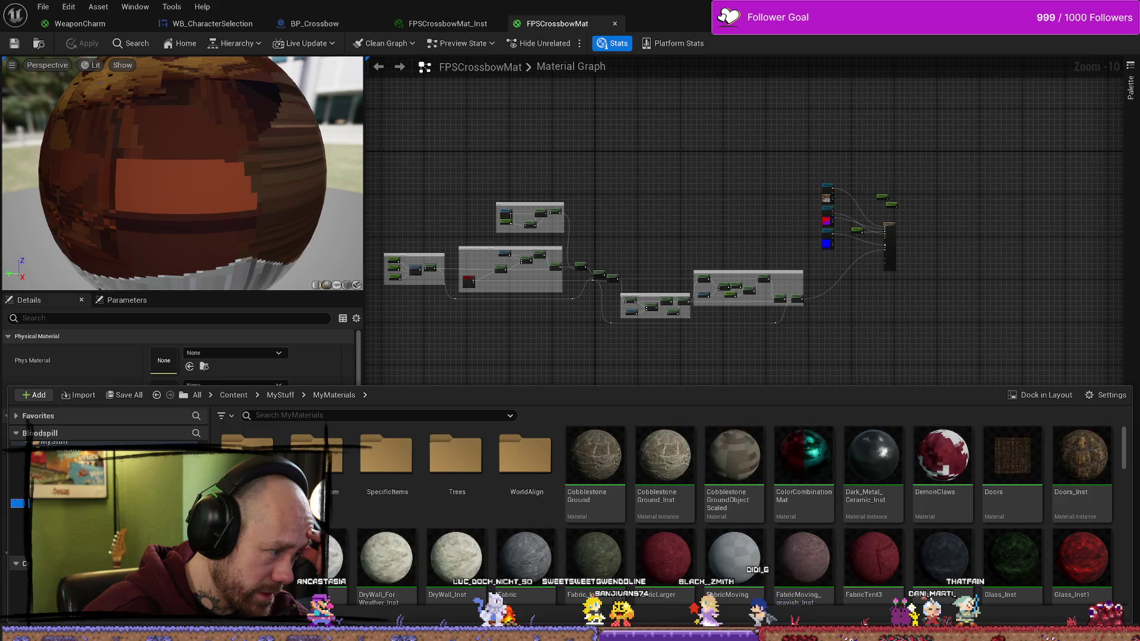
{"action": "left_click", "coordinate": [53, 515]}
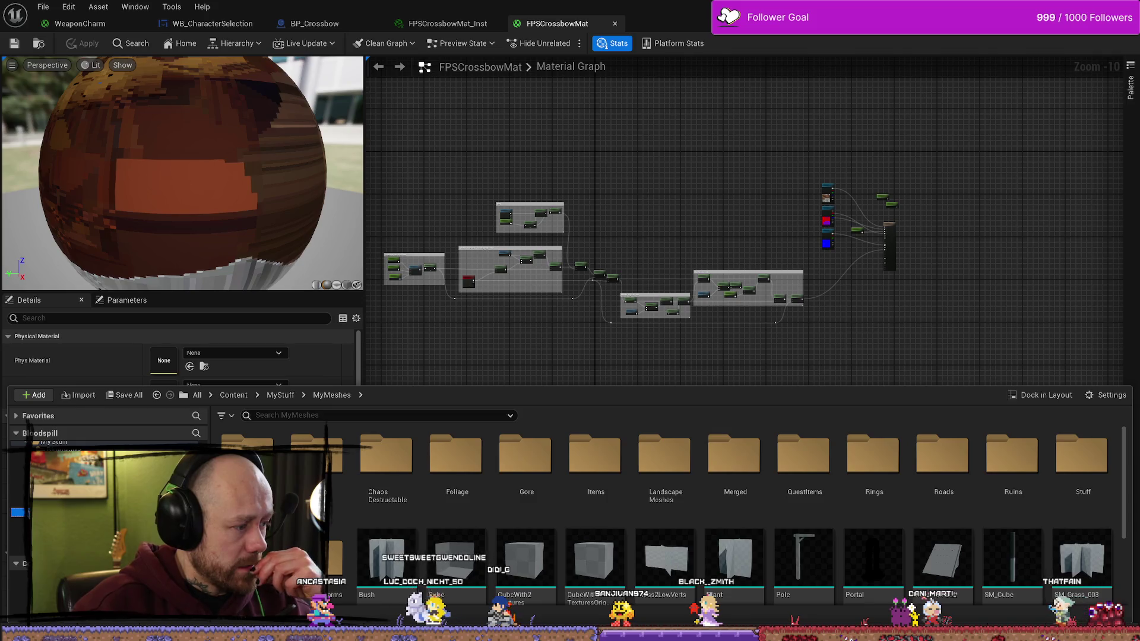
{"action": "left_click", "coordinate": [18, 504]}
{"action": "scroll", "coordinate": [17, 503], "scroll_direction": "down", "scroll_amount": 2}
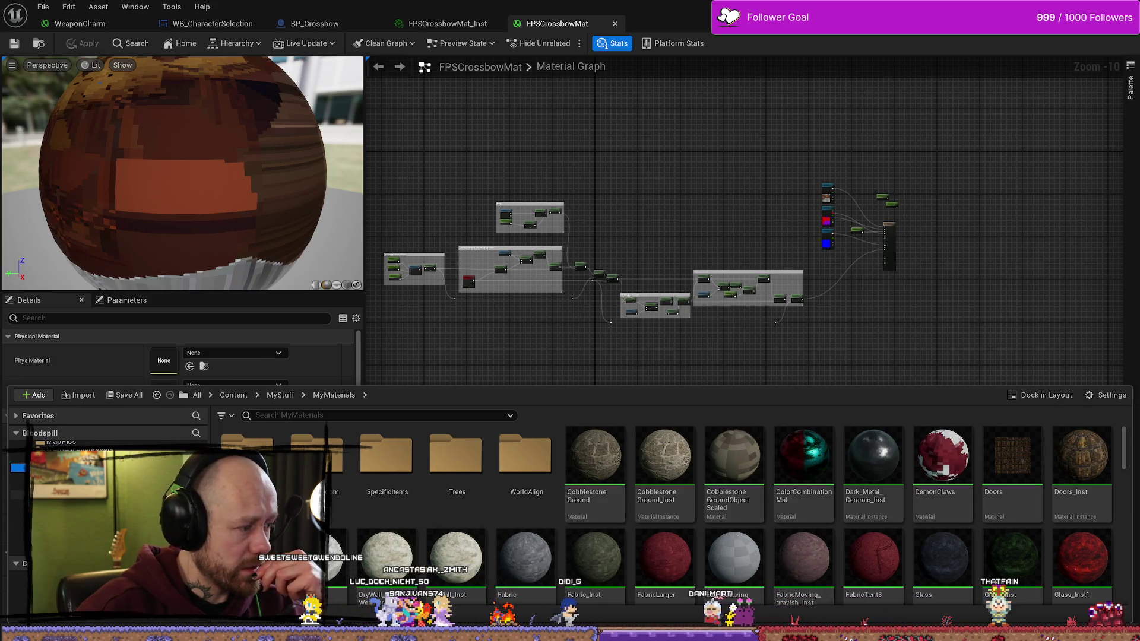
{"action": "left_click", "coordinate": [18, 494]}
{"action": "scroll", "coordinate": [561, 593], "scroll_direction": "down", "scroll_amount": 10}
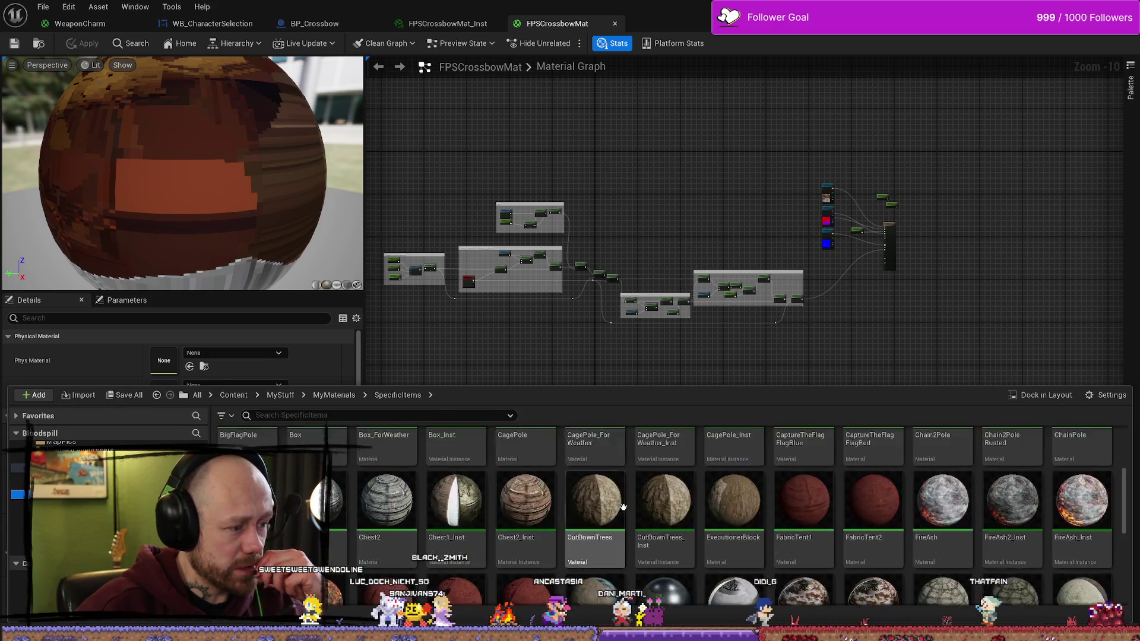
{"action": "right_click", "coordinate": [561, 613]}
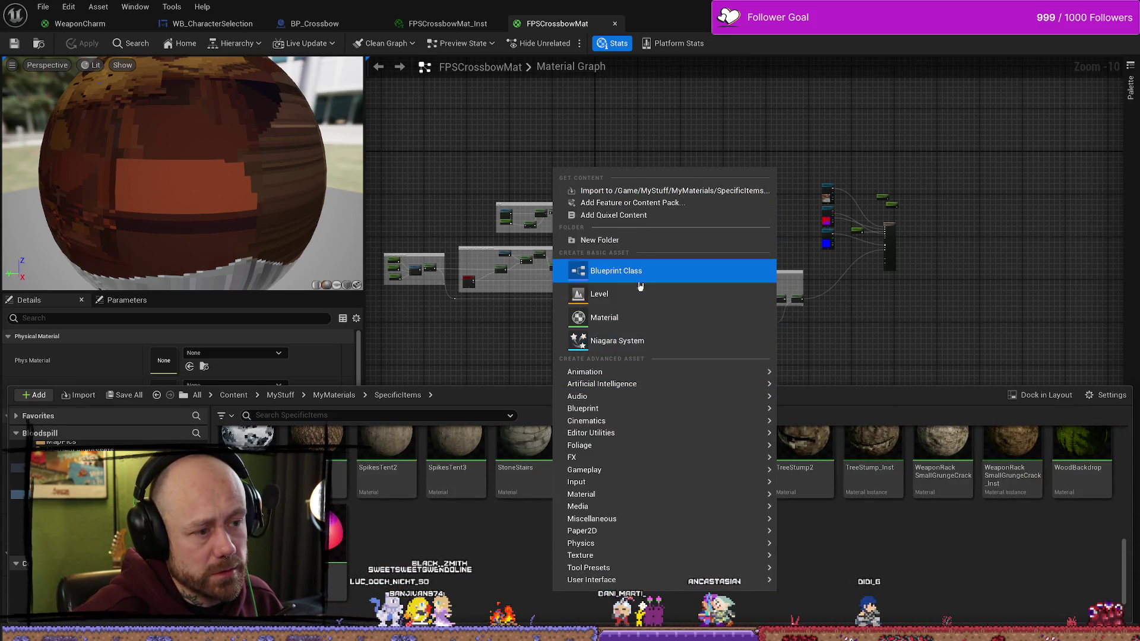
{"action": "key", "text": "Escape"}
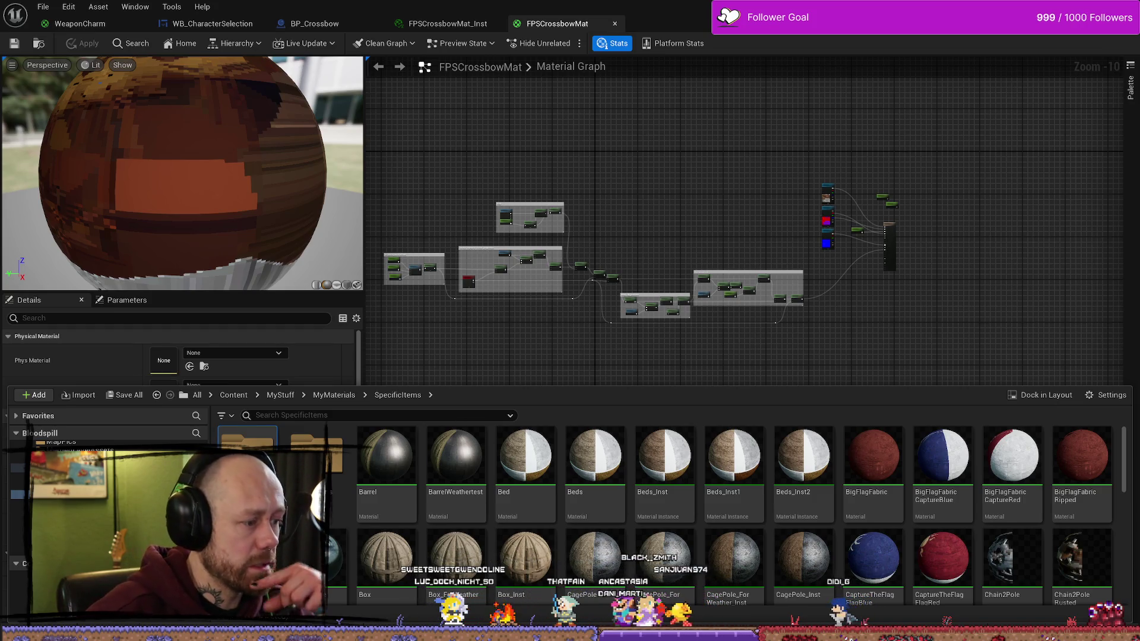
{"action": "key", "text": "Return"}
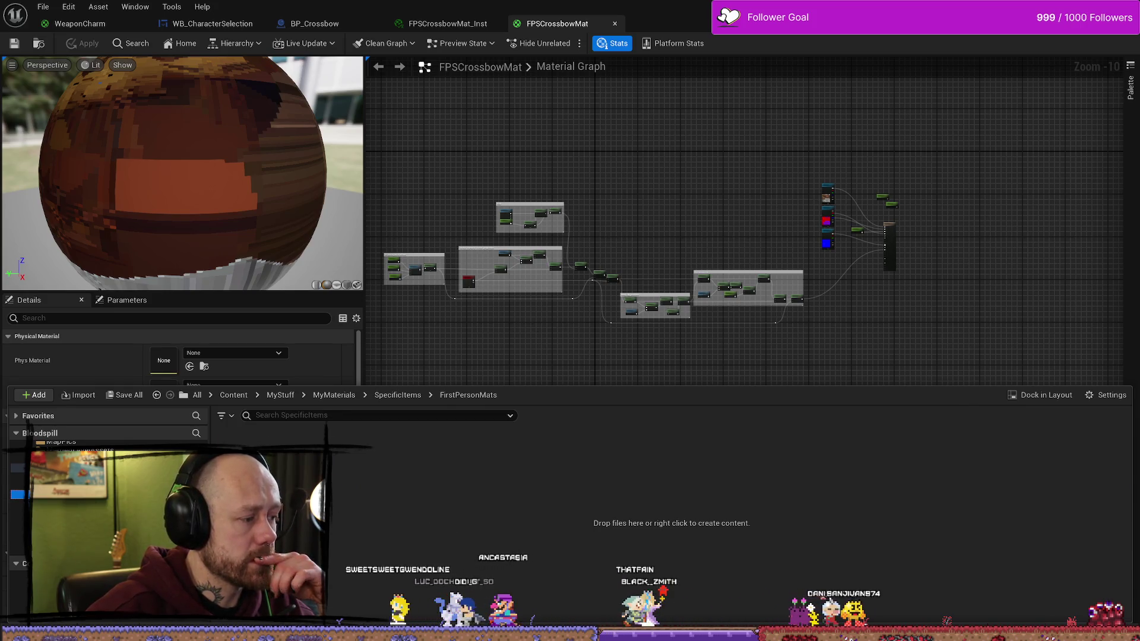
{"action": "key", "text": "alt+Left"}
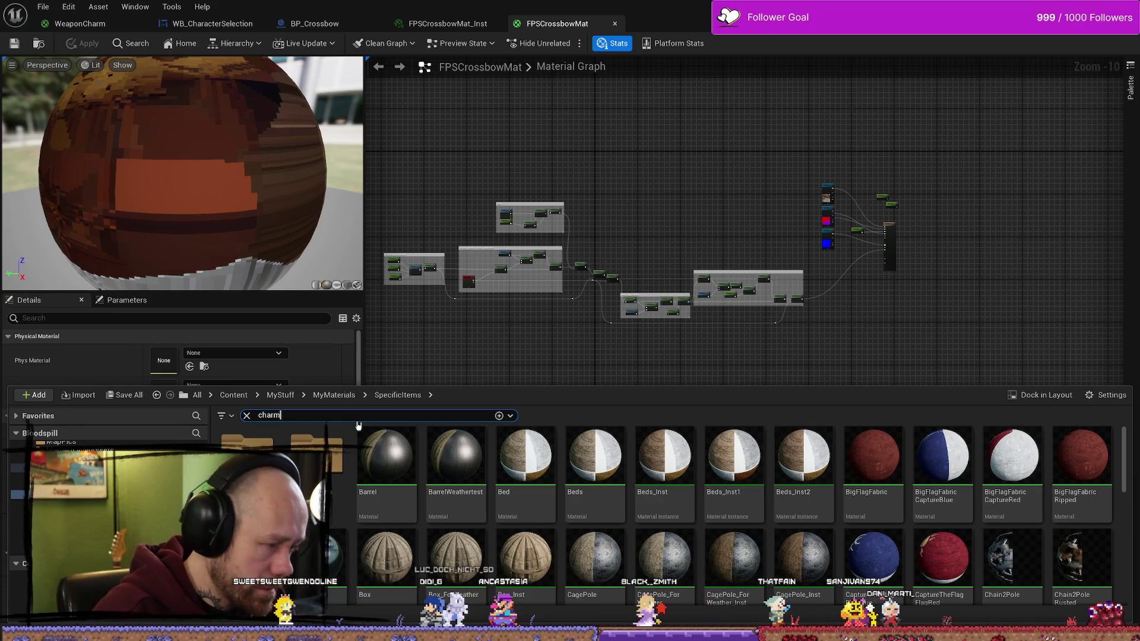
Step: Replace the charm search with 'fps' and navigate up to the Content root folder
{"action": "left_click", "coordinate": [246, 440]}
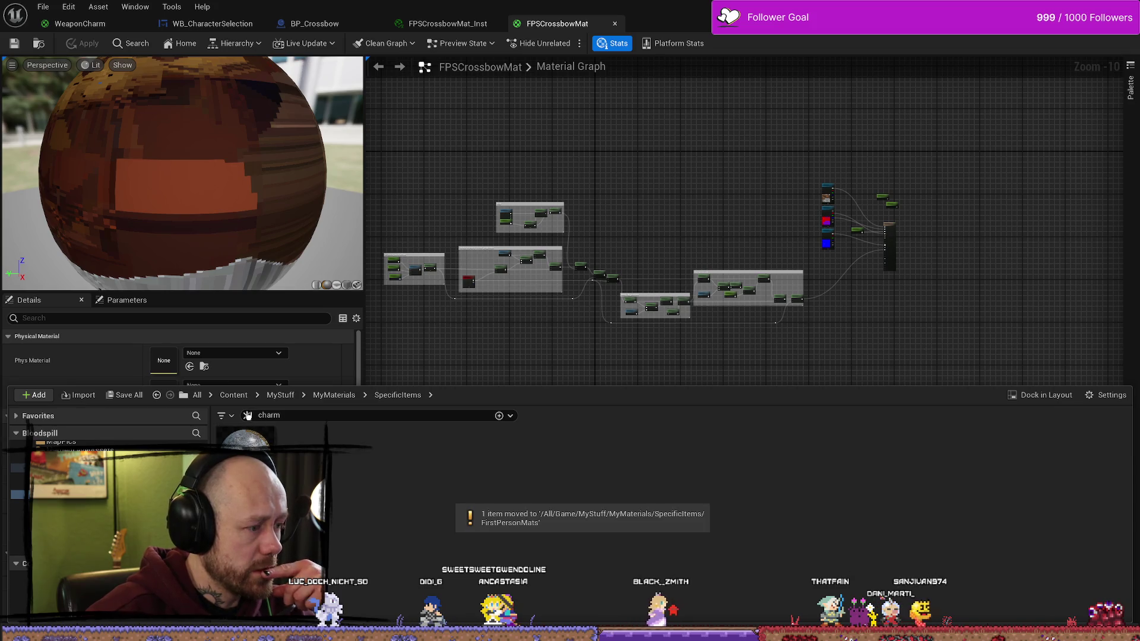
{"action": "left_click", "coordinate": [295, 415]}
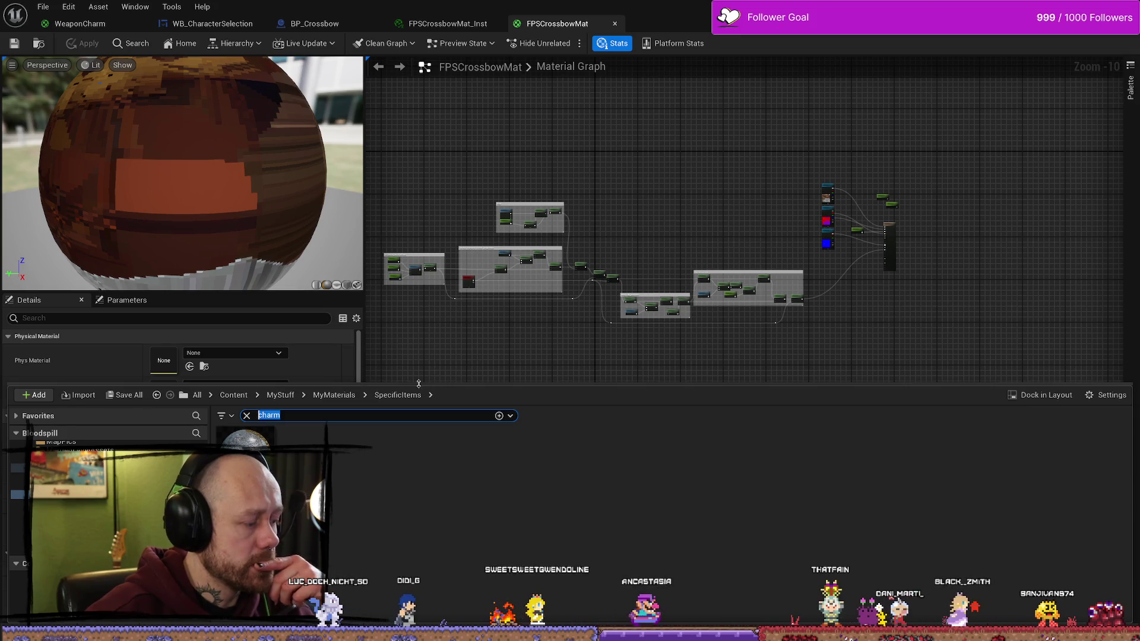
{"action": "type", "text": "fps"}
{"action": "left_click", "coordinate": [334, 395]}
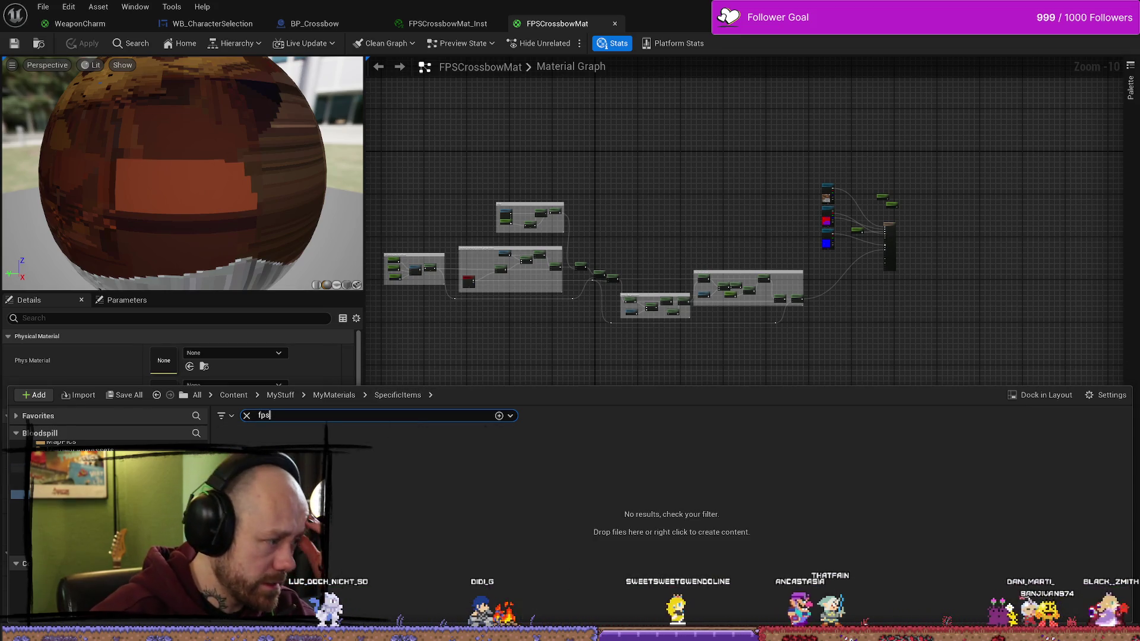
{"action": "key", "text": "Down"}
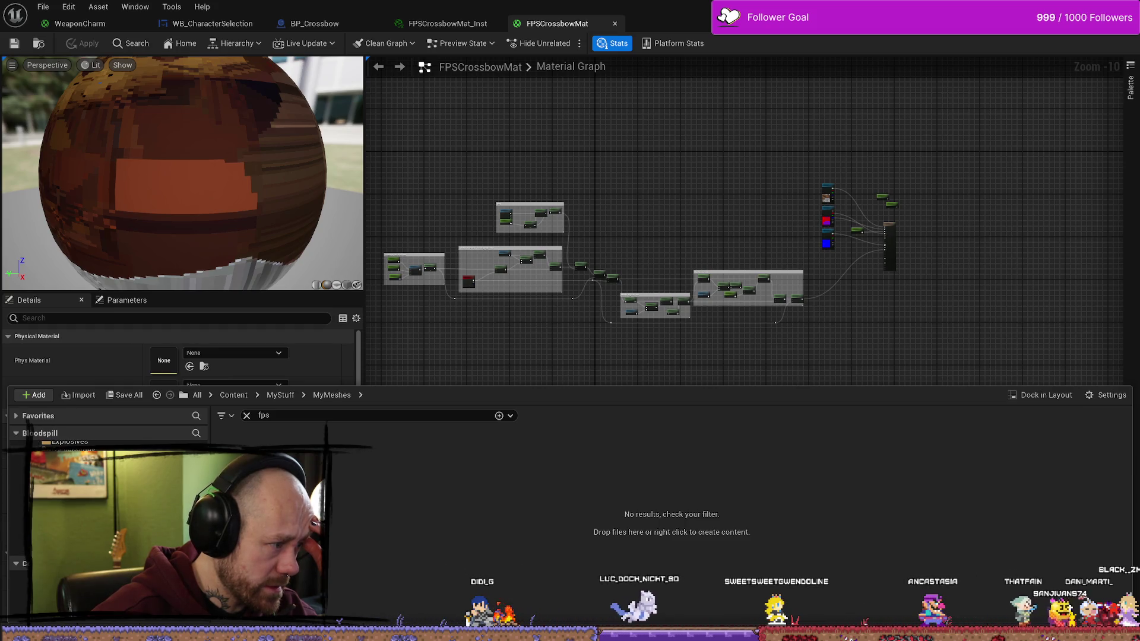
{"action": "key", "text": "Left"}
{"action": "key", "text": "Left"}
{"action": "scroll", "coordinate": [442, 453], "scroll_direction": "down", "scroll_amount": 10}
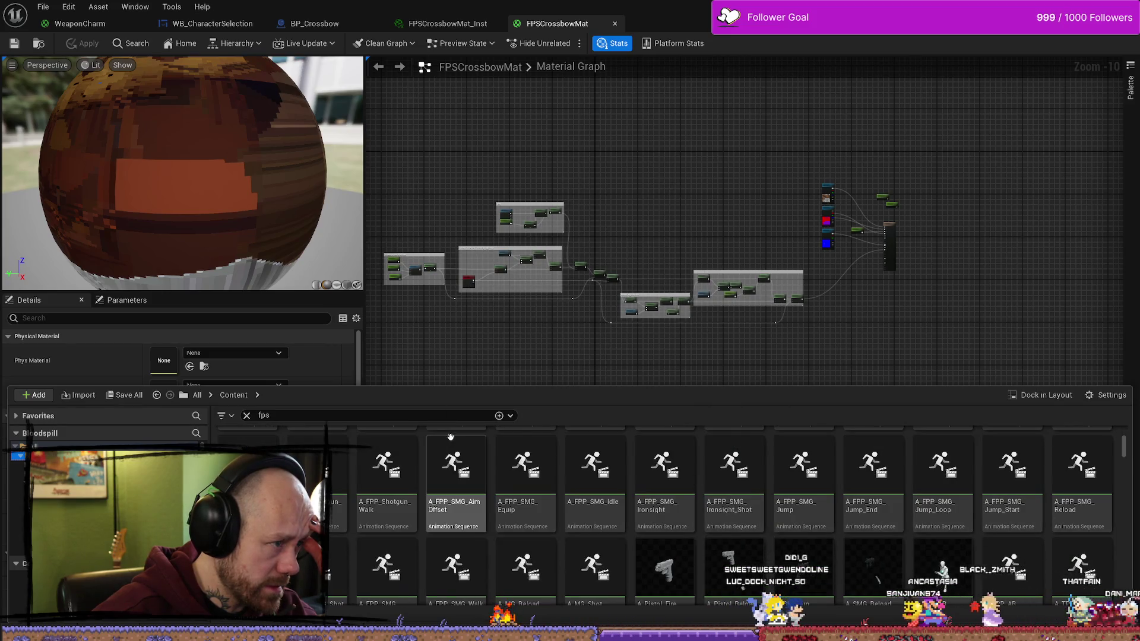
Step: Move FPSCrossbowMat, FPSCrossbowMat_Inst, CrossbowBoltForFPS and CrossbowBoltForFPS_Inst into FirstPersonMats
{"action": "left_click", "coordinate": [469, 23]}
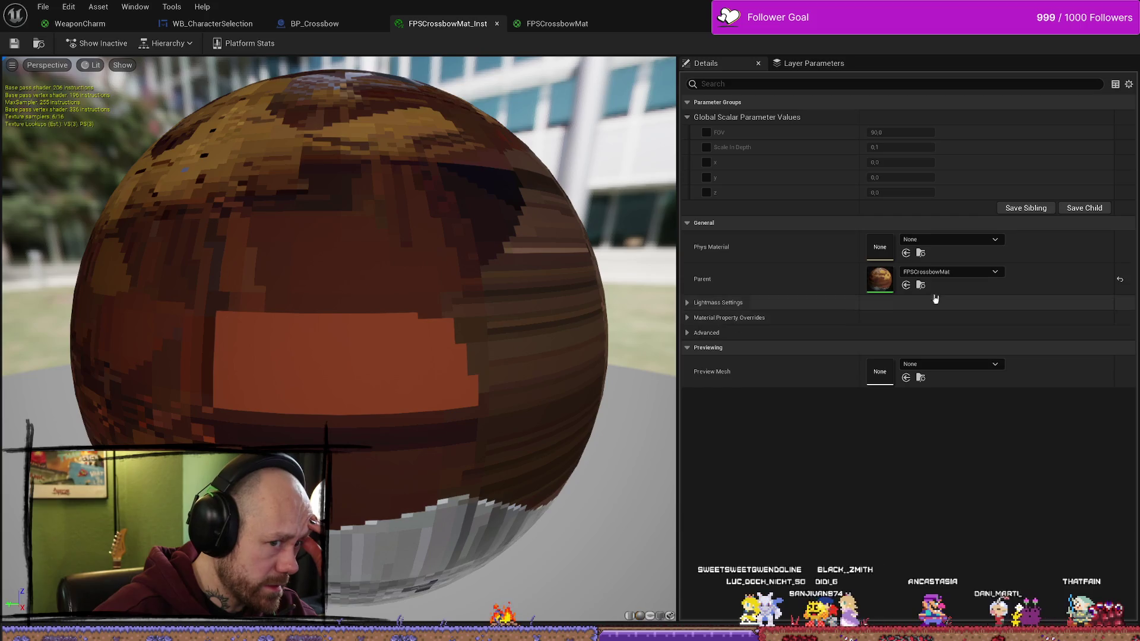
{"action": "key", "text": "ctrl+space"}
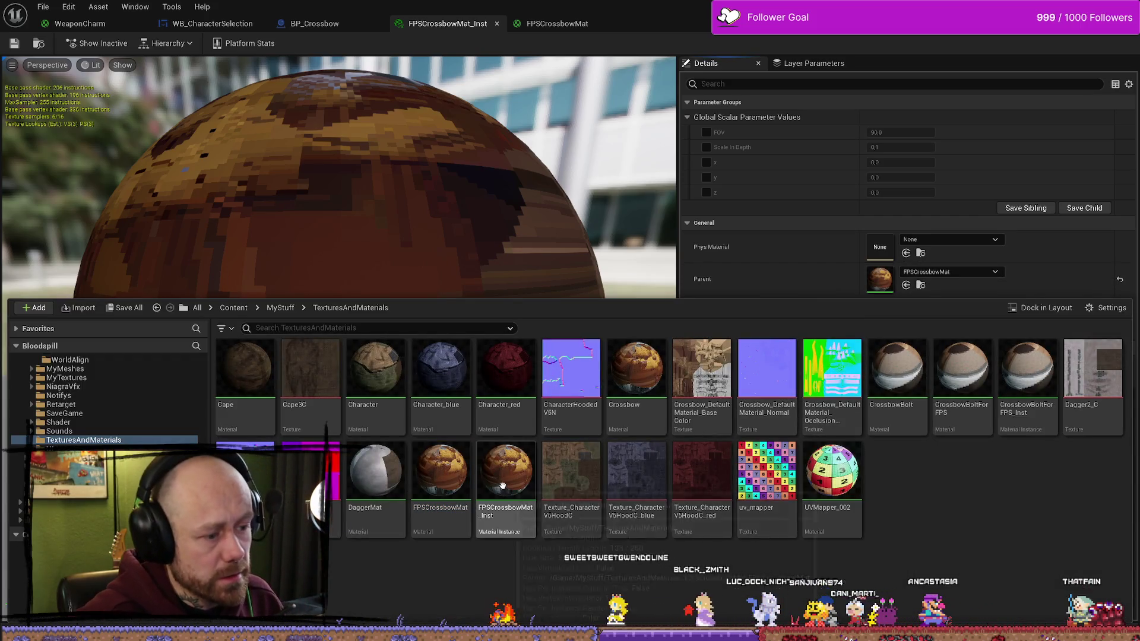
{"action": "left_click", "coordinate": [511, 531]}
{"action": "left_click", "coordinate": [441, 516], "text": "ctrl"}
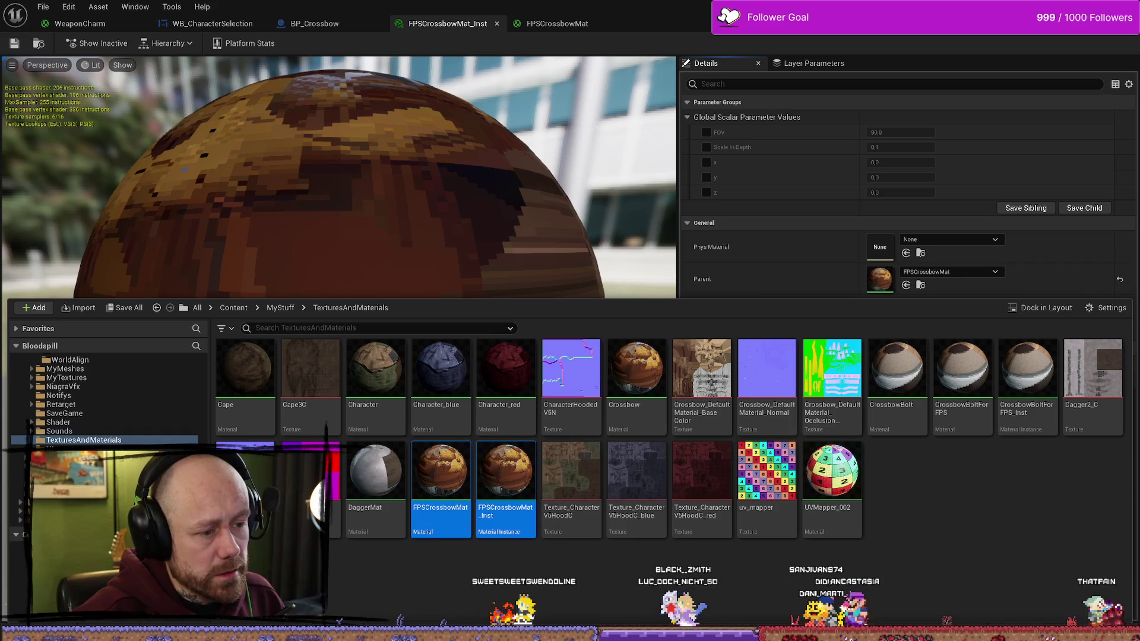
{"action": "left_click", "coordinate": [962, 374], "text": "ctrl"}
{"action": "left_click", "coordinate": [1027, 374], "text": "ctrl"}
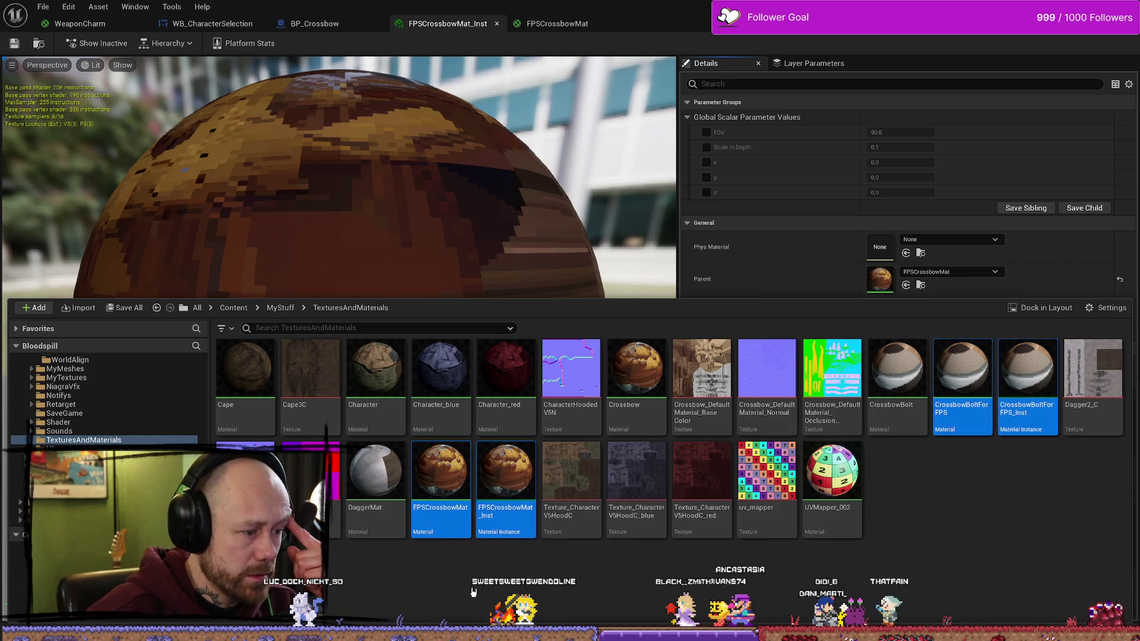
{"action": "mouse_move", "coordinate": [443, 475]}
{"action": "left_mouse_down"}
{"action": "mouse_move", "coordinate": [77, 437]}
{"action": "mouse_move", "coordinate": [92, 429]}
{"action": "mouse_move", "coordinate": [95, 444]}
{"action": "mouse_move", "coordinate": [86, 440]}
{"action": "left_mouse_up"}
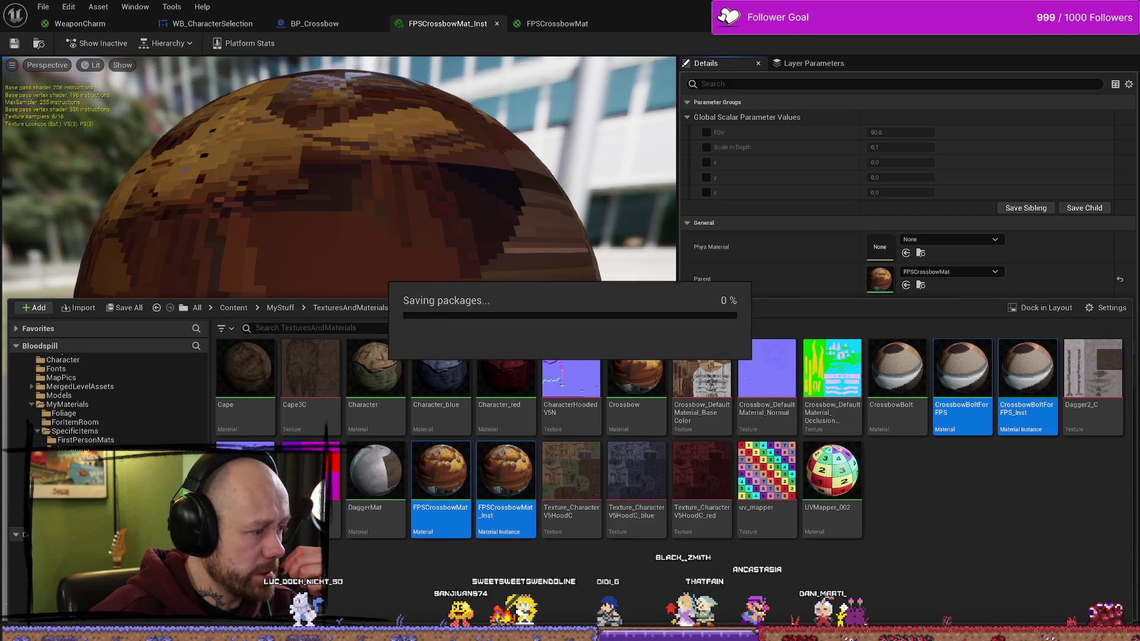
Step: Open the WeaponCharm material from the FirstPersonMats folder
{"action": "left_click", "coordinate": [86, 440]}
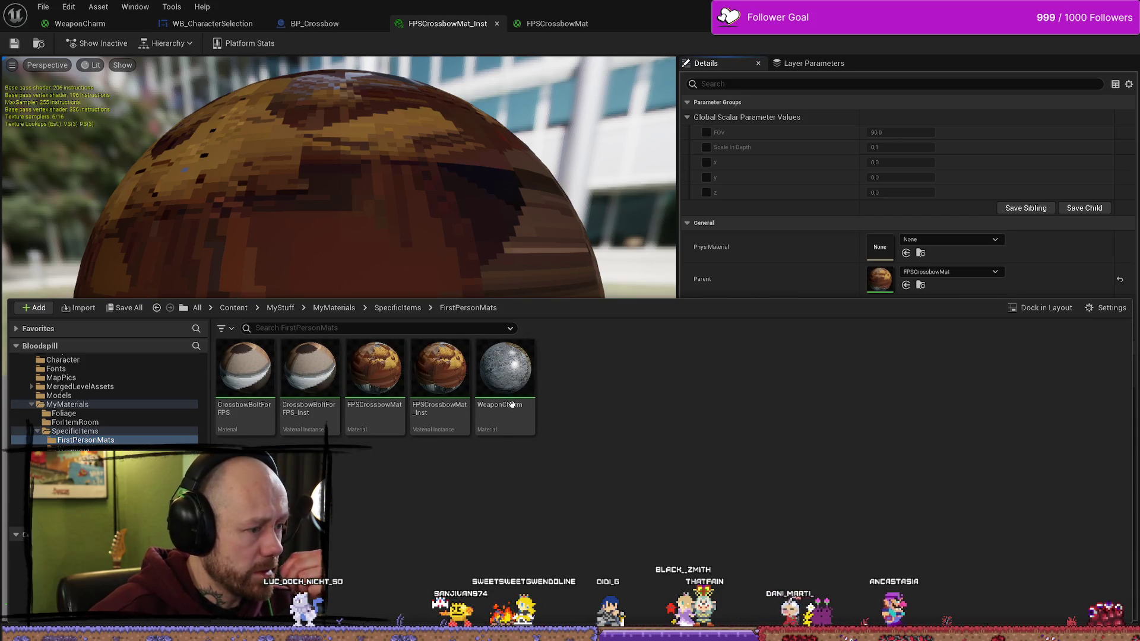
{"action": "double_click", "coordinate": [505, 380]}
{"action": "scroll", "coordinate": [621, 244], "scroll_direction": "down", "scroll_amount": 3}
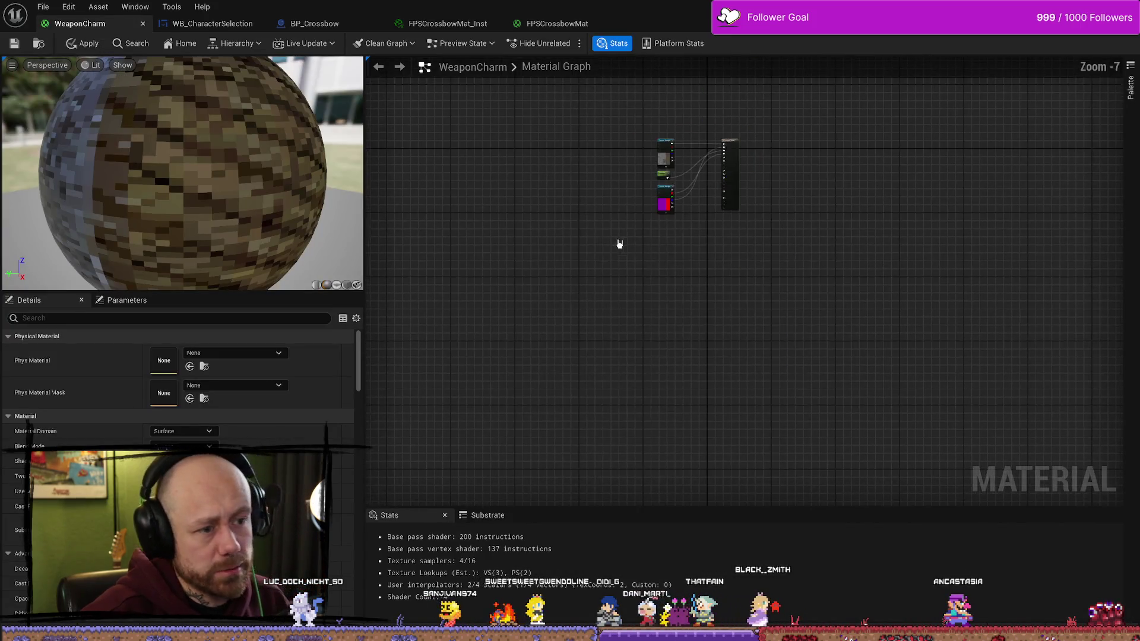
Step: Paste the flatten-result node group into the WeaponCharm graph and move it up and left
{"action": "key", "text": "ctrl+v"}
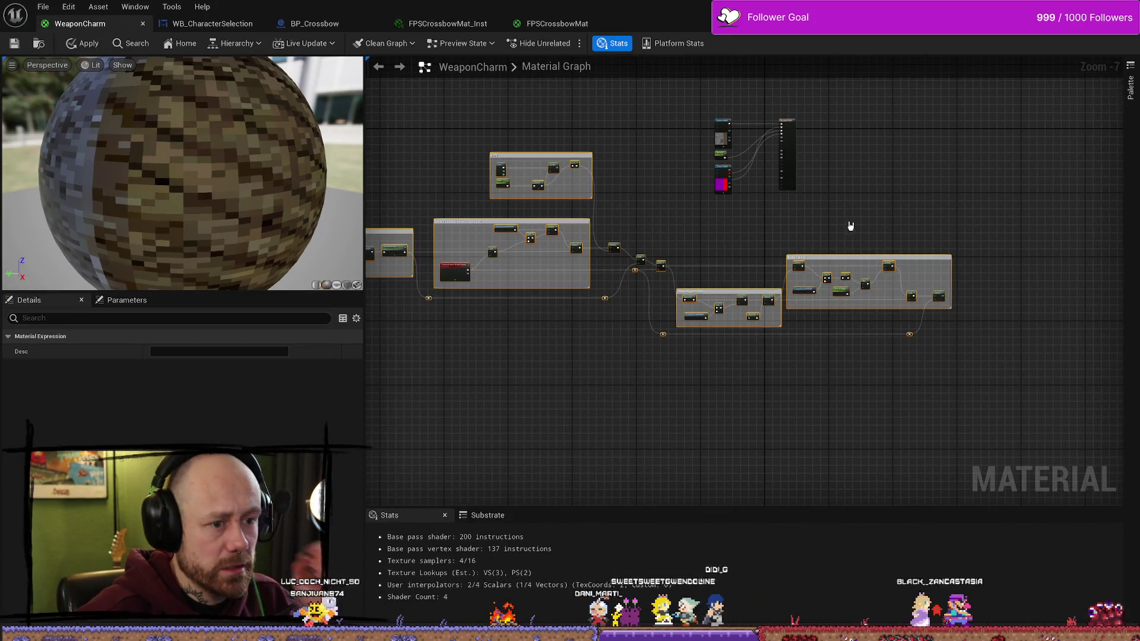
{"action": "key", "text": "Home"}
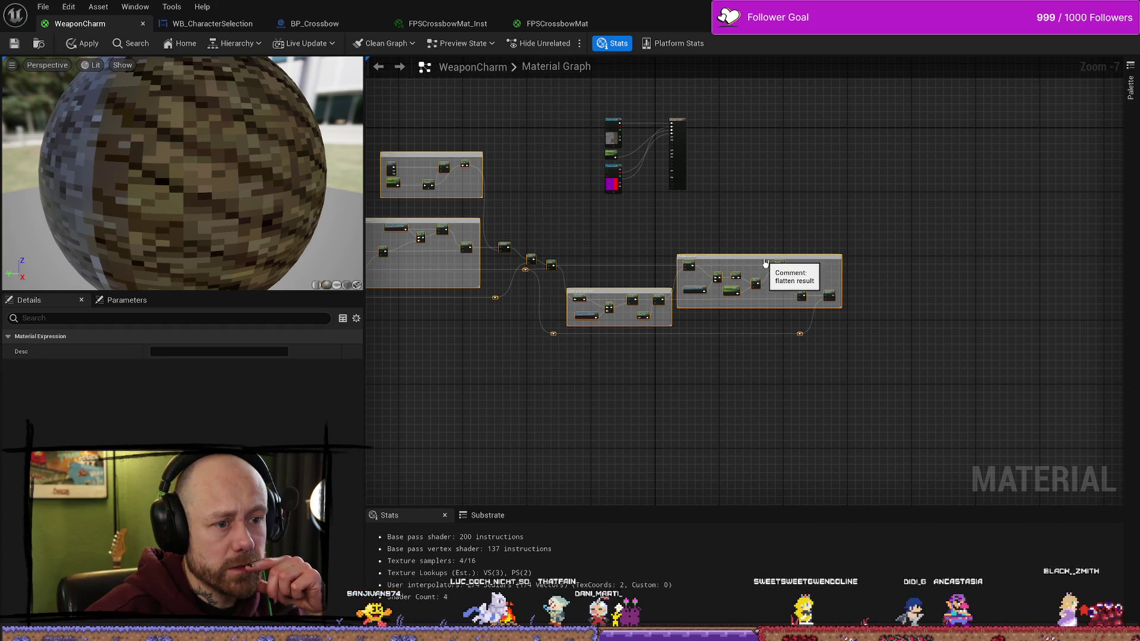
{"action": "left_click_drag", "start_coordinate": [771, 272], "coordinate": [581, 230]}
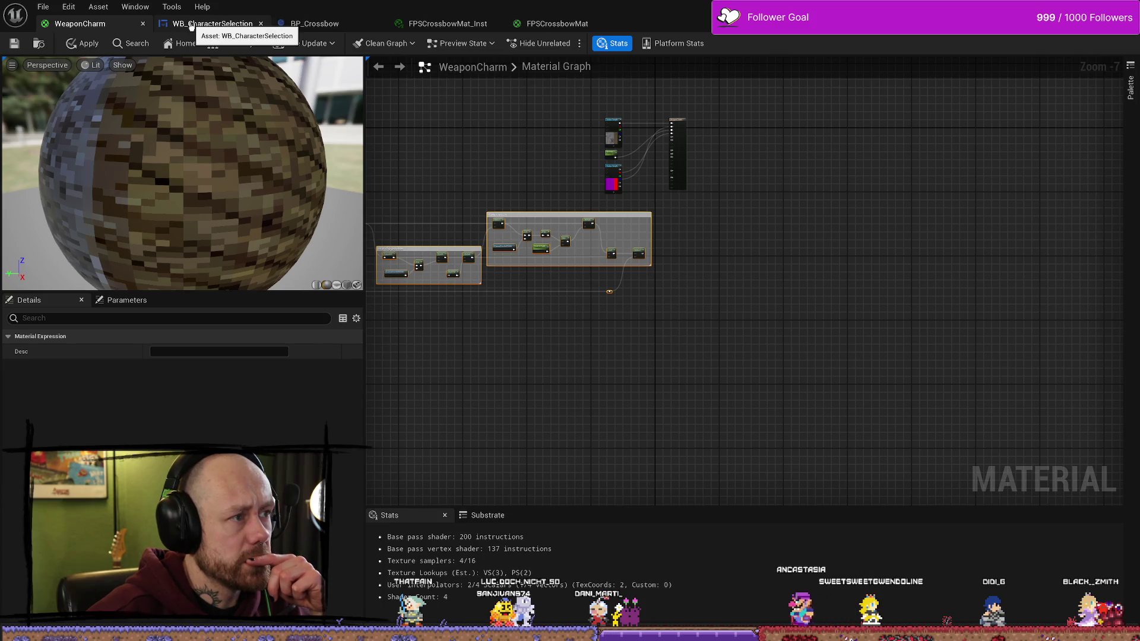
Step: Bring up the FPSCrossbowMat graph to compare its node chain feeding the result
{"action": "left_click", "coordinate": [552, 24]}
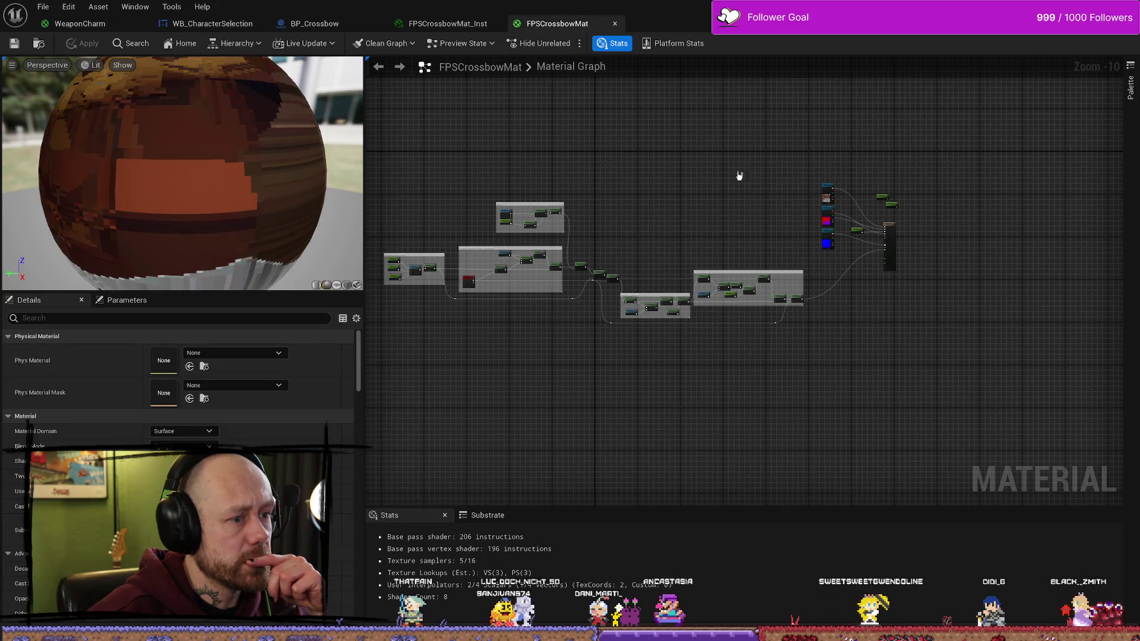
{"action": "scroll", "coordinate": [656, 270], "scroll_direction": "up", "scroll_amount": 9}
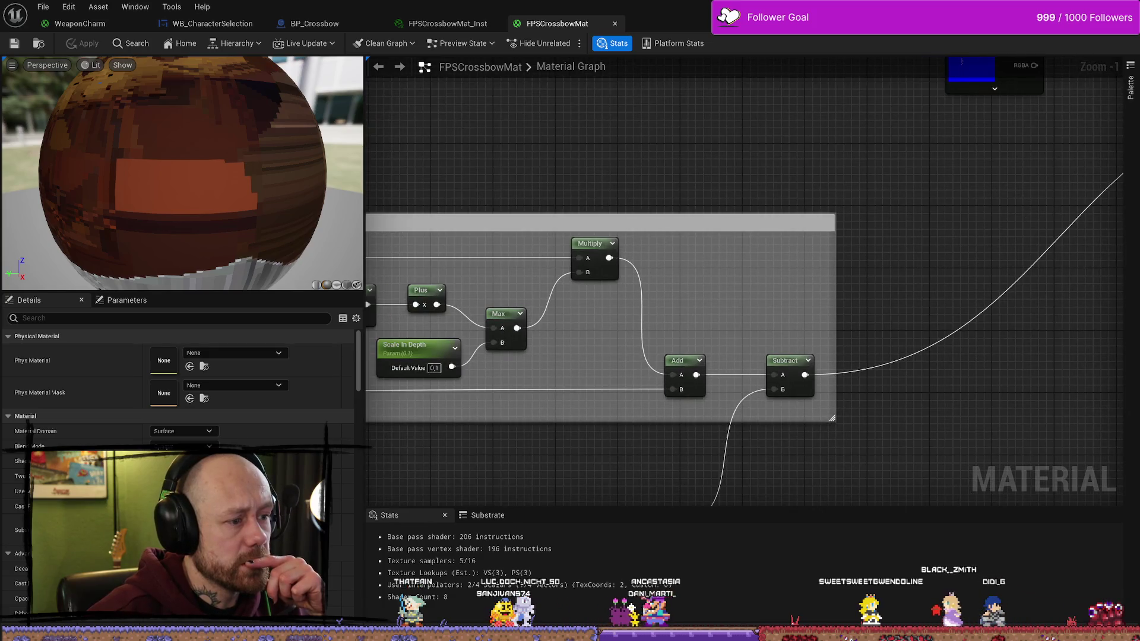
{"action": "scroll", "coordinate": [721, 231], "scroll_direction": "down", "scroll_amount": 9}
{"action": "scroll", "coordinate": [736, 273], "scroll_direction": "up", "scroll_amount": 8}
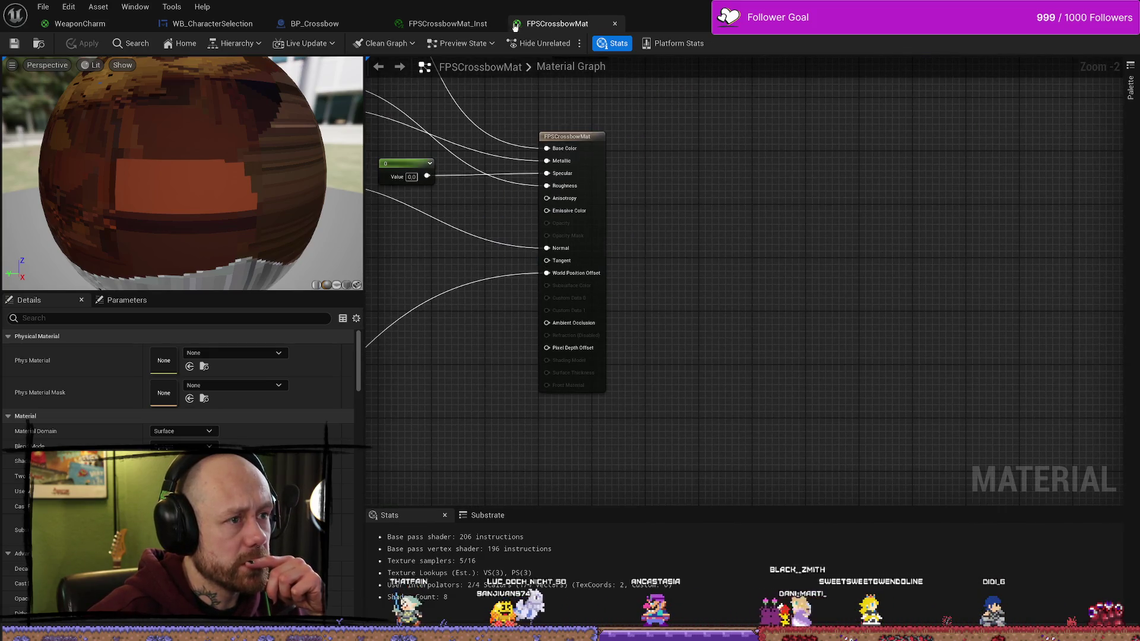
Step: Set WeaponCharm's Scale In Depth default to 0.05, apply the material, and return to the level editor
{"action": "left_click", "coordinate": [80, 24]}
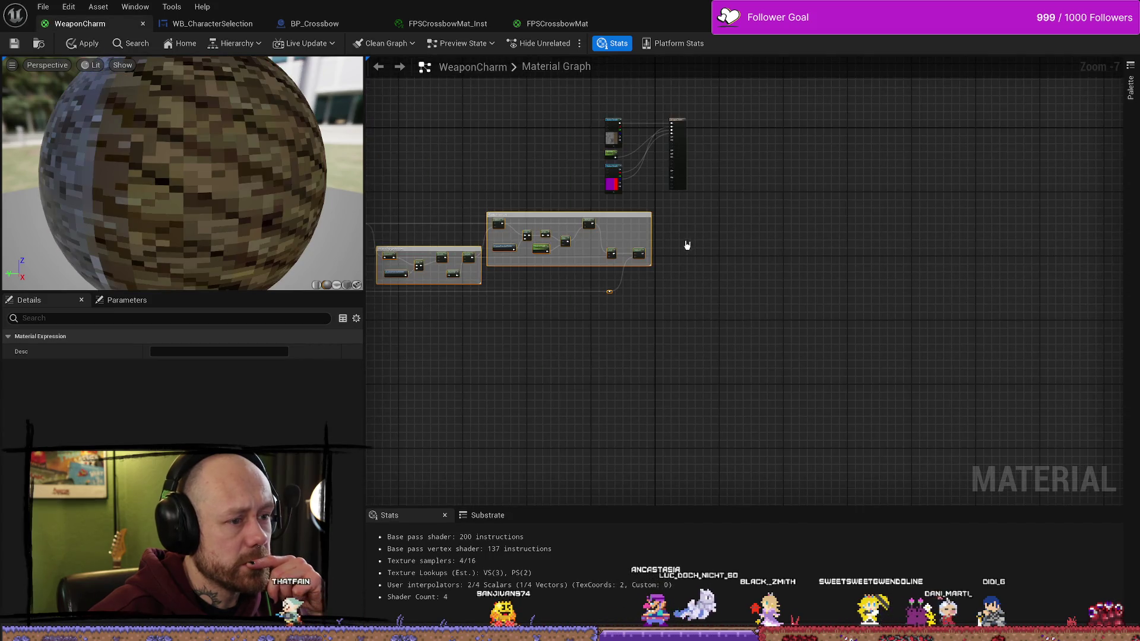
{"action": "scroll", "coordinate": [689, 245], "scroll_direction": "up", "scroll_amount": 6}
{"action": "mouse_move", "coordinate": [581, 341]}
{"action": "left_mouse_down"}
{"action": "mouse_move", "coordinate": [659, 80]}
{"action": "mouse_move", "coordinate": [663, 189]}
{"action": "mouse_move", "coordinate": [683, 104]}
{"action": "left_mouse_up"}
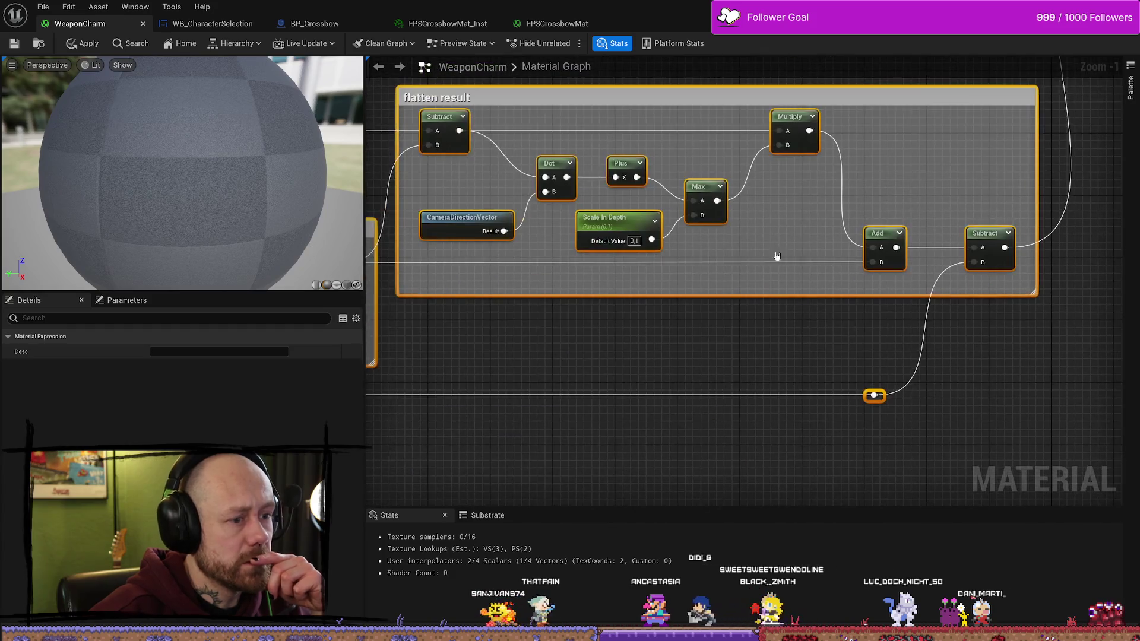
{"action": "scroll", "coordinate": [607, 250], "scroll_direction": "up", "scroll_amount": 1}
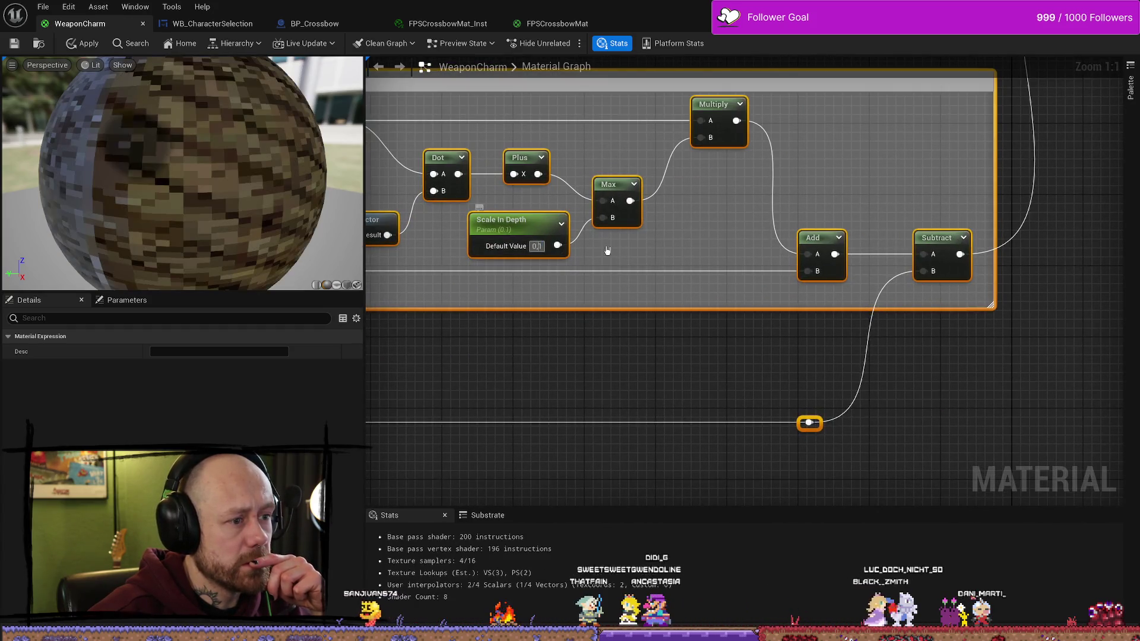
{"action": "type", "text": "0.01"}
{"action": "key", "text": "Return"}
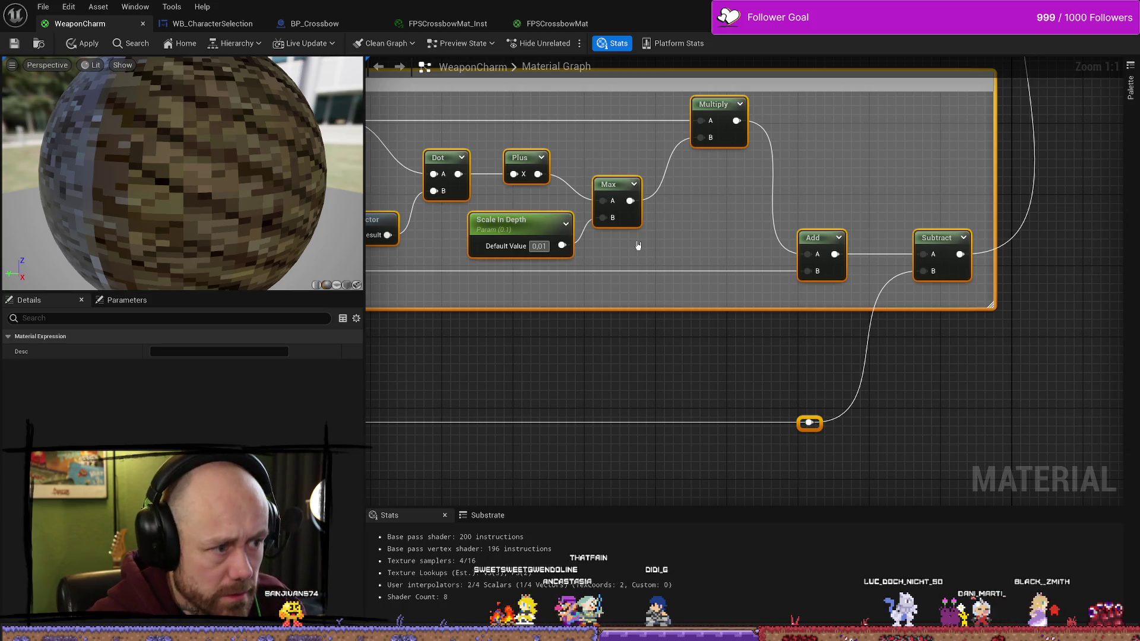
{"action": "type", "text": "5"}
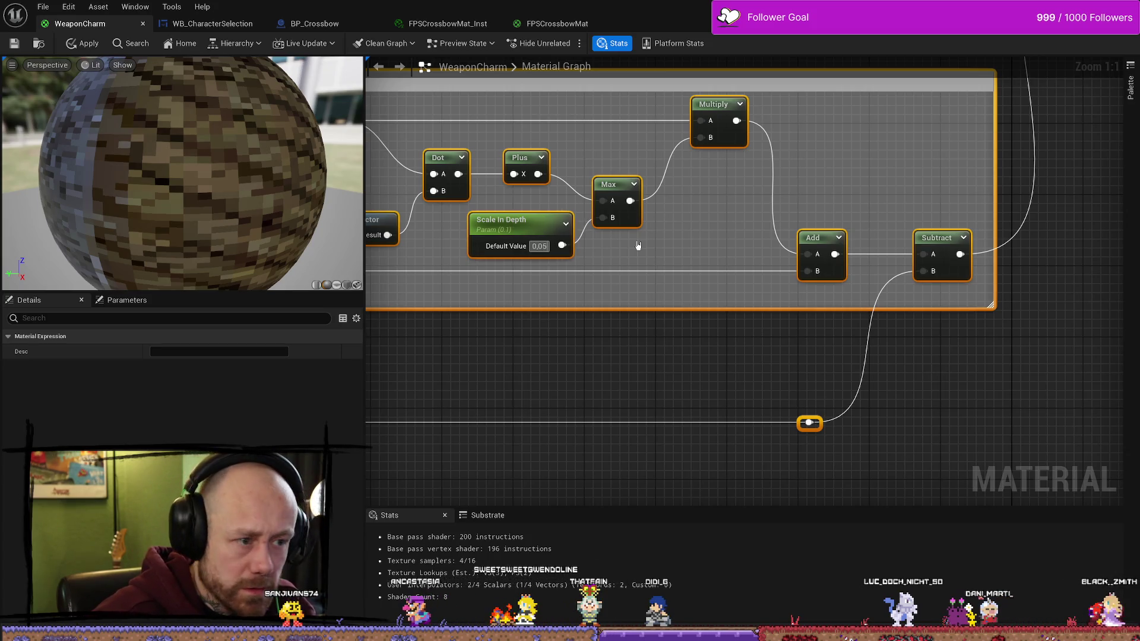
{"action": "left_click", "coordinate": [14, 44]}
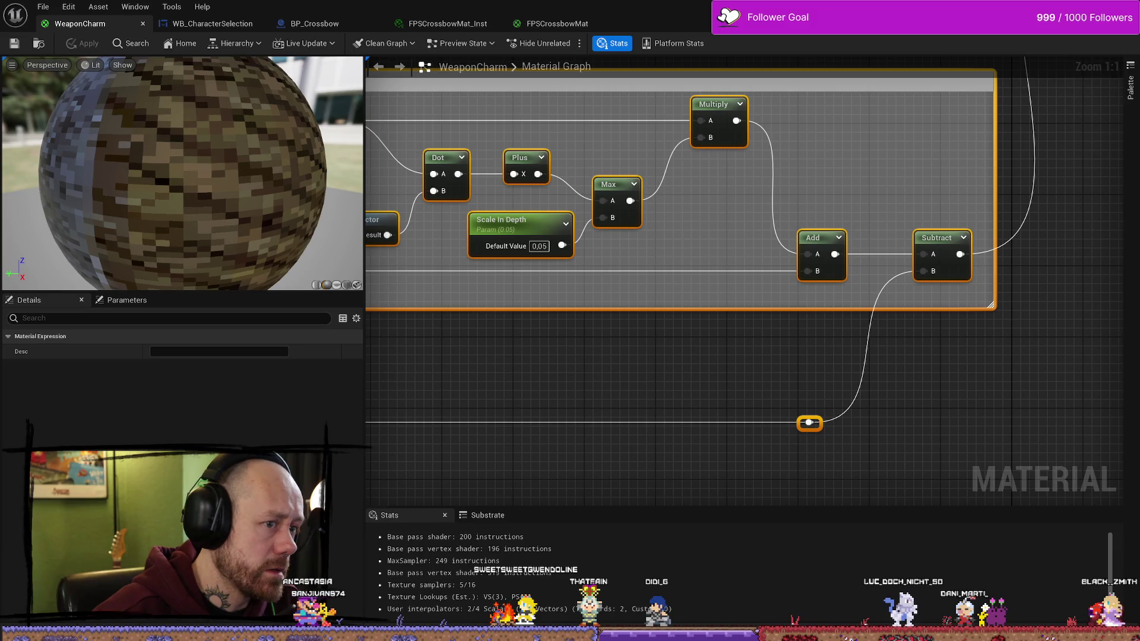
{"action": "key", "text": "alt+Tab"}
Step: Play the level, walk forward to watch the crossbow, then stop and show the FirstPersonMats assets
{"action": "key", "text": "alt+p"}
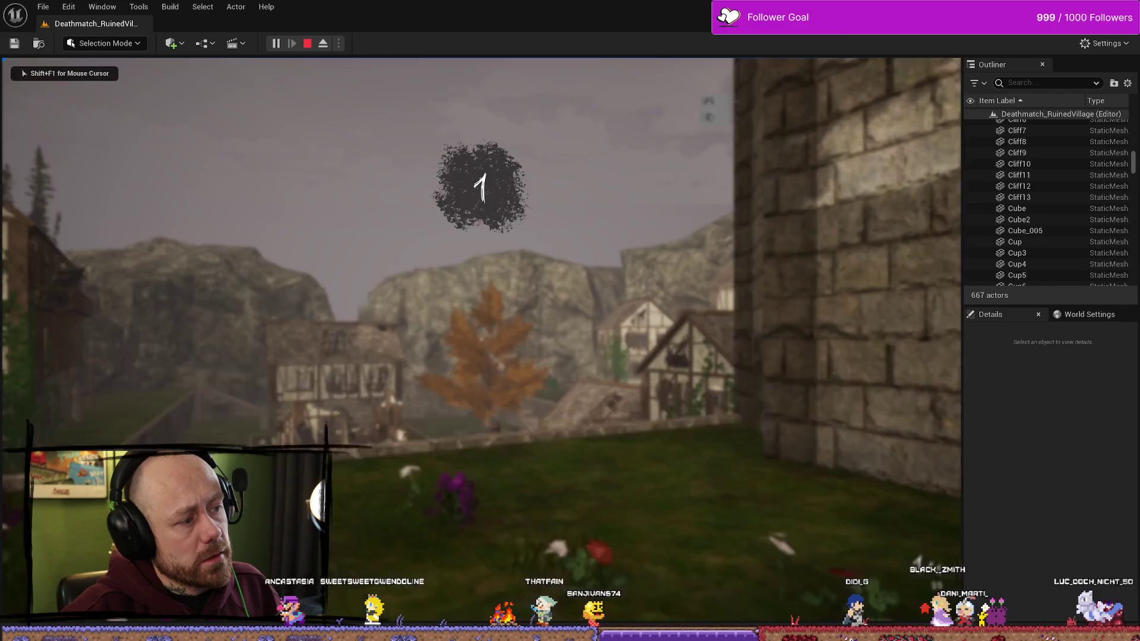
{"action": "key", "text": "w"}
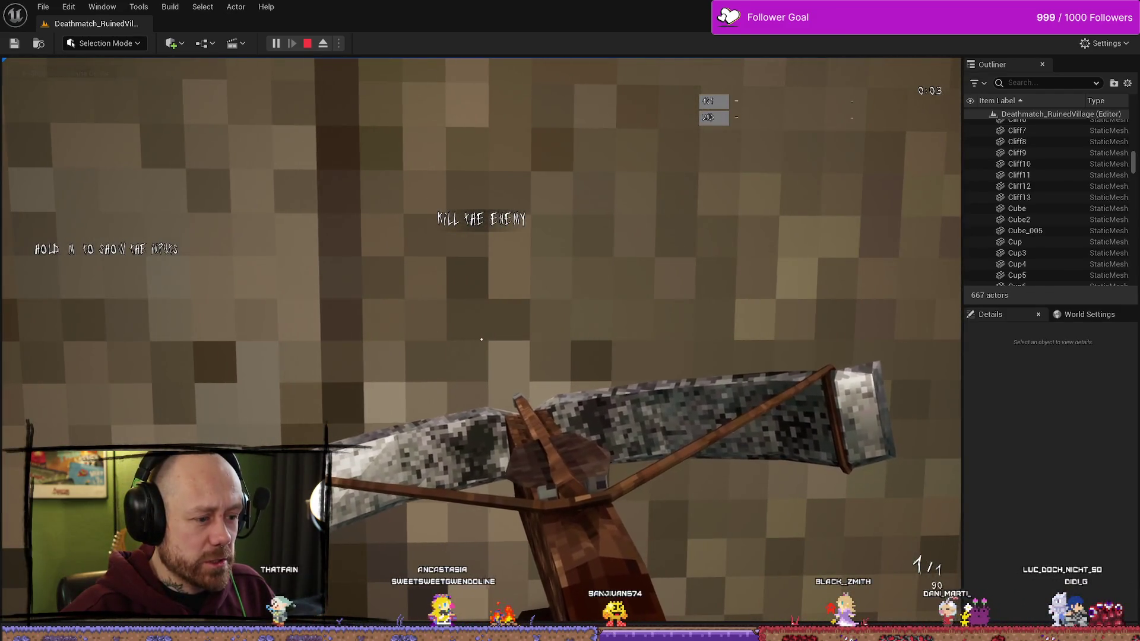
{"action": "key", "text": "w"}
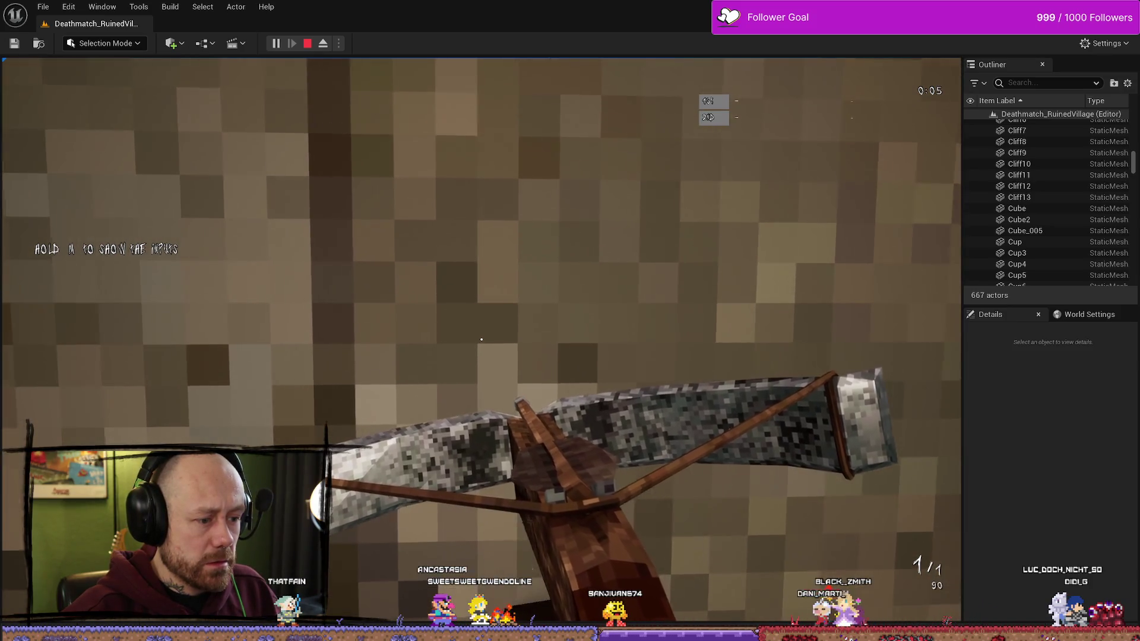
{"action": "key", "text": "w"}
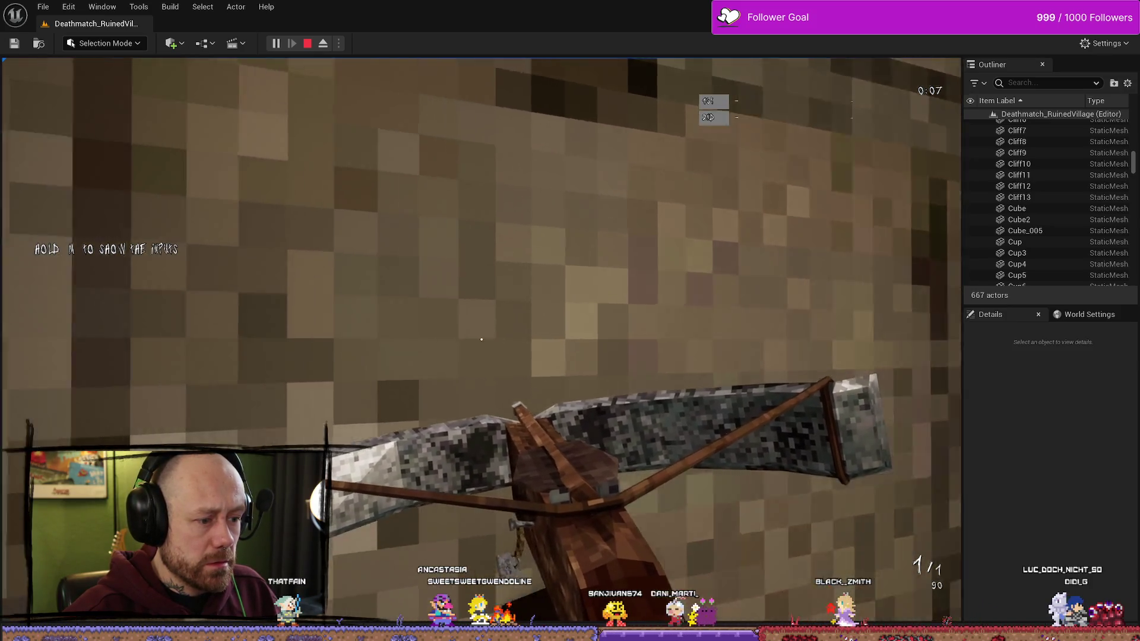
{"action": "key", "text": "w"}
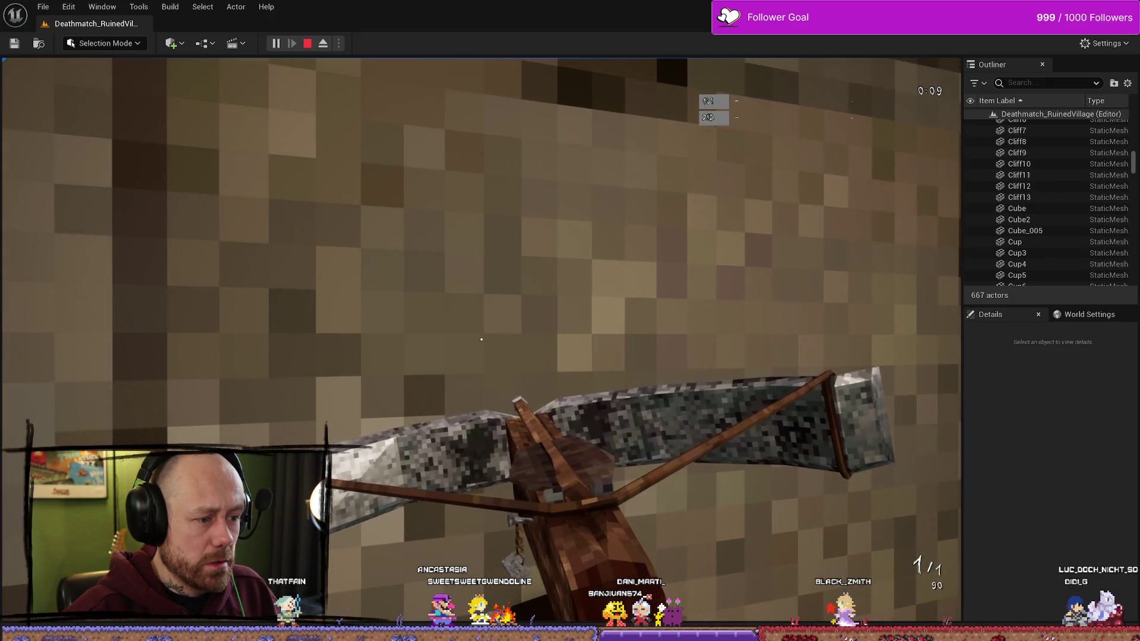
{"action": "key", "text": "w"}
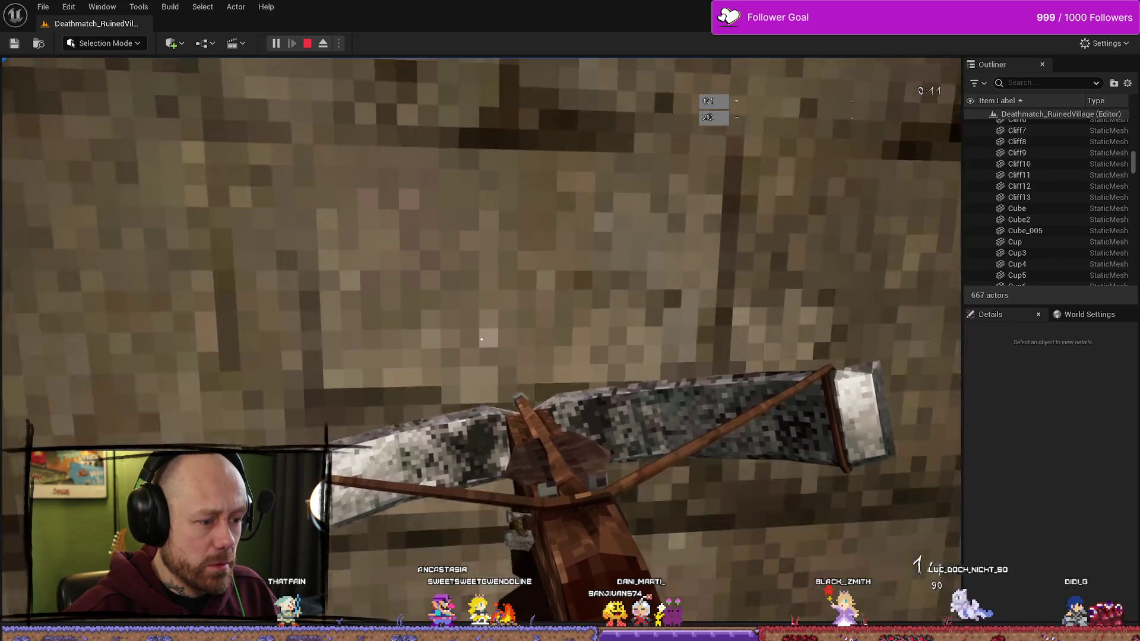
{"action": "key", "text": "Escape"}
{"action": "key", "text": "ctrl+space"}
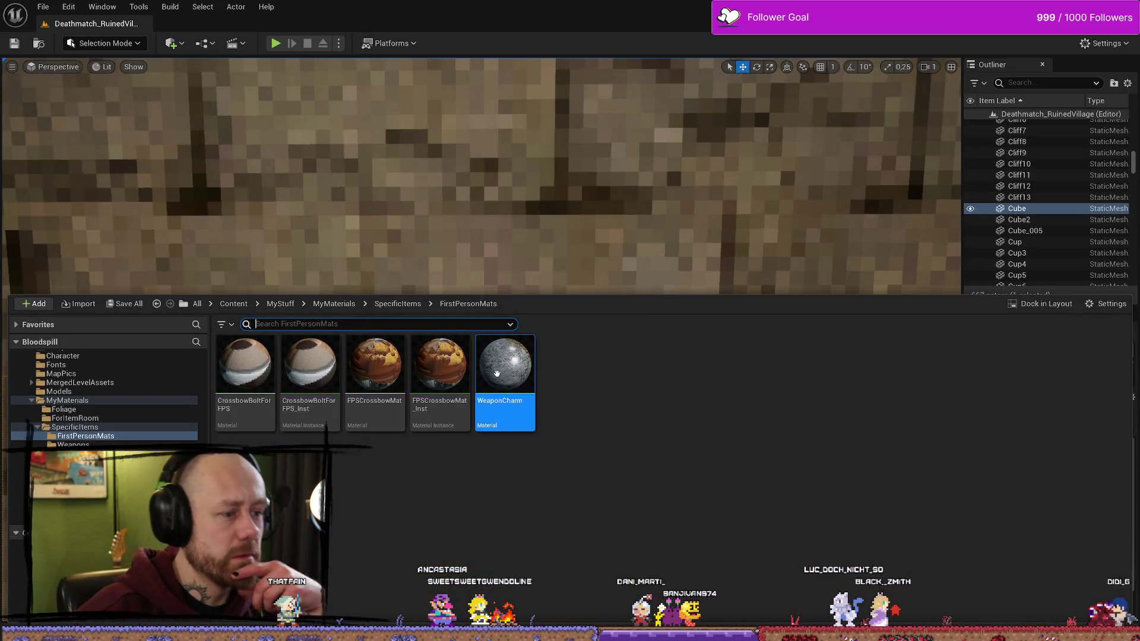
Step: Open WeaponCharm, play-test walking to a wall and back, then reopen WeaponCharm from FirstPersonMats
{"action": "double_click", "coordinate": [522, 379]}
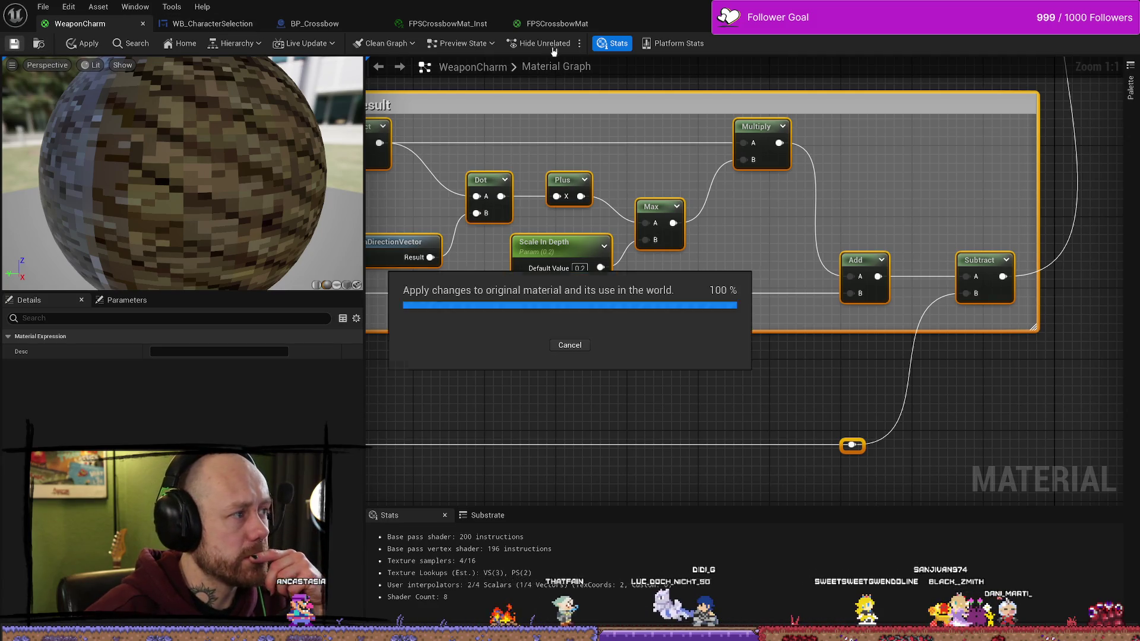
{"action": "key", "text": "alt+Tab"}
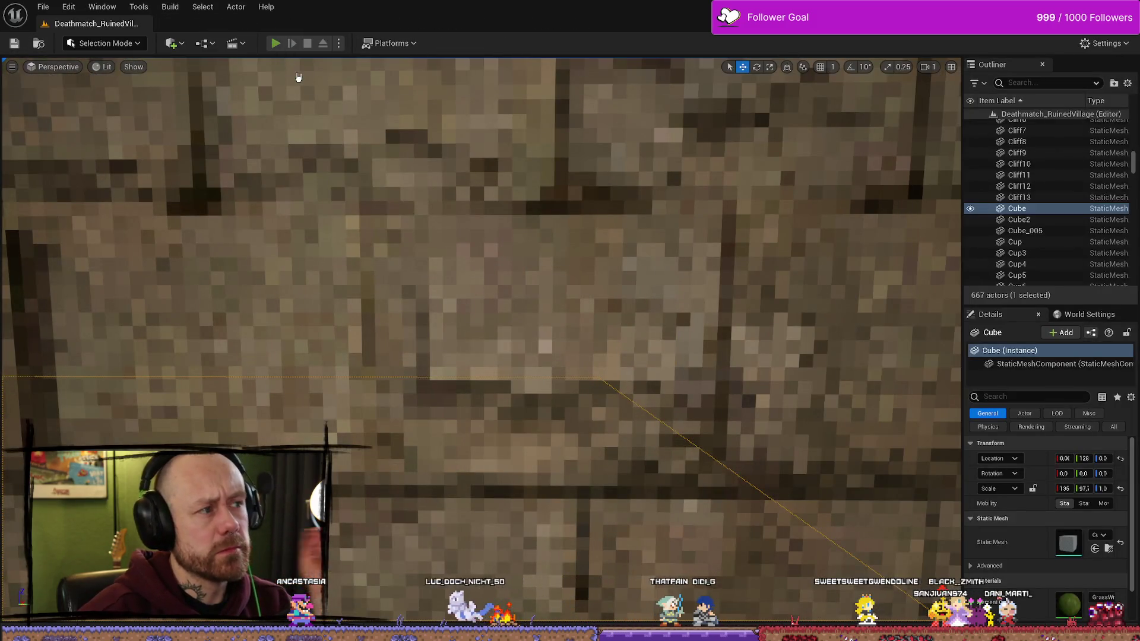
{"action": "key", "text": "alt+p"}
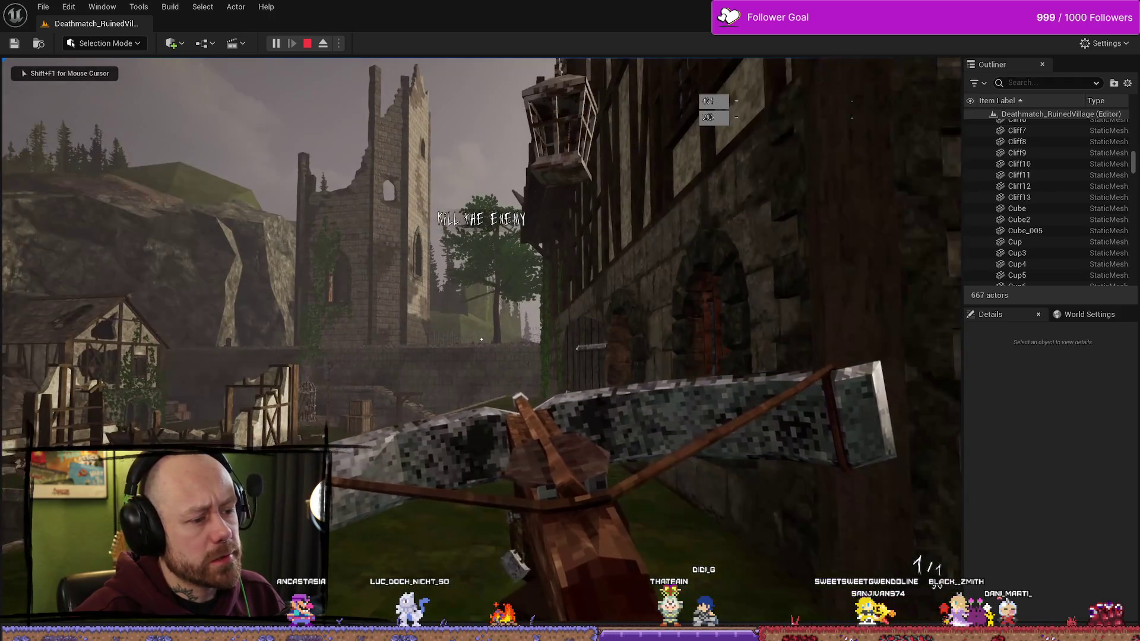
{"action": "key", "text": "w"}
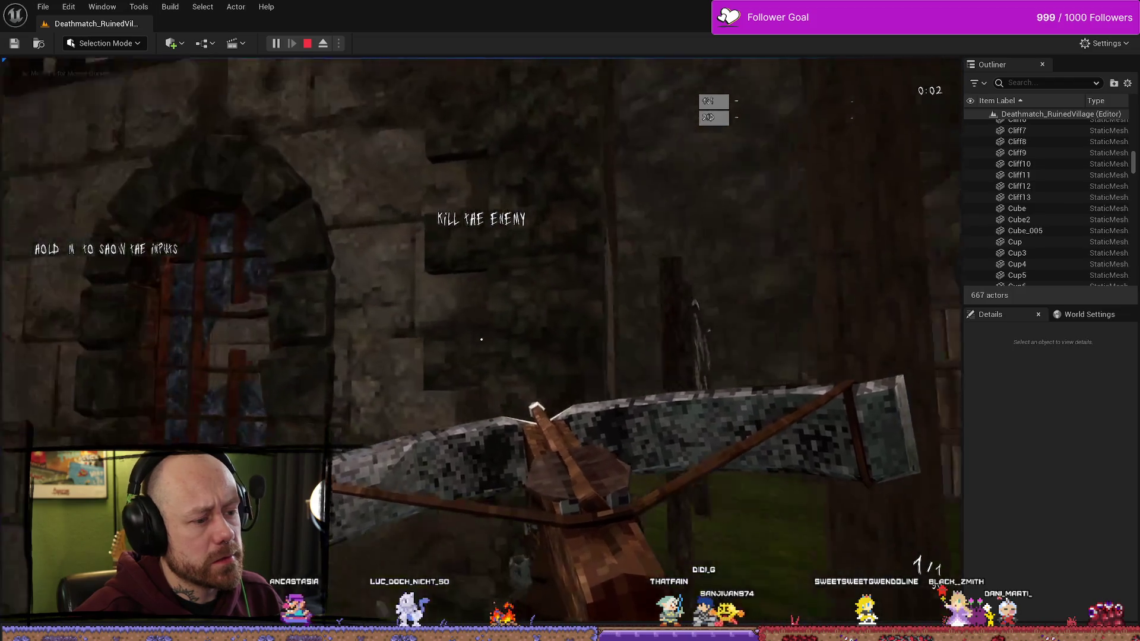
{"action": "key", "text": "w"}
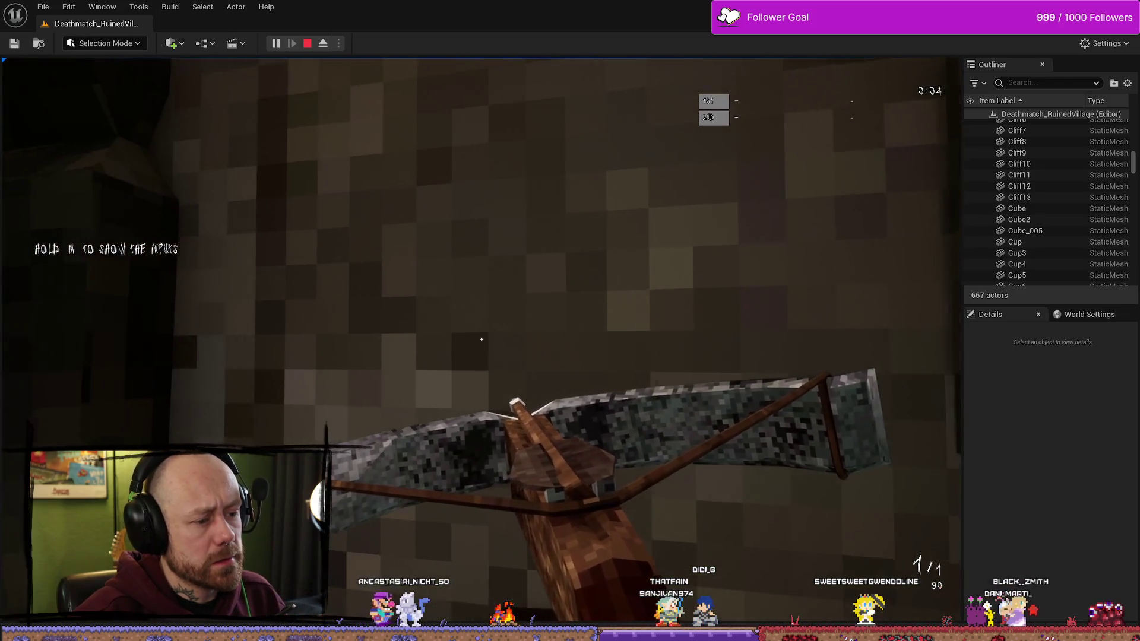
{"action": "key", "text": "s"}
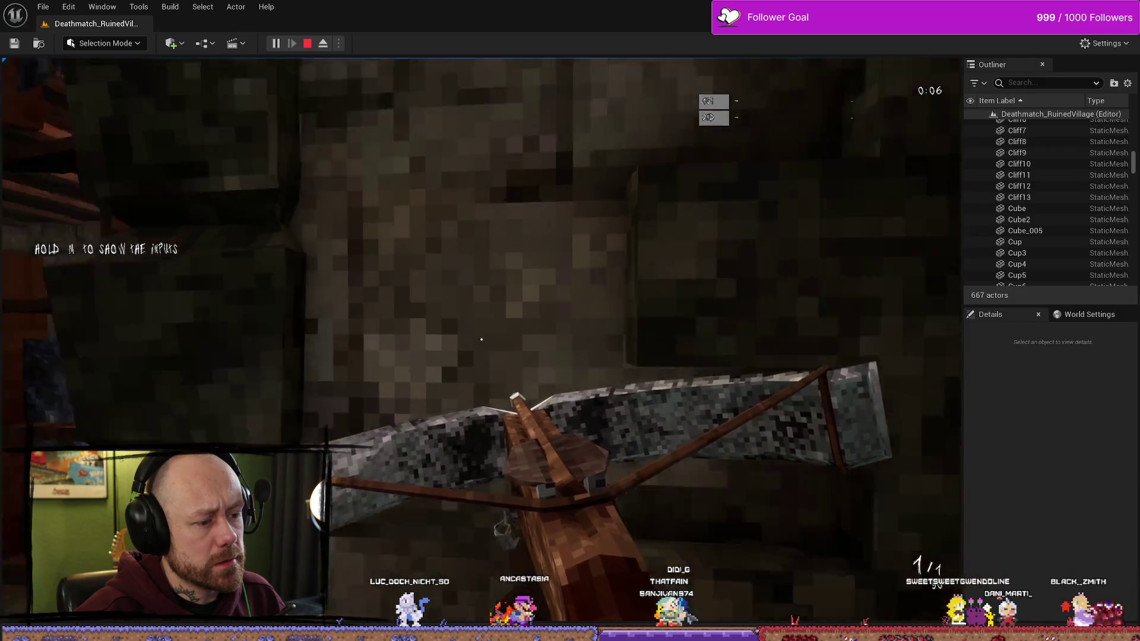
{"action": "key", "text": "Escape"}
{"action": "key", "text": "ctrl+space"}
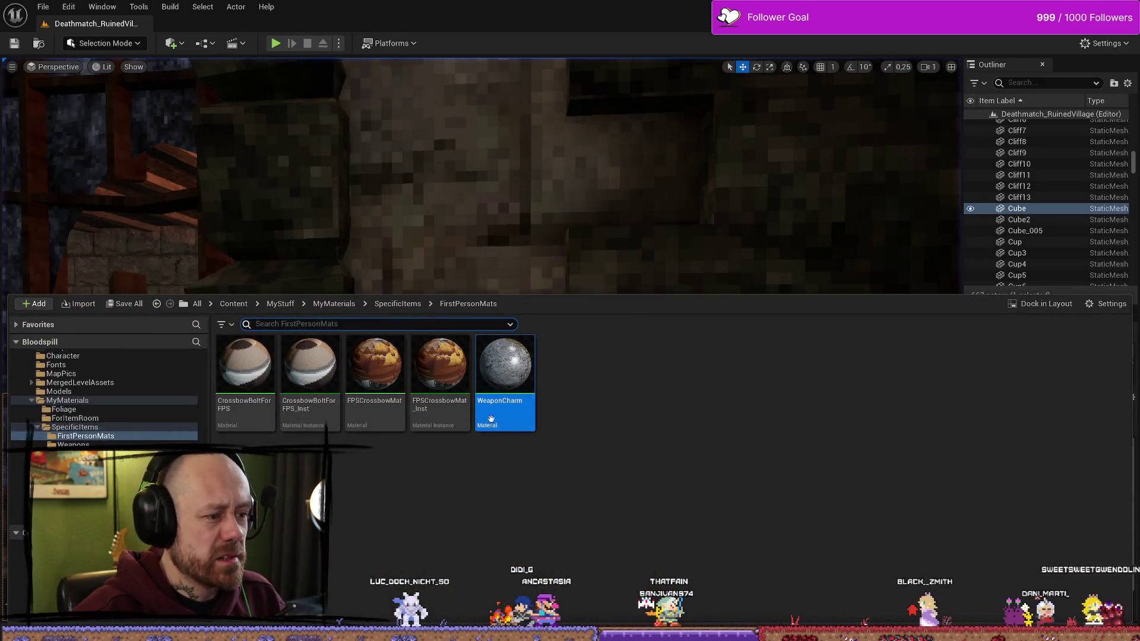
{"action": "double_click", "coordinate": [503, 395]}
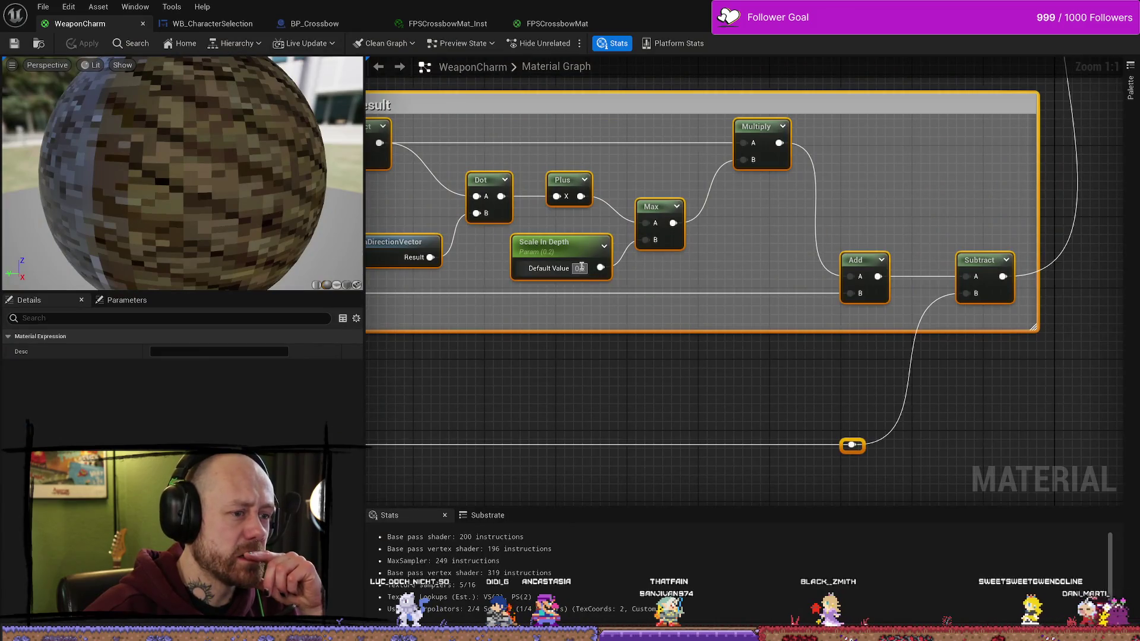
Step: Set WeaponCharm's Scale In Depth default value to 0.1 and save all modified assets
{"action": "type", "text": "0.1"}
{"action": "key", "text": "Return"}
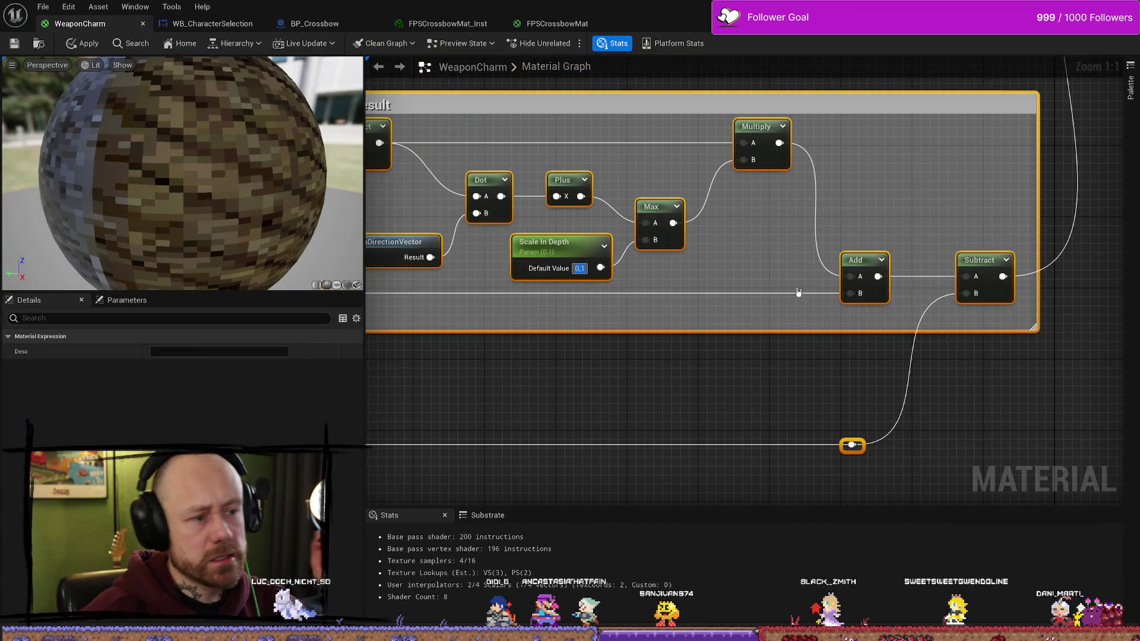
{"action": "left_click", "coordinate": [22, 46]}
{"action": "left_click", "coordinate": [43, 7]}
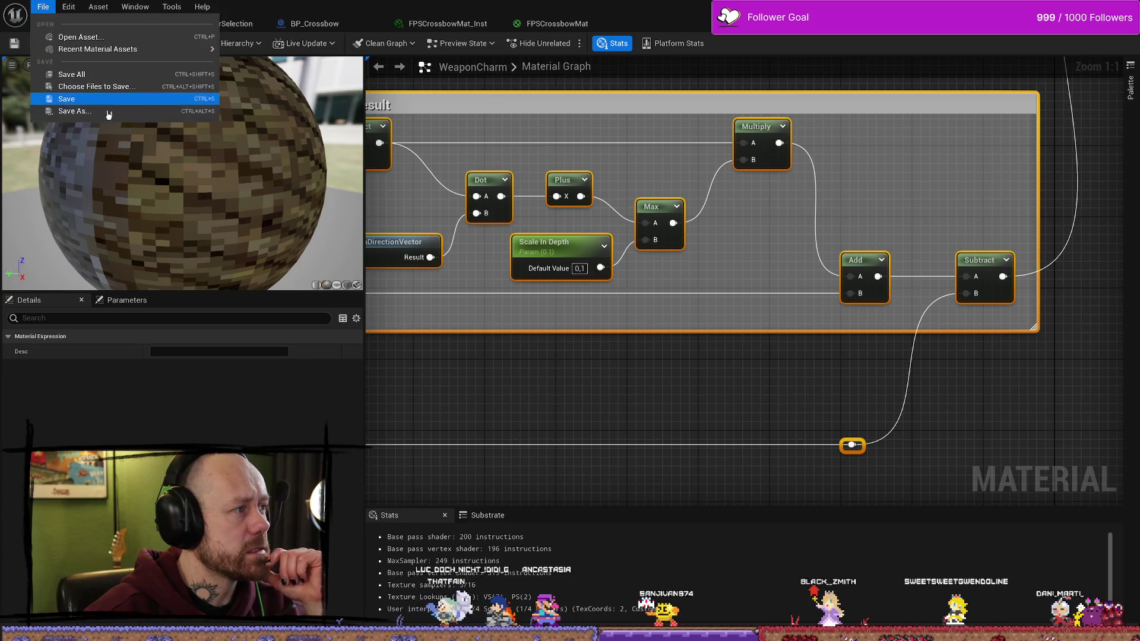
{"action": "left_click", "coordinate": [77, 74]}
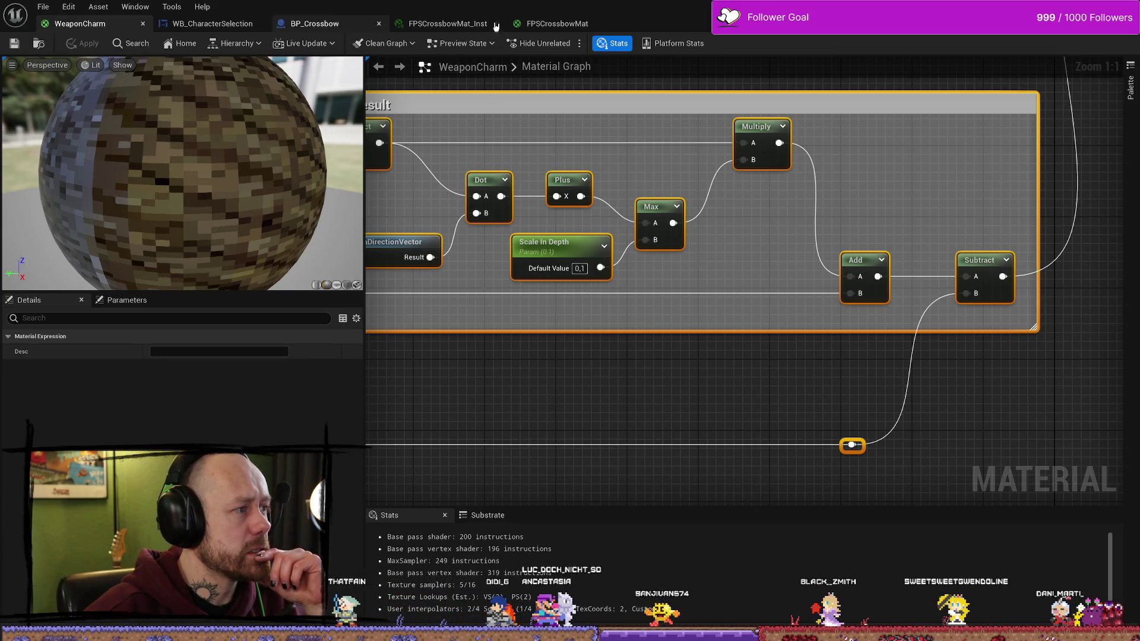
Step: Back in the level, run two first-person play-tests to check the change
{"action": "key", "text": "alt+Tab"}
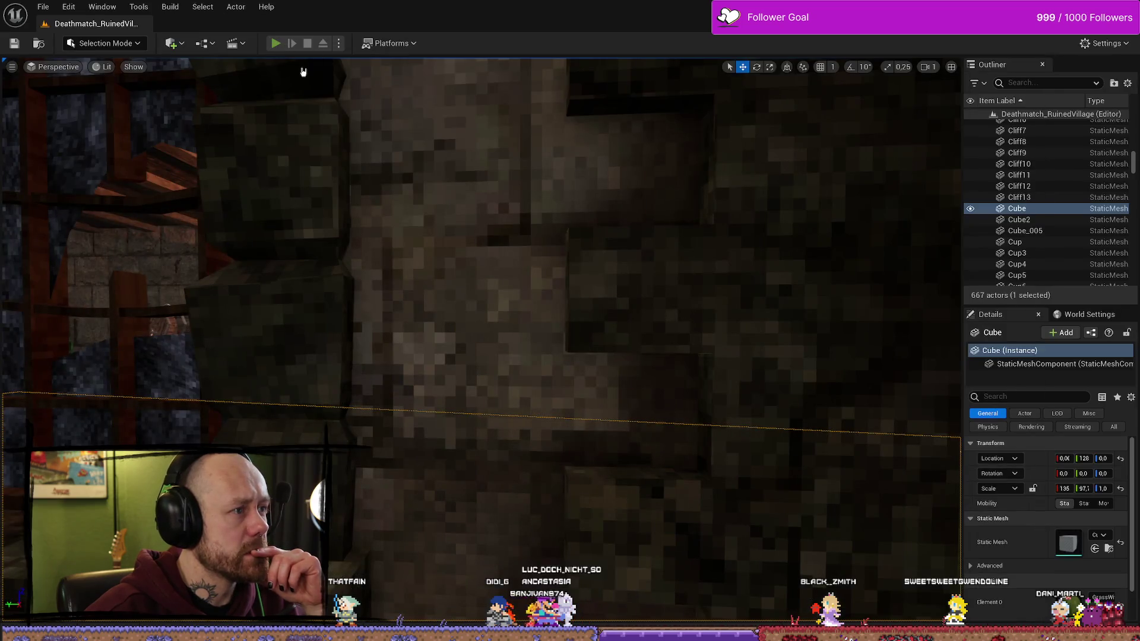
{"action": "left_click", "coordinate": [275, 43]}
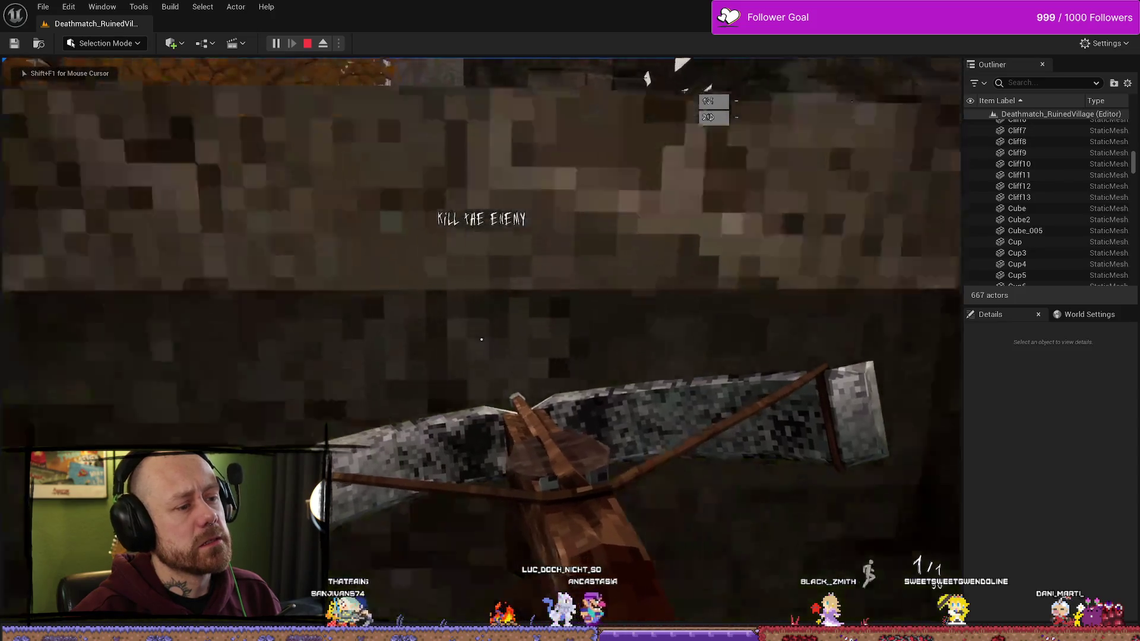
{"action": "key", "text": "Escape"}
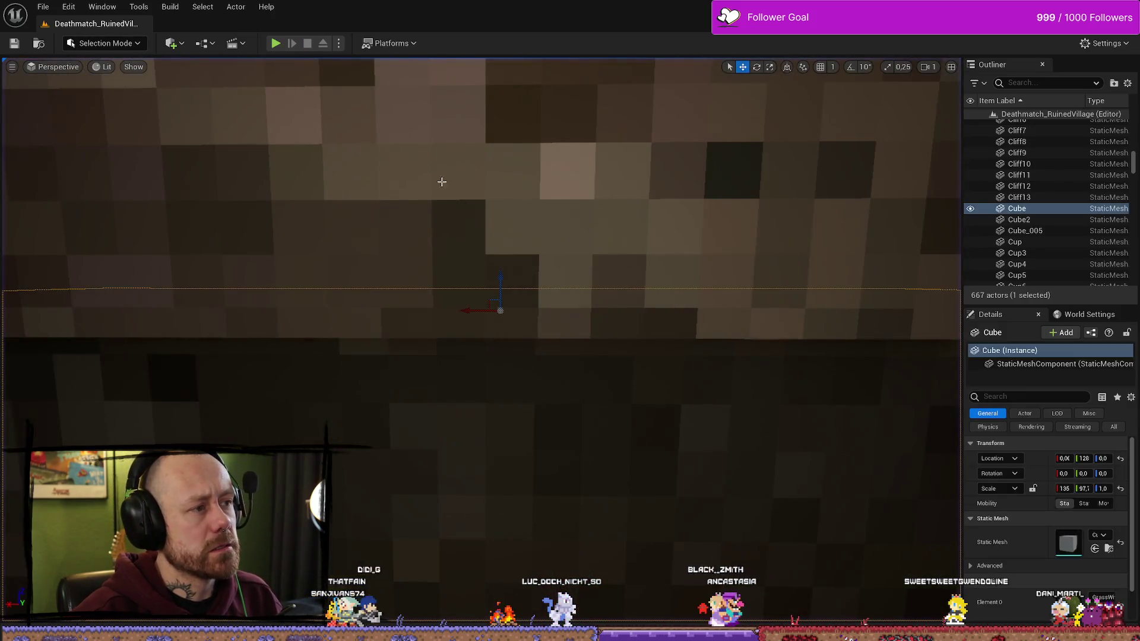
{"action": "left_click", "coordinate": [277, 44]}
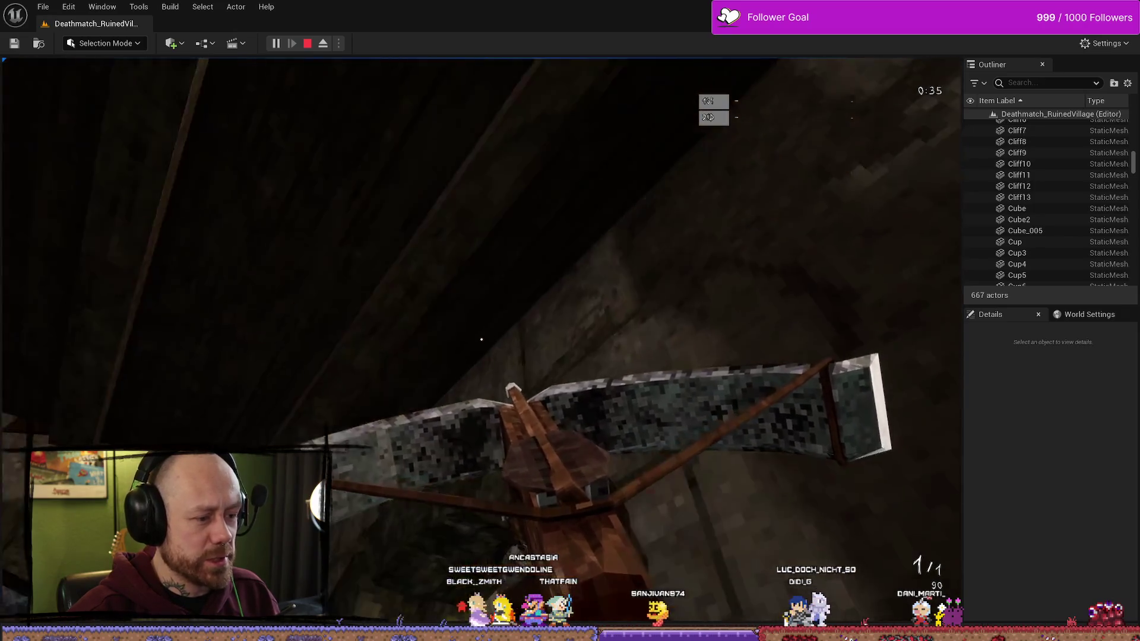
{"action": "key", "text": "Escape"}
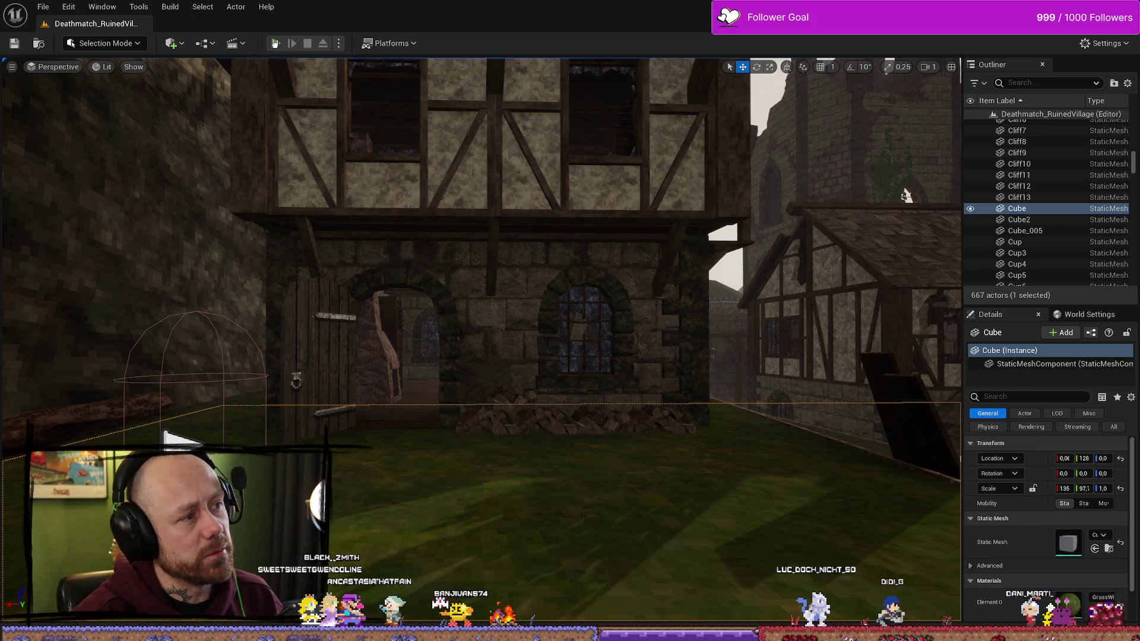
Step: Run a quick play-test, then reopen the Content Drawer with the camera overlooking the village
{"action": "left_click", "coordinate": [275, 43]}
{"action": "key", "text": "Escape"}
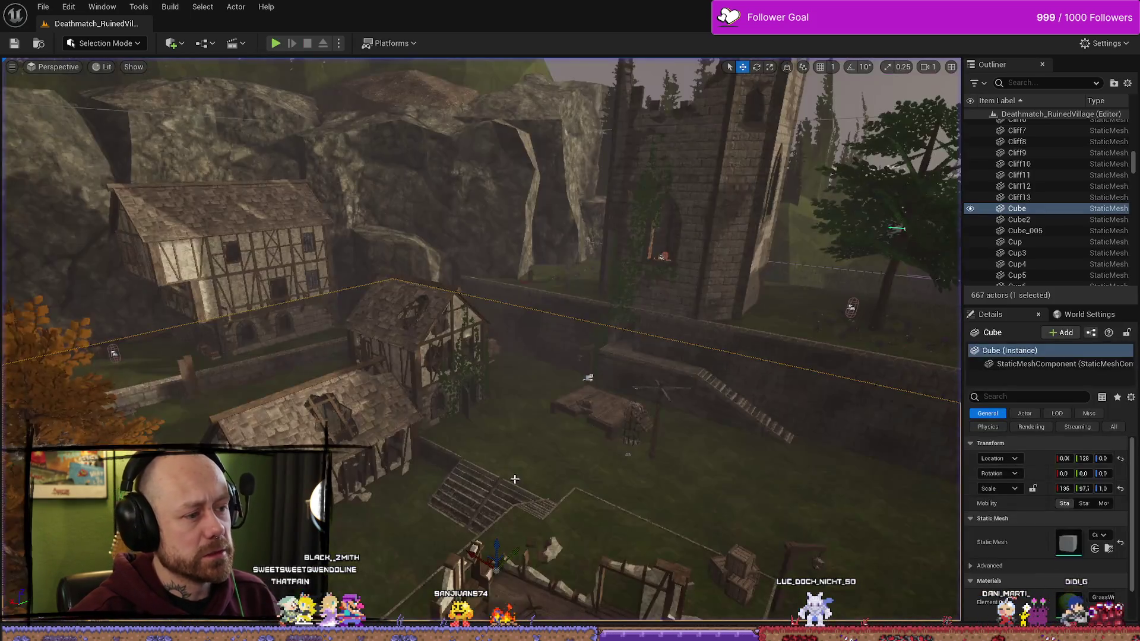
{"action": "key", "text": "ctrl+space"}
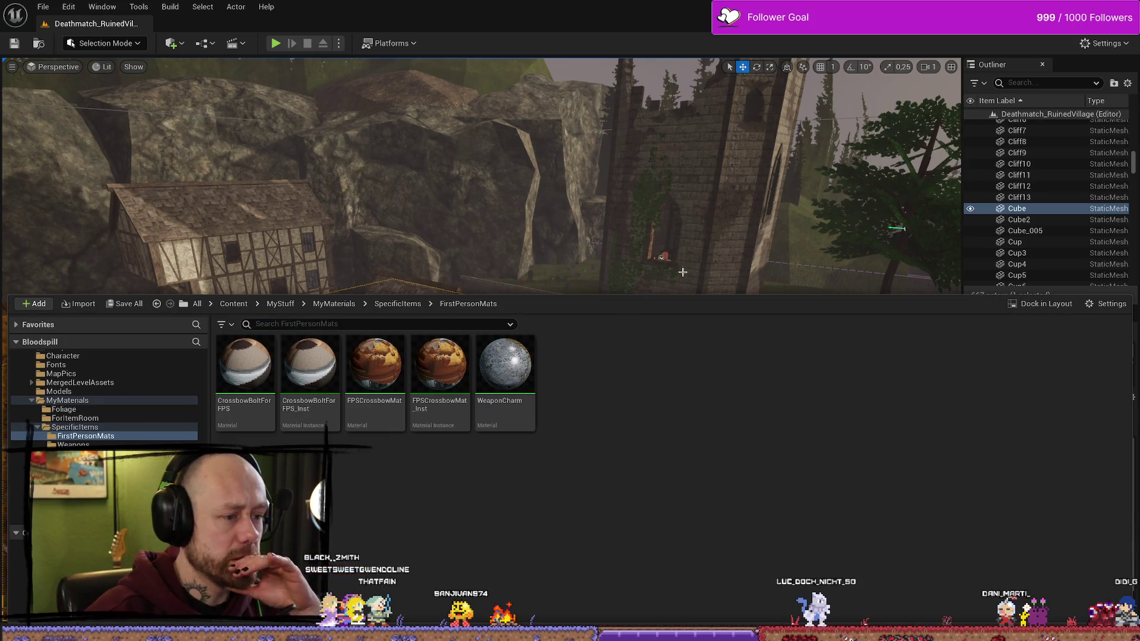
{"action": "left_click_drag", "start_coordinate": [674, 275], "coordinate": [624, 338]}
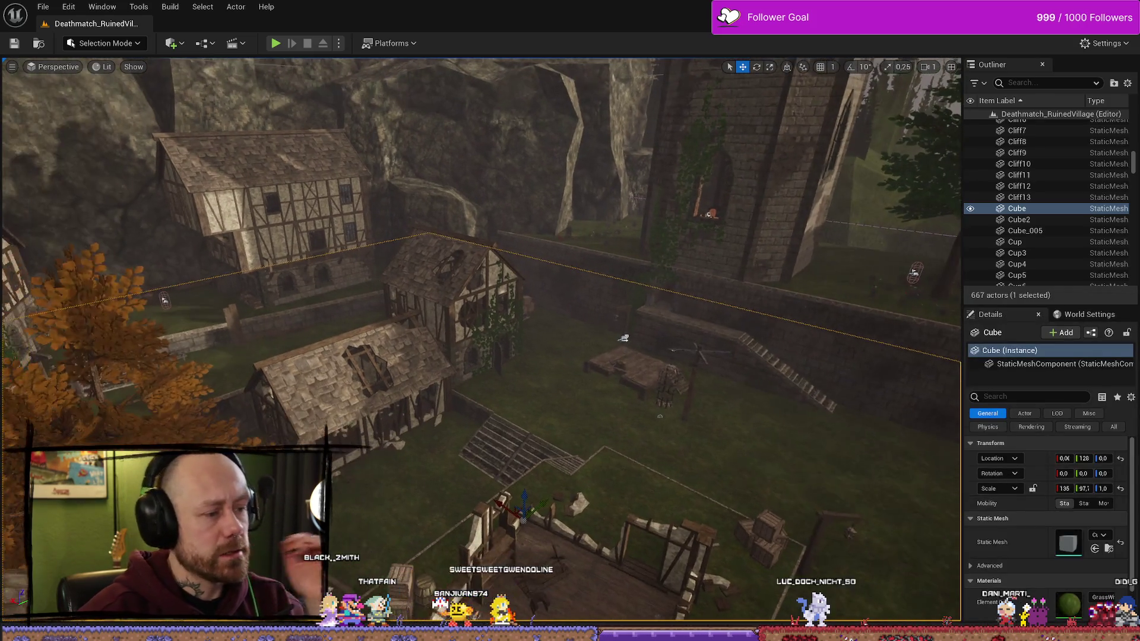
{"action": "key", "text": "ctrl+space"}
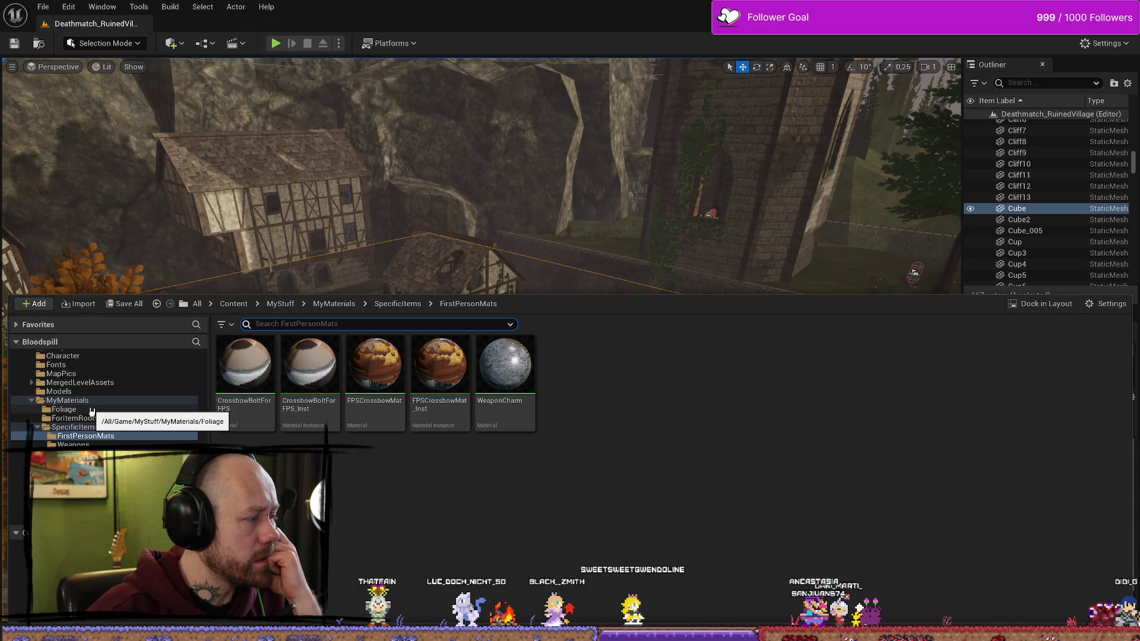
Step: Browse the MyMaterials, MyStuff, Character and FPS folders, ending in MyStuff
{"action": "left_click", "coordinate": [32, 400]}
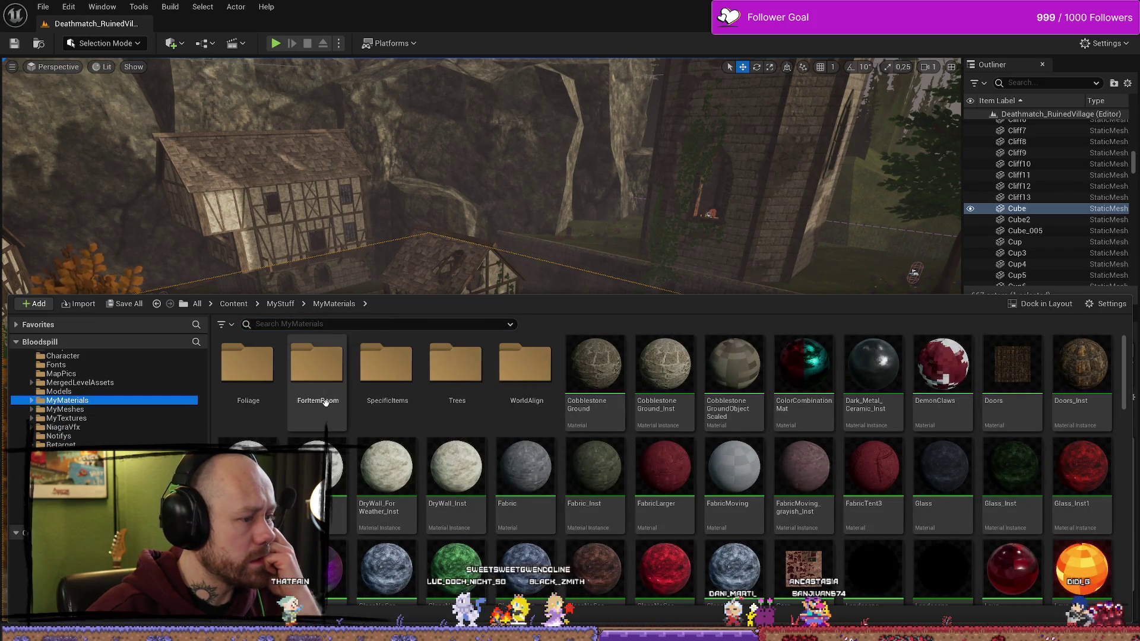
{"action": "scroll", "coordinate": [86, 386], "scroll_direction": "up", "scroll_amount": 2}
{"action": "scroll", "coordinate": [87, 386], "scroll_direction": "up", "scroll_amount": 10}
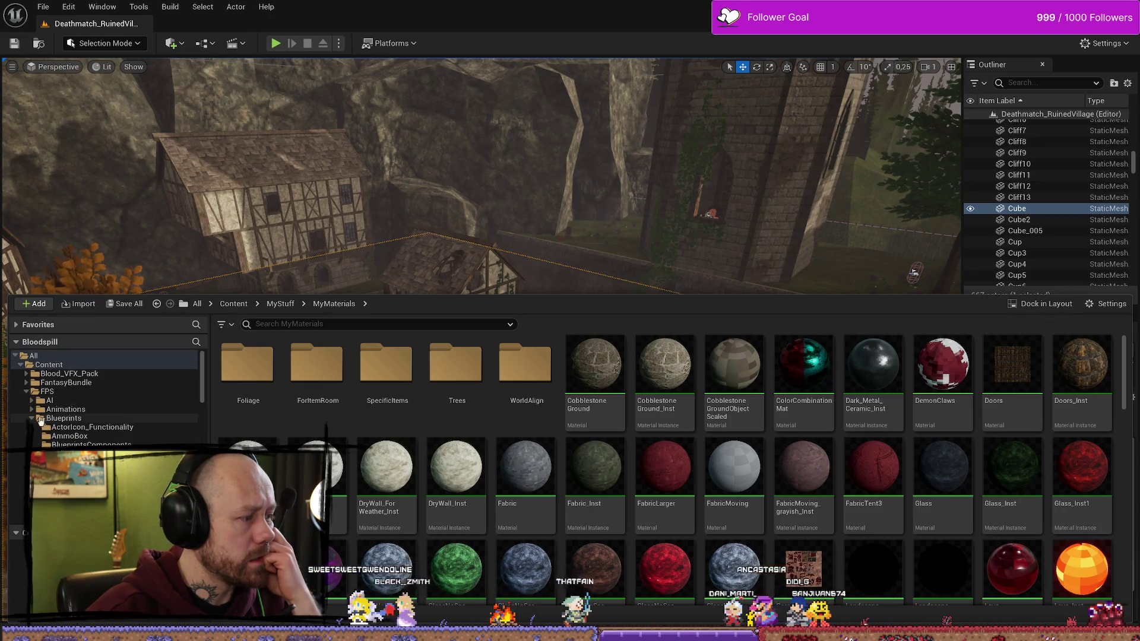
{"action": "left_click", "coordinate": [28, 394]}
{"action": "double_click", "coordinate": [53, 418]}
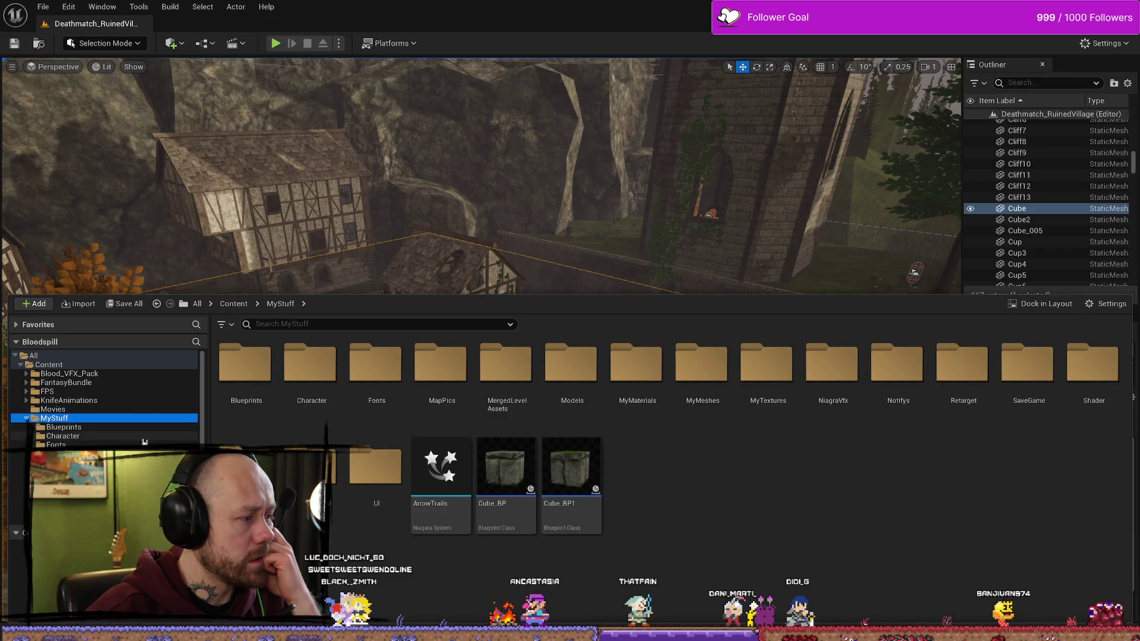
{"action": "scroll", "coordinate": [150, 441], "scroll_direction": "down", "scroll_amount": 3}
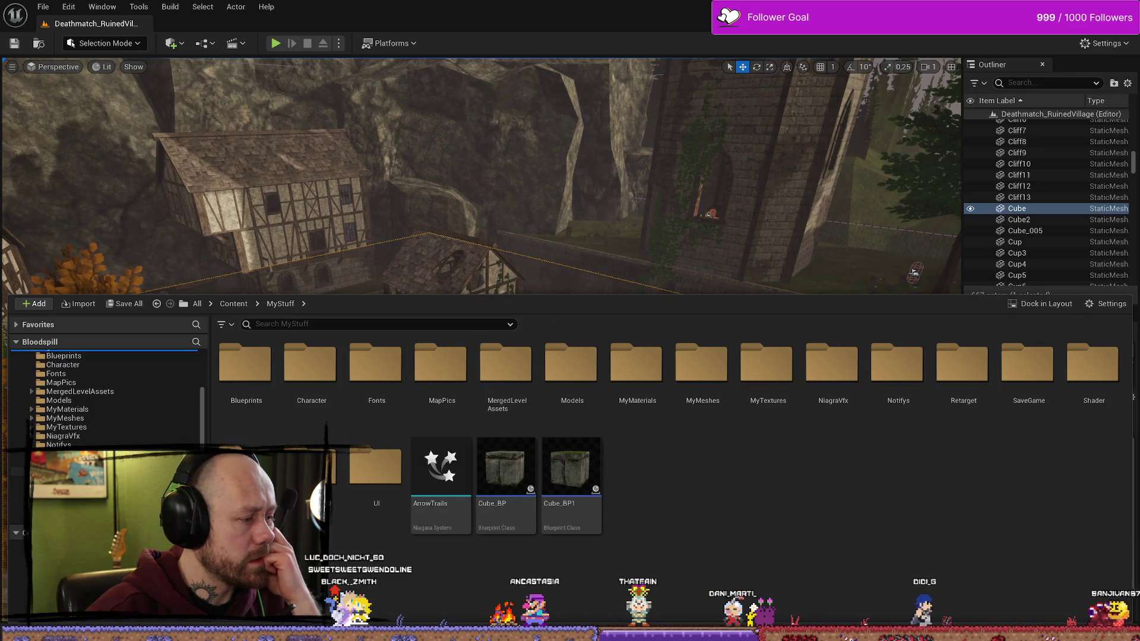
{"action": "double_click", "coordinate": [310, 365]}
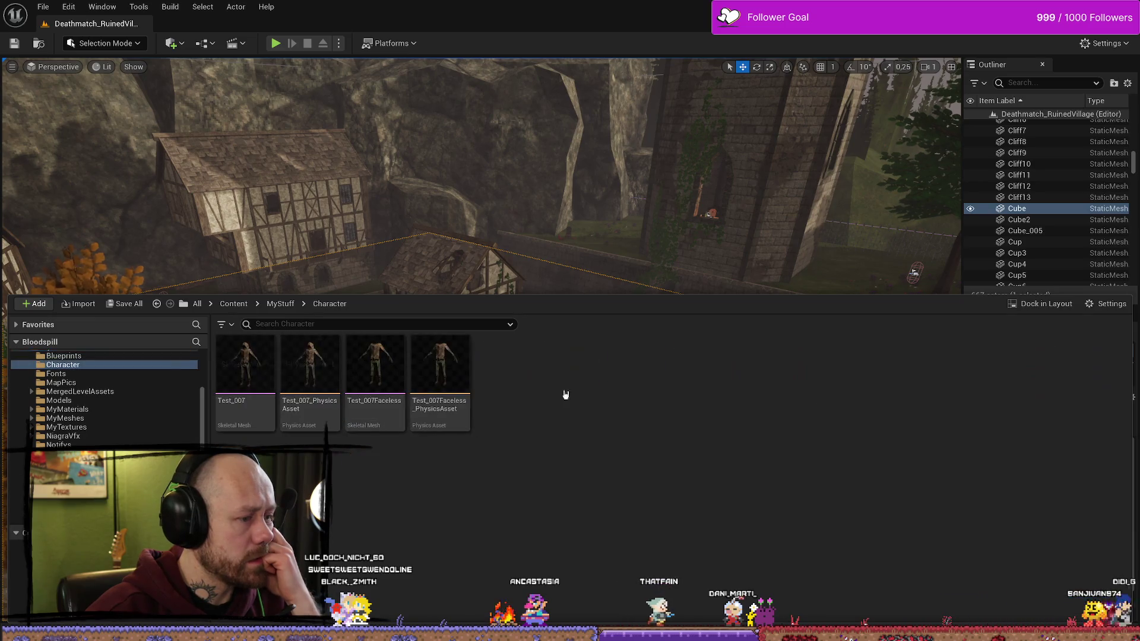
{"action": "key", "text": "alt+Left"}
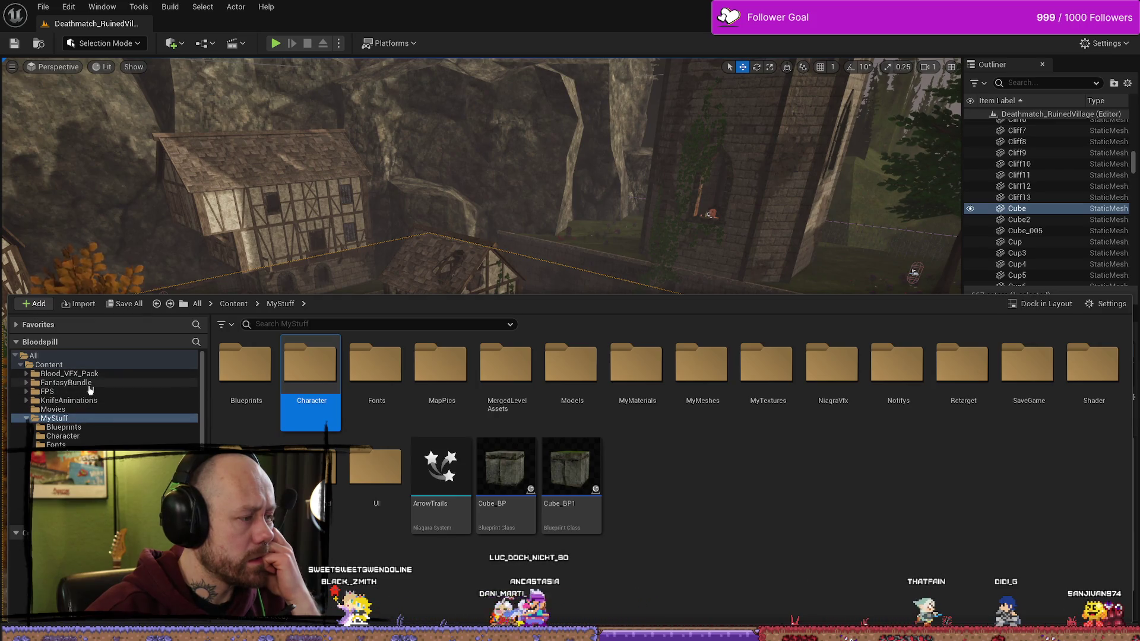
{"action": "left_click", "coordinate": [51, 392]}
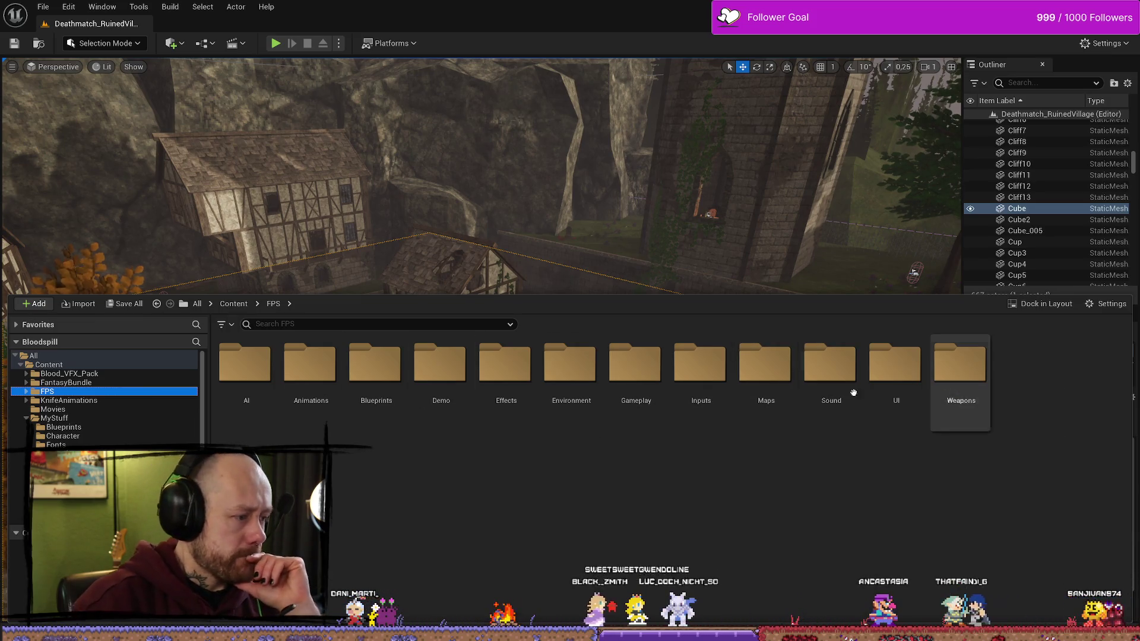
{"action": "left_click", "coordinate": [53, 418]}
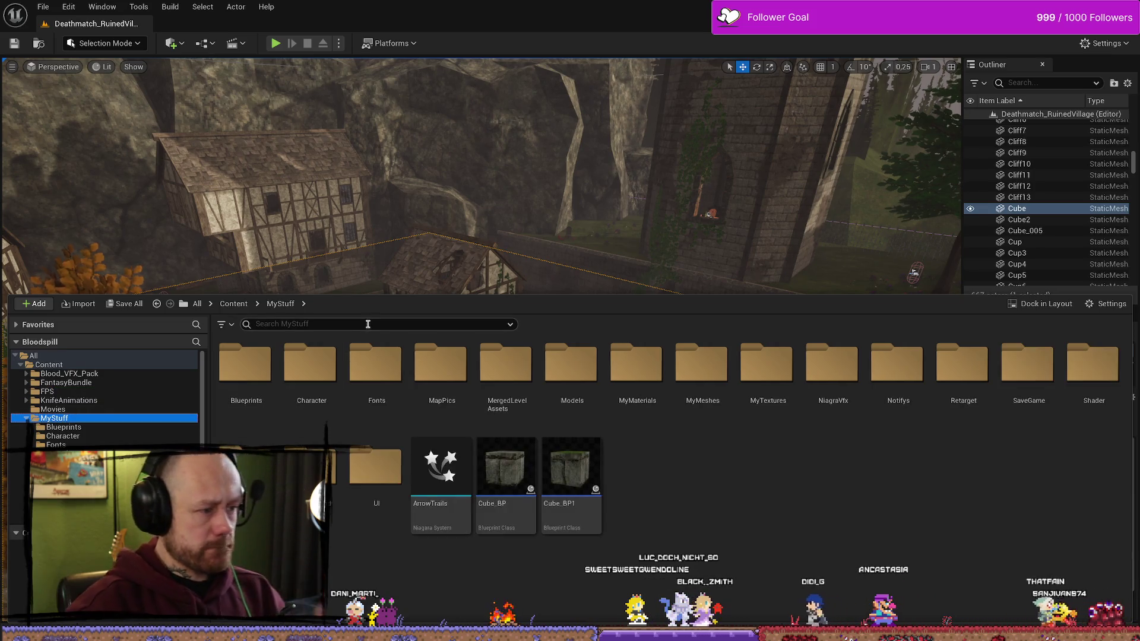
Step: Filter MyStuff with 'c' and open the CharmMug skeletal mesh
{"action": "type", "text": "charm"}
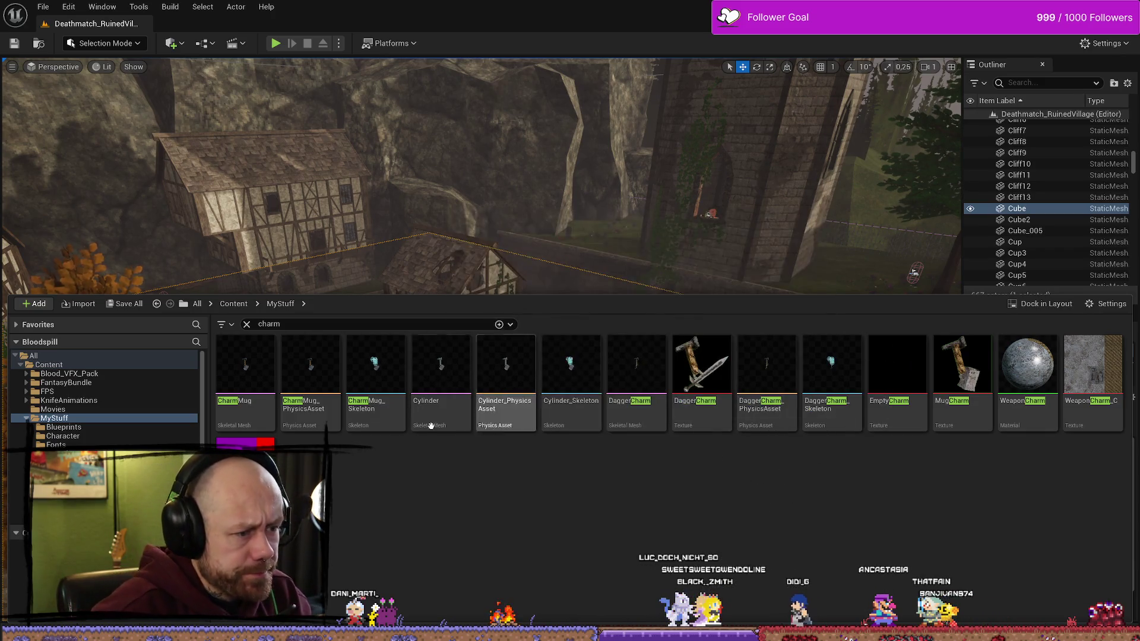
{"action": "left_click", "coordinate": [243, 381]}
{"action": "double_click", "coordinate": [243, 380]}
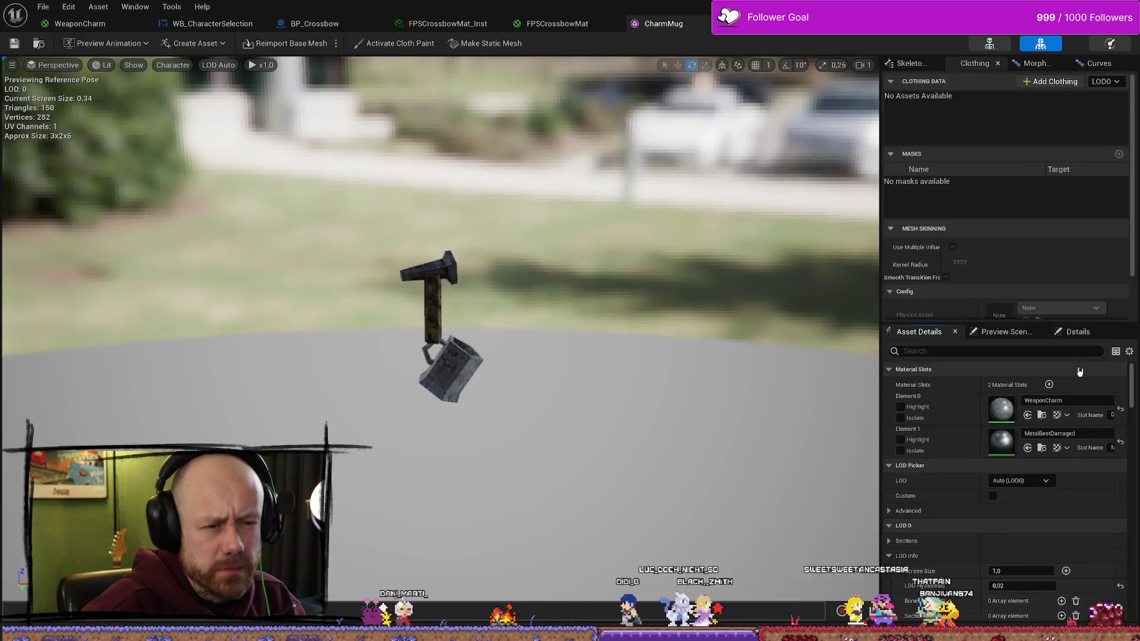
Step: Locate the first slot's WeaponCharm material and open its material graph
{"action": "left_click", "coordinate": [1073, 401]}
{"action": "left_click", "coordinate": [1041, 415]}
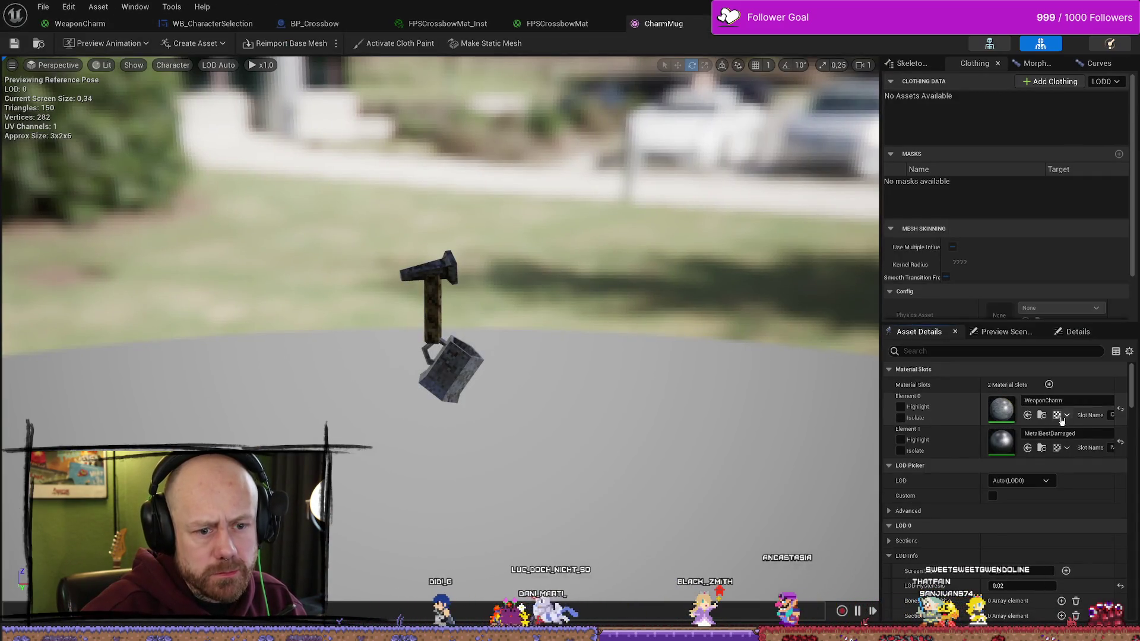
{"action": "double_click", "coordinate": [525, 484]}
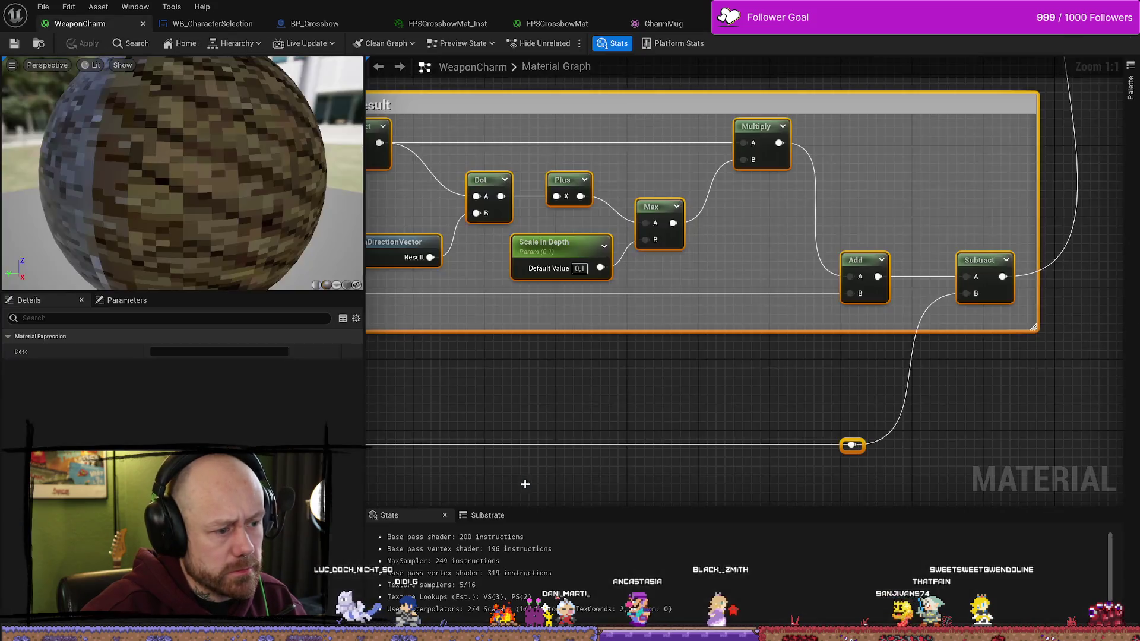
{"action": "scroll", "coordinate": [742, 386], "scroll_direction": "down", "scroll_amount": 8}
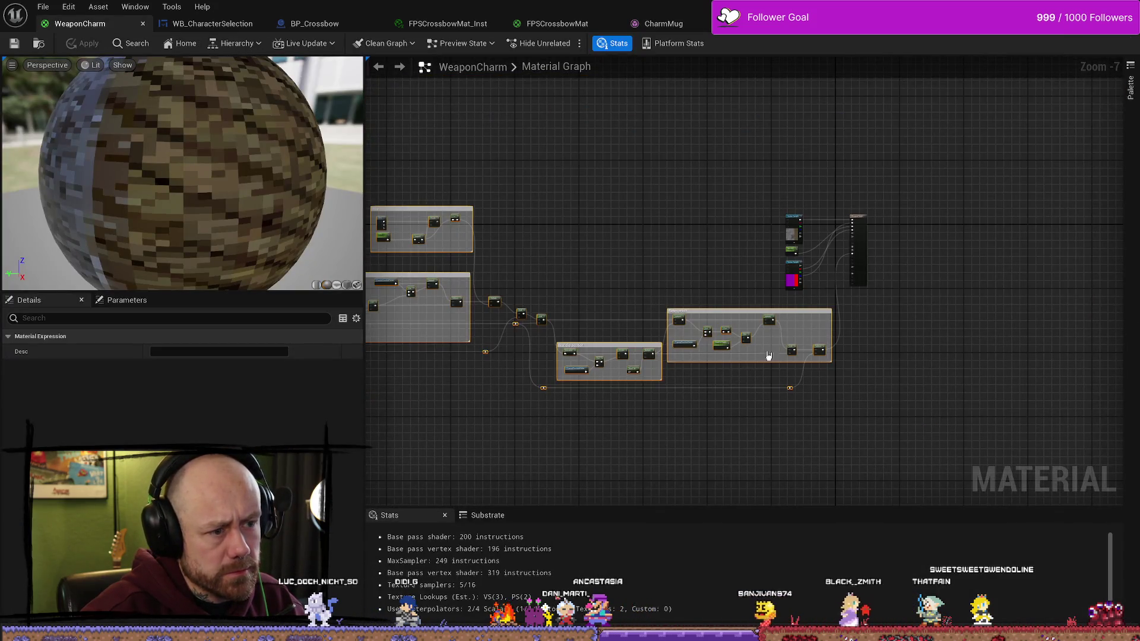
{"action": "scroll", "coordinate": [814, 323], "scroll_direction": "up", "scroll_amount": 3}
{"action": "scroll", "coordinate": [788, 319], "scroll_direction": "down", "scroll_amount": 5}
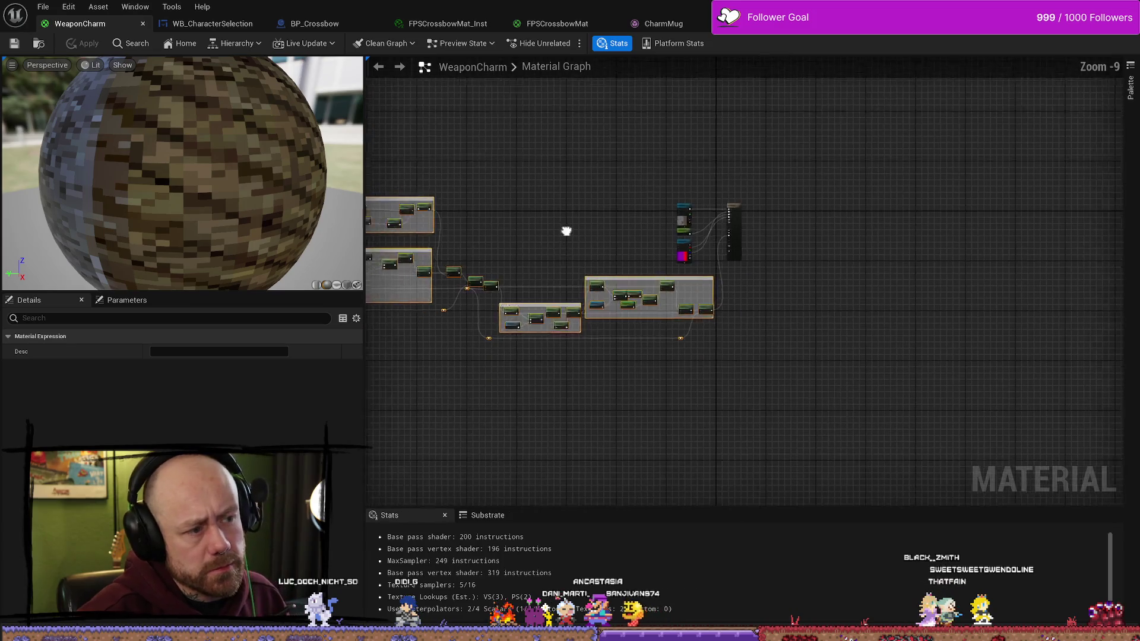
{"action": "scroll", "coordinate": [594, 211], "scroll_direction": "down", "scroll_amount": 1}
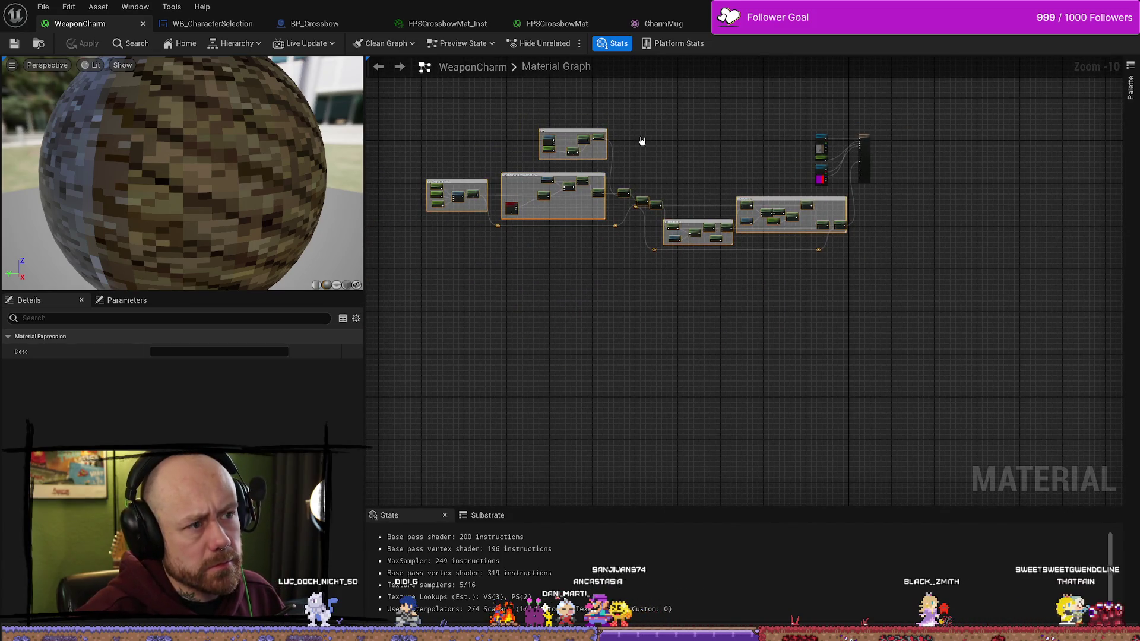
Step: Go through the WB_CharacterSelection, FPSCrossbowMat and WeaponCharm tabs, returning to the CharmMug mesh editor
{"action": "key", "text": "ctrl+space"}
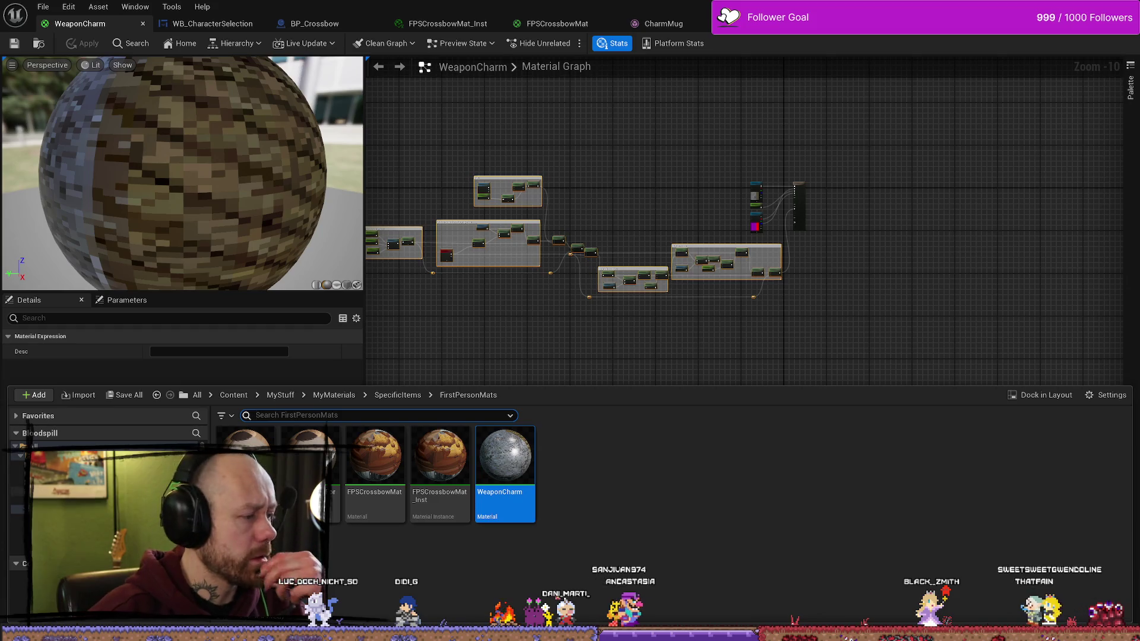
{"action": "left_click", "coordinate": [280, 395]}
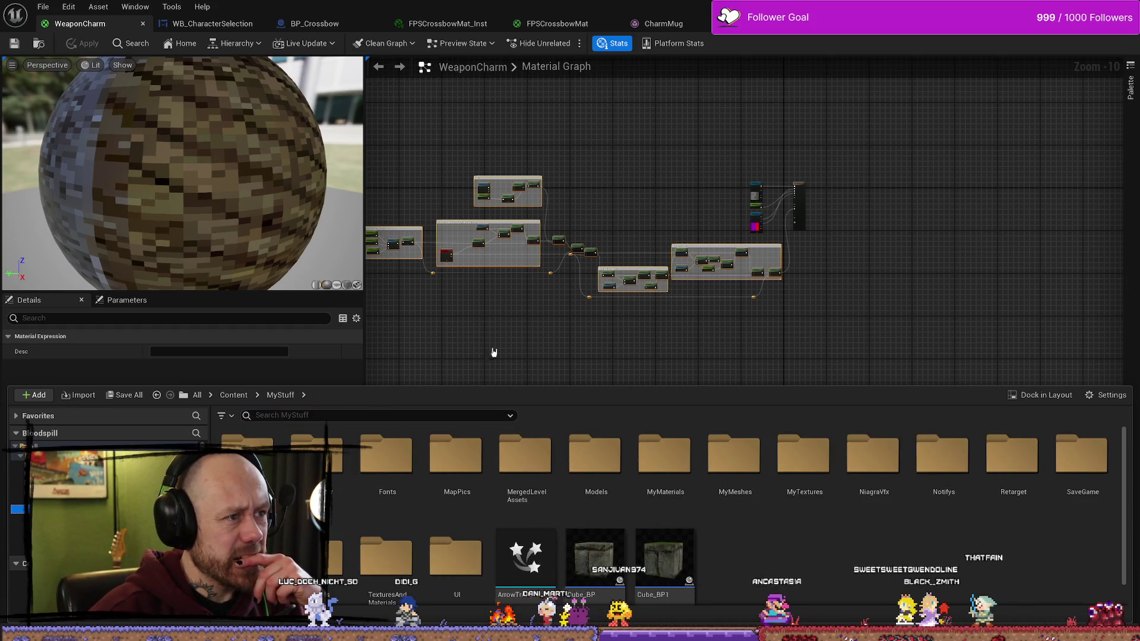
{"action": "left_click", "coordinate": [205, 23]}
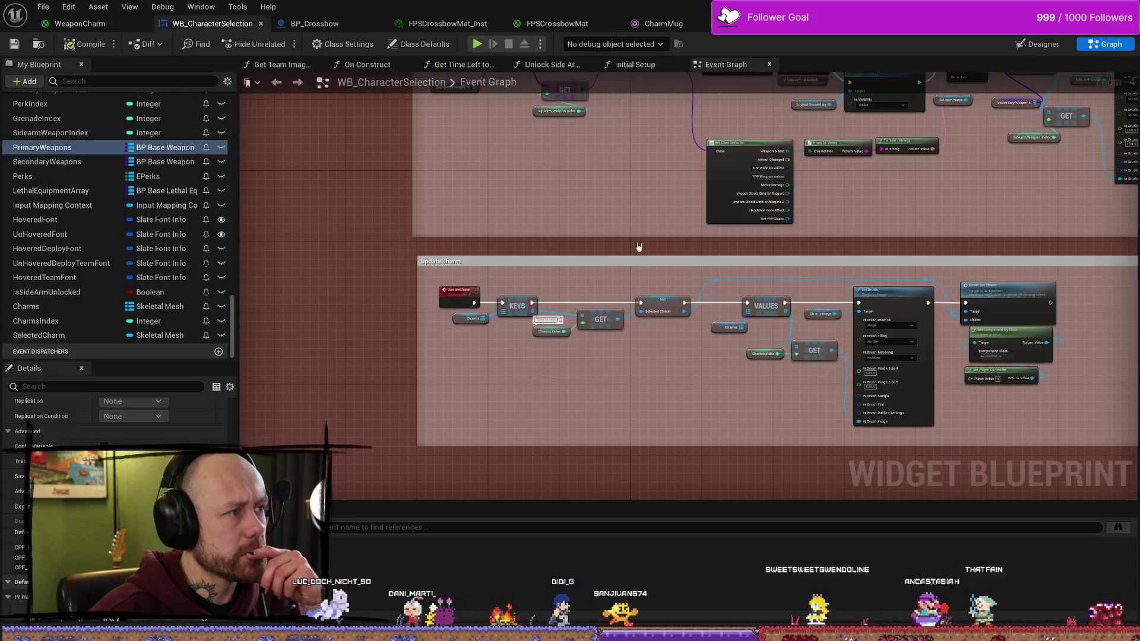
{"action": "left_click", "coordinate": [553, 24]}
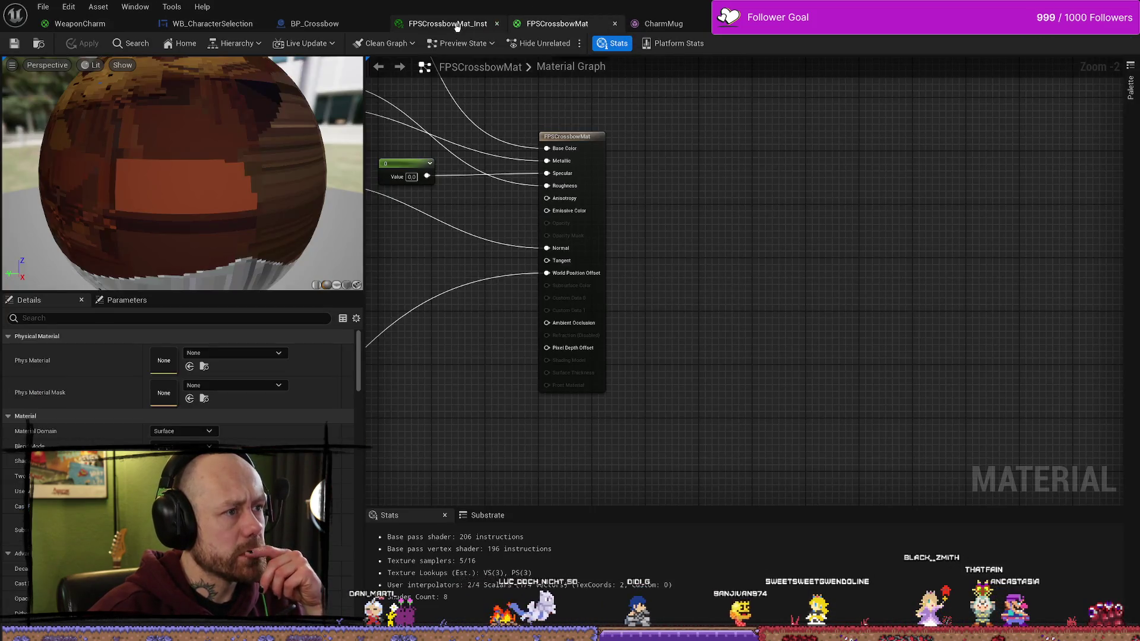
{"action": "left_click", "coordinate": [80, 24]}
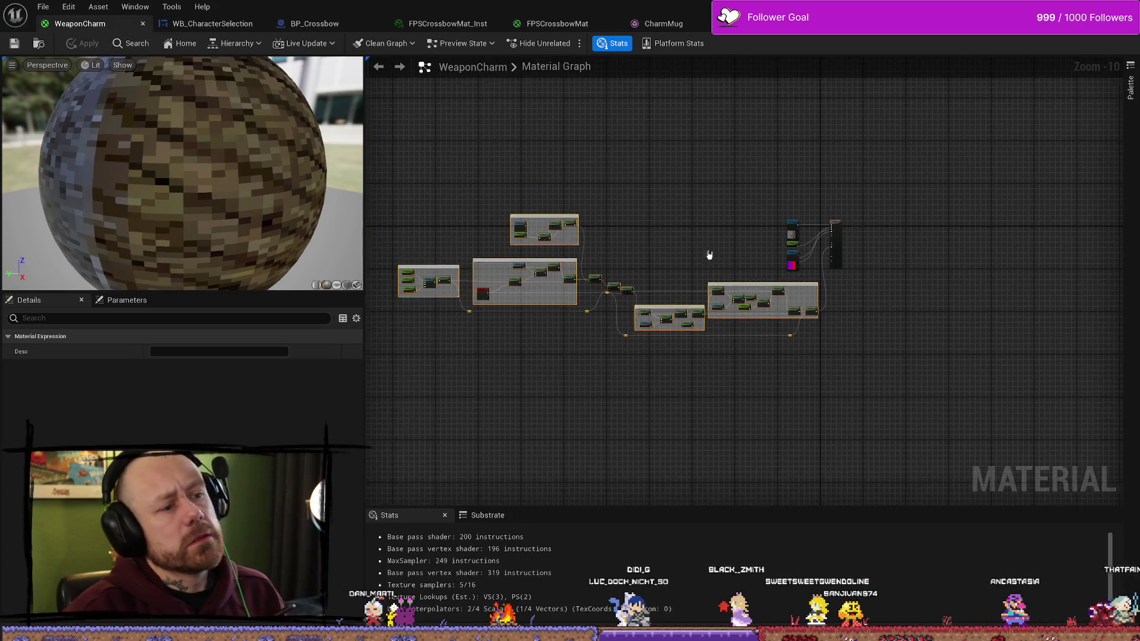
{"action": "key", "text": "ctrl+space"}
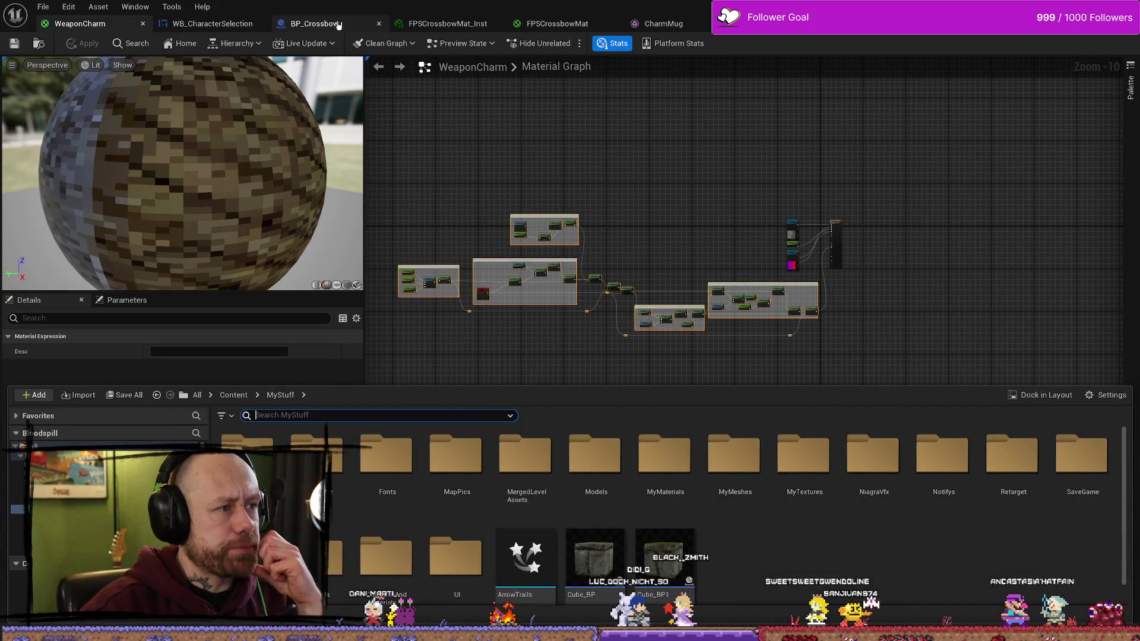
{"action": "left_click", "coordinate": [660, 23]}
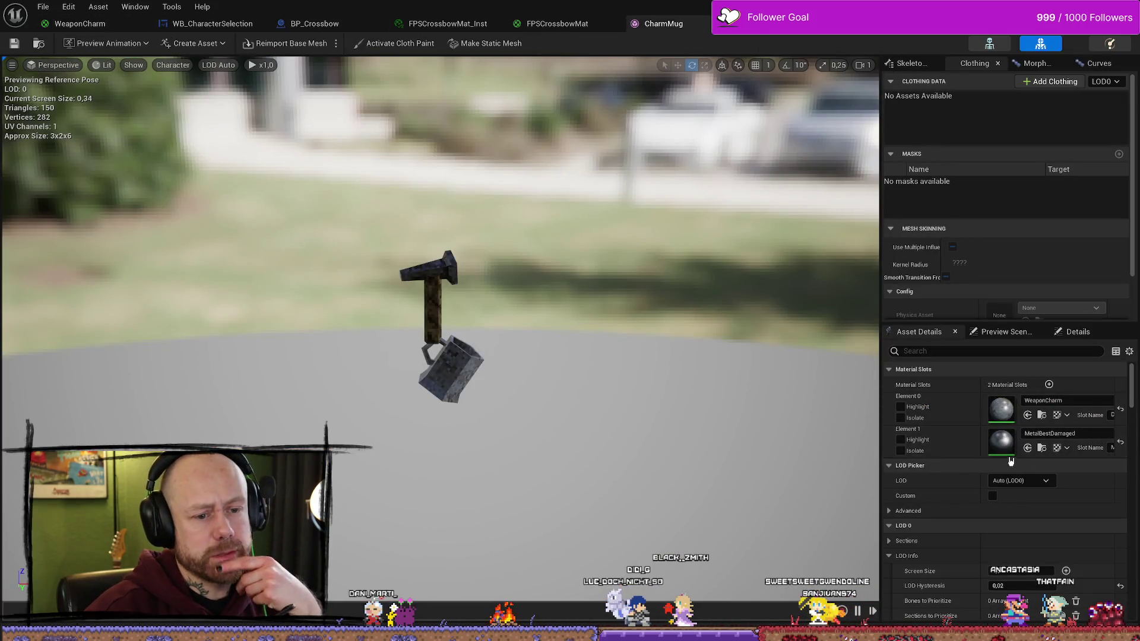
Step: Duplicate the MetalBestDamaged material and name the copy FPSMetalBestDamaged
{"action": "left_click", "coordinate": [1043, 448]}
{"action": "left_click", "coordinate": [710, 577]}
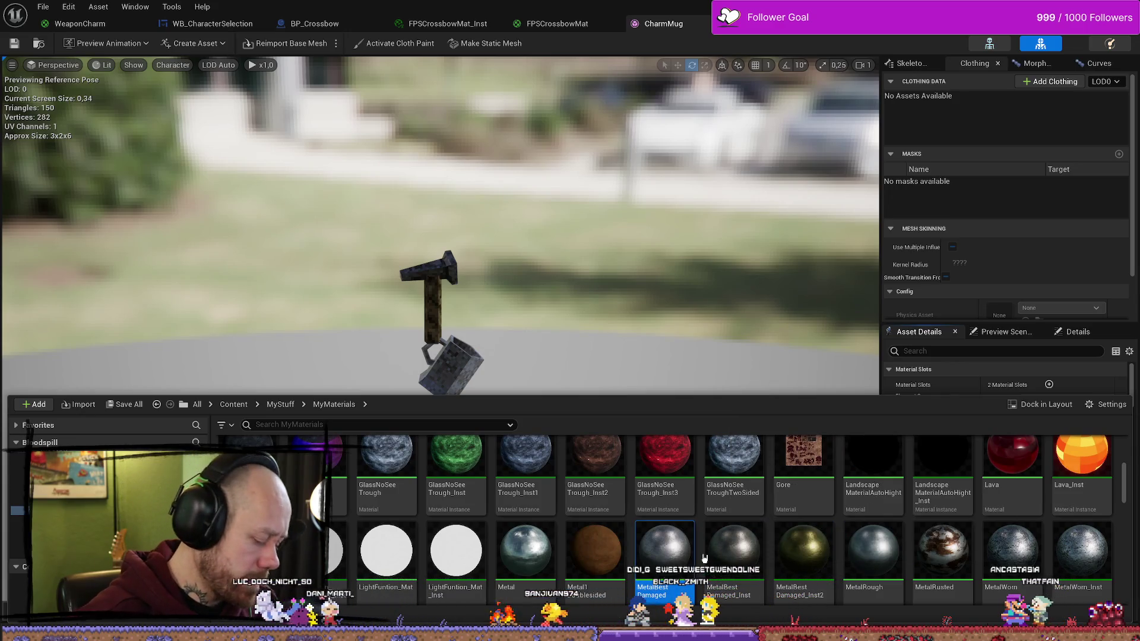
{"action": "right_click", "coordinate": [680, 551]}
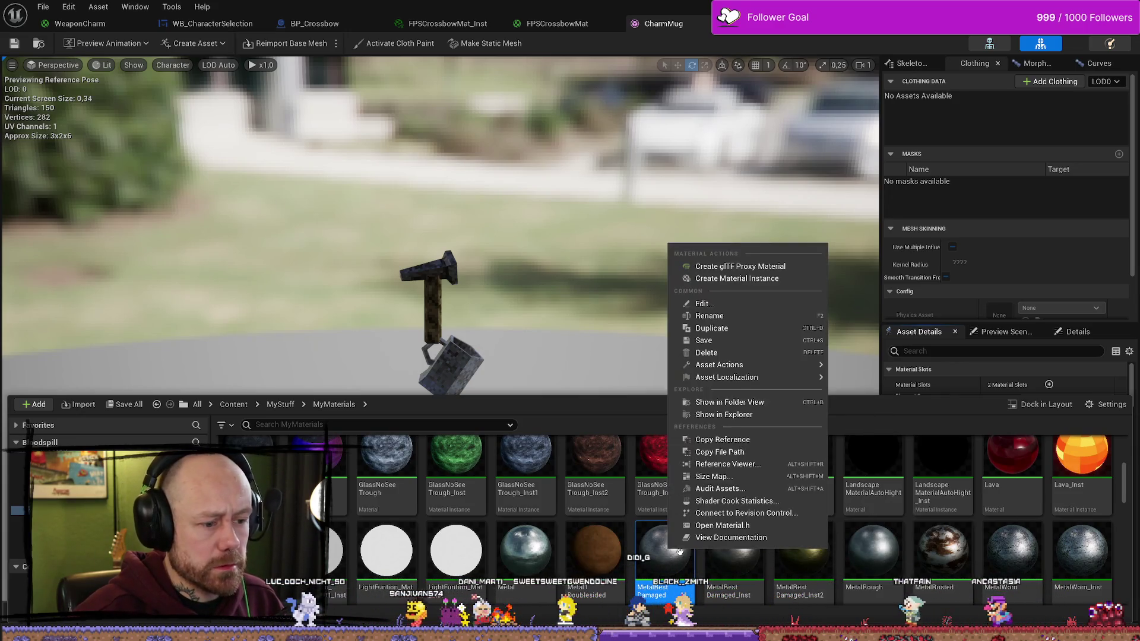
{"action": "left_click", "coordinate": [712, 328]}
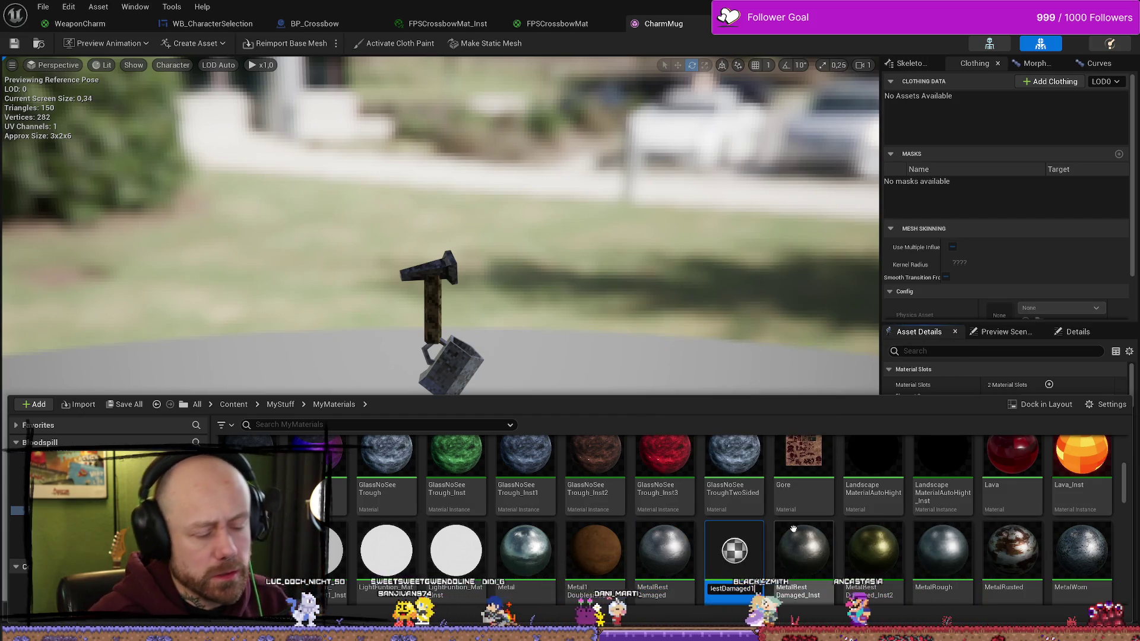
{"action": "key", "text": "BackSpace"}
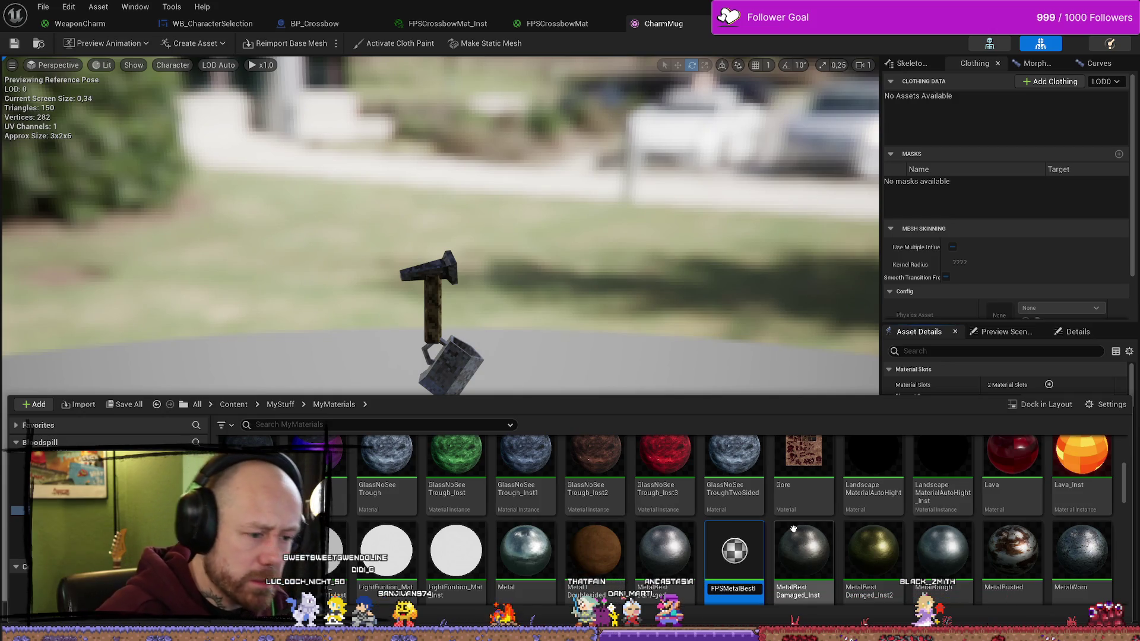
{"action": "key", "text": "Return"}
Step: Move FPSMetalBestDamaged into SpecificItems/FirstPersonMats and save all assets
{"action": "left_click_drag", "start_coordinate": [943, 553], "coordinate": [772, 606]}
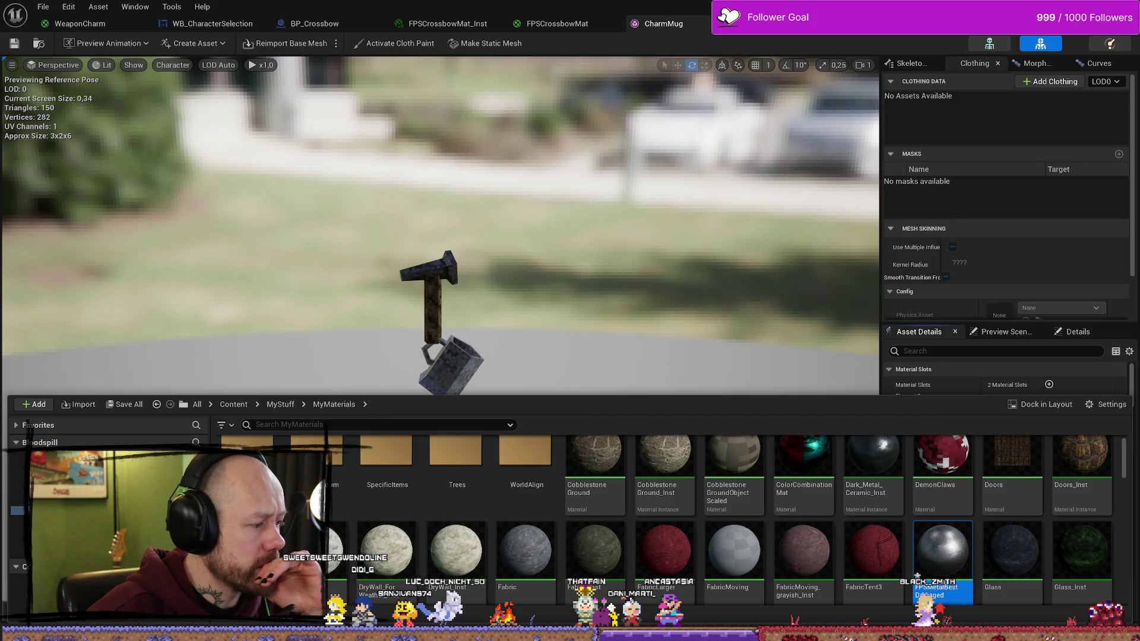
{"action": "key", "text": "ctrl+s"}
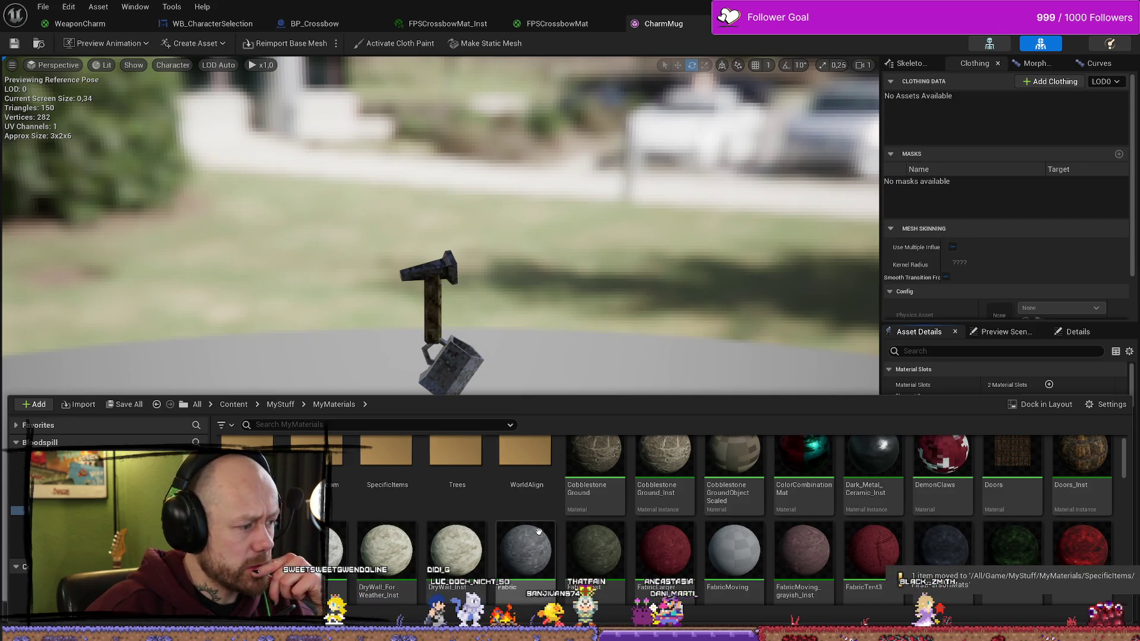
{"action": "scroll", "coordinate": [538, 531], "scroll_direction": "down", "scroll_amount": 4}
{"action": "left_click", "coordinate": [564, 298]}
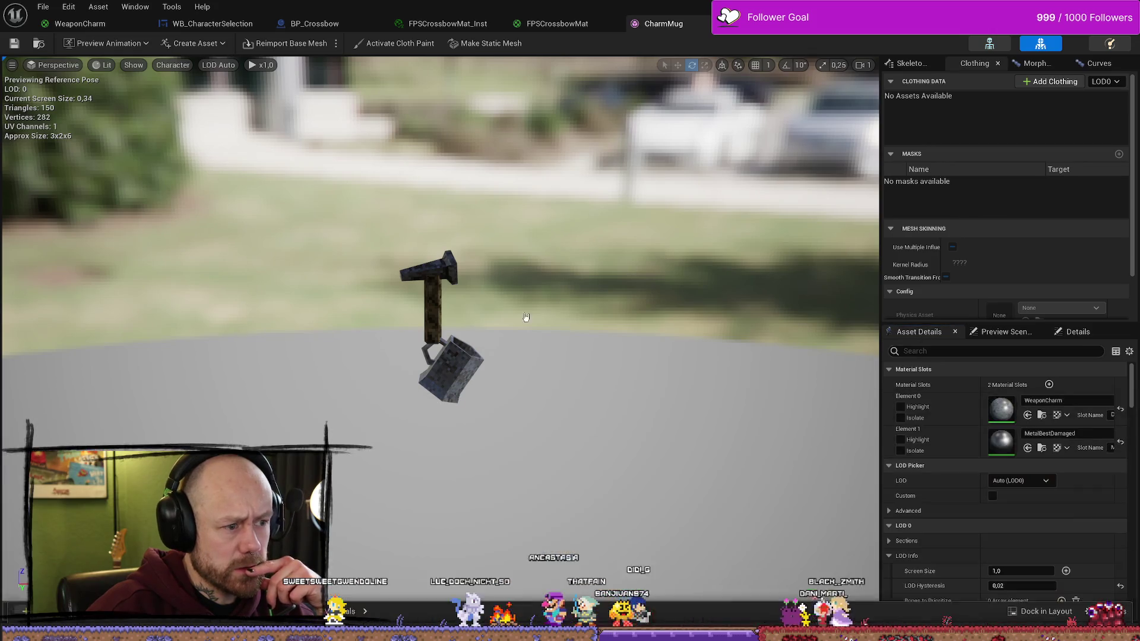
{"action": "left_click", "coordinate": [1042, 448]}
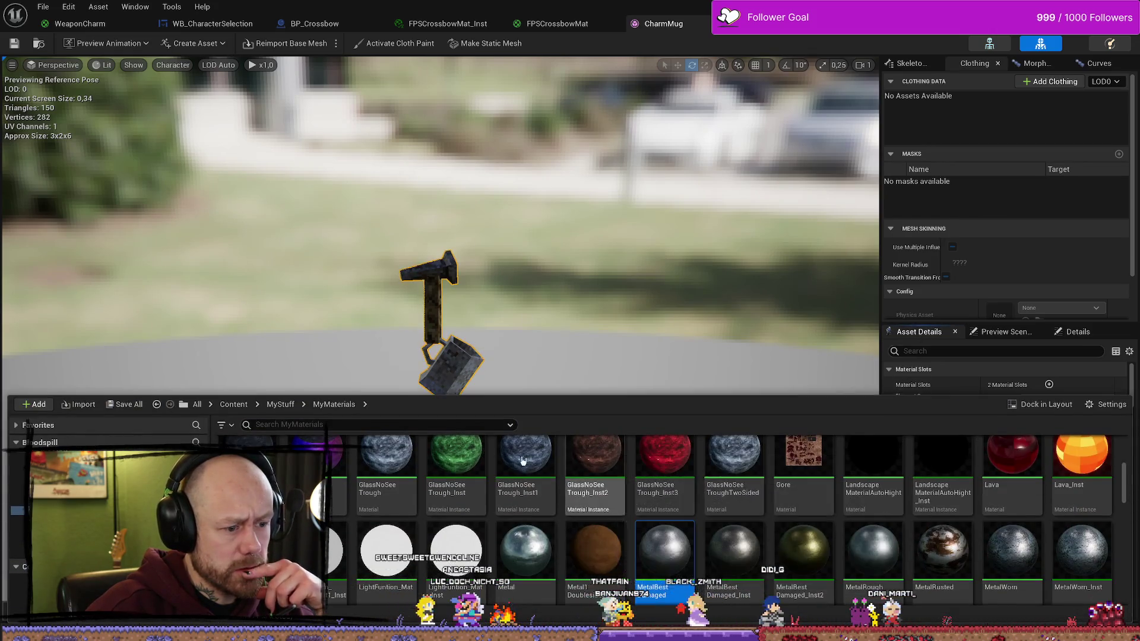
{"action": "key", "text": "alt+Left"}
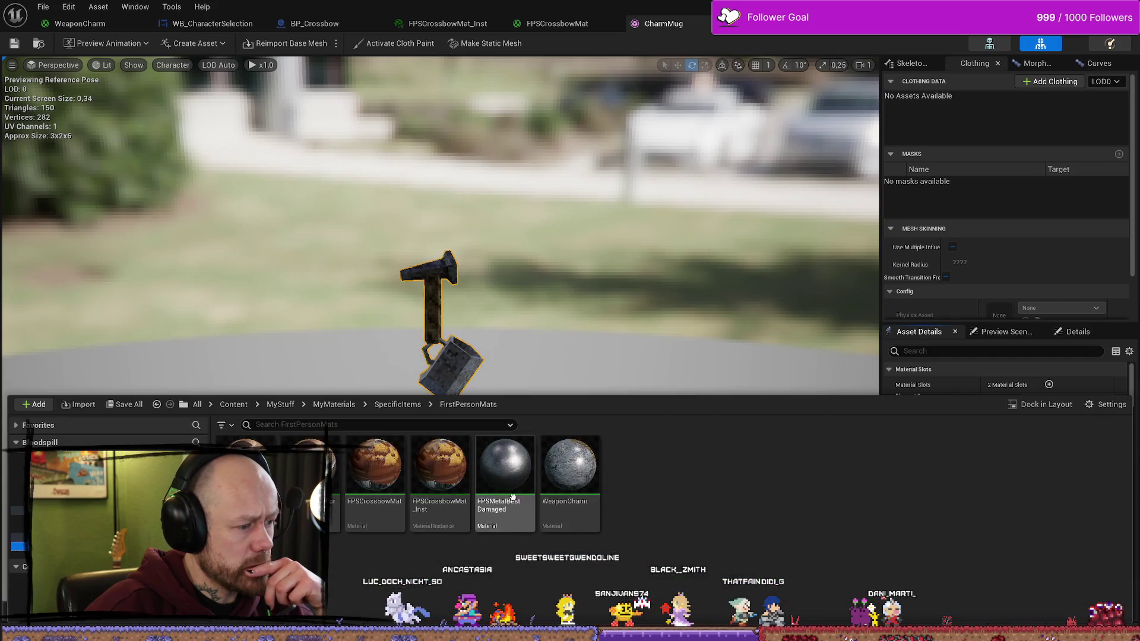
Step: Open FPSMetalBestDamaged and paste the copied flatten-result node groups into its graph
{"action": "double_click", "coordinate": [520, 457]}
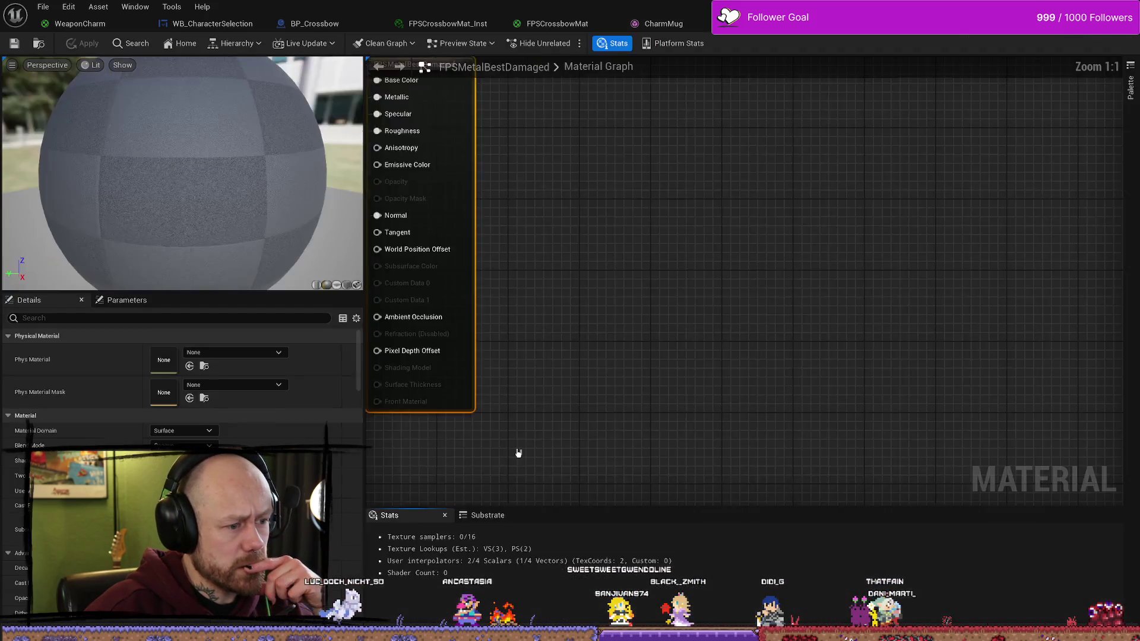
{"action": "mouse_move", "coordinate": [542, 380]}
{"action": "left_mouse_down"}
{"action": "mouse_move", "coordinate": [550, 344]}
{"action": "mouse_move", "coordinate": [484, 364]}
{"action": "mouse_move", "coordinate": [495, 299]}
{"action": "left_mouse_up"}
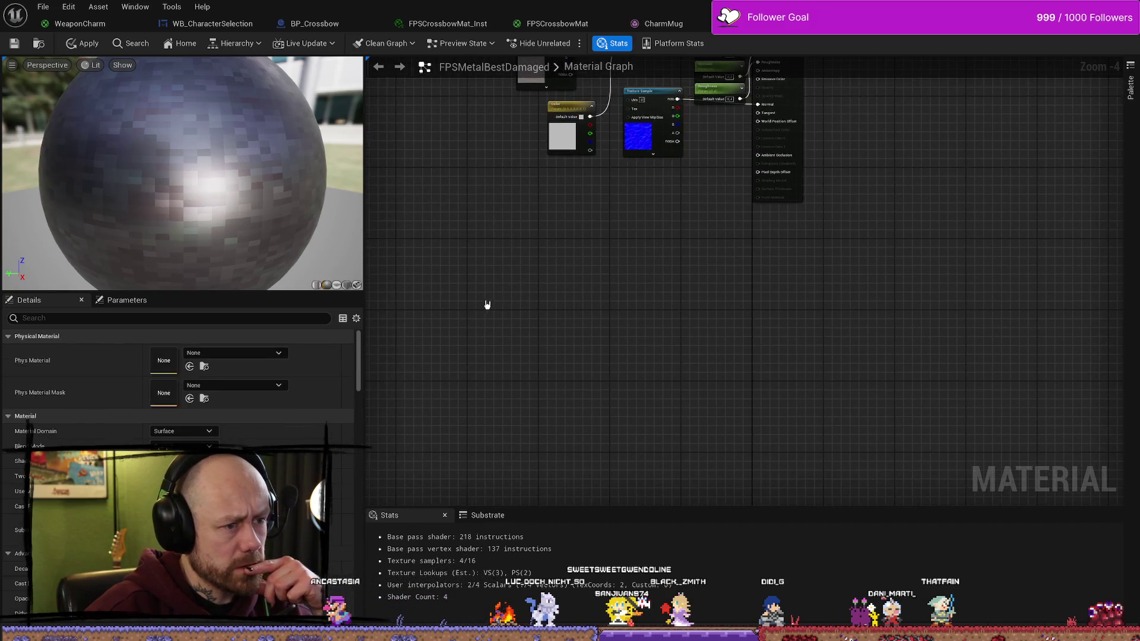
{"action": "scroll", "coordinate": [573, 261], "scroll_direction": "down", "scroll_amount": 3}
{"action": "key", "text": "ctrl+v"}
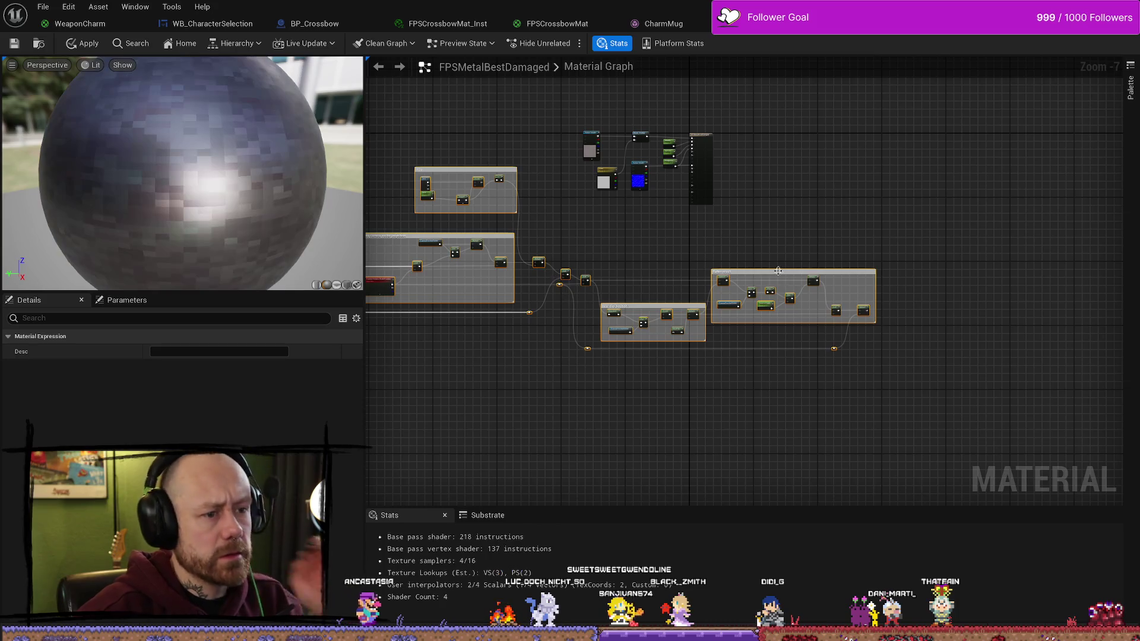
{"action": "mouse_move", "coordinate": [771, 278]}
{"action": "left_mouse_down"}
{"action": "mouse_move", "coordinate": [657, 249]}
{"action": "mouse_move", "coordinate": [564, 204]}
{"action": "left_mouse_up"}
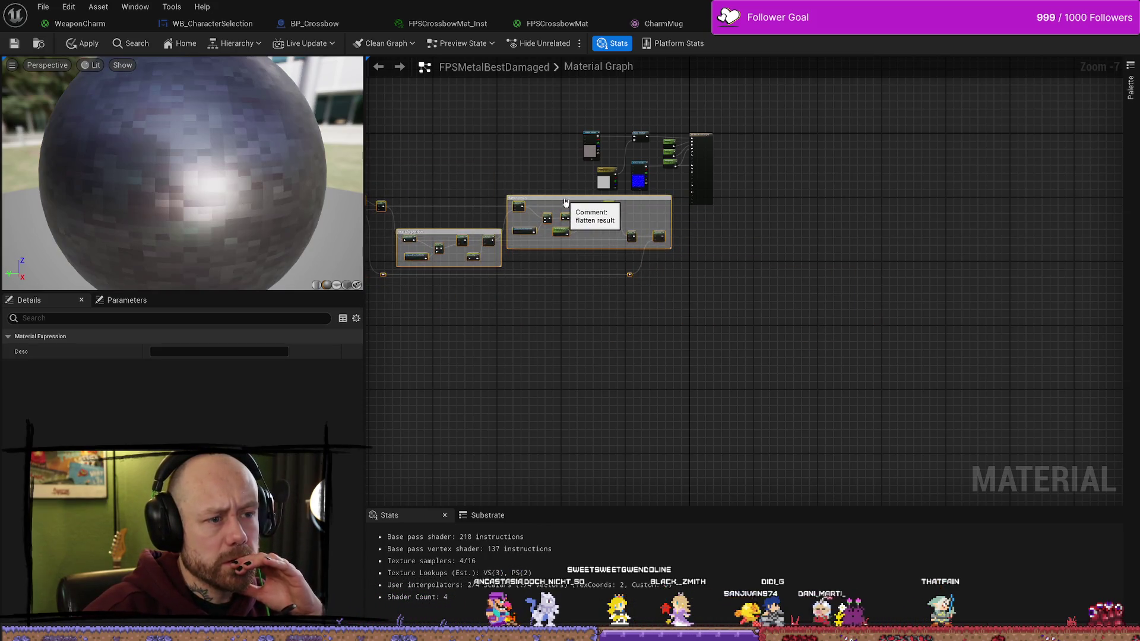
{"action": "scroll", "coordinate": [684, 221], "scroll_direction": "up", "scroll_amount": 3}
{"action": "scroll", "coordinate": [684, 222], "scroll_direction": "up", "scroll_amount": 1}
Step: Connect the final Subtract to World Position Offset, then apply and save the material
{"action": "mouse_move", "coordinate": [582, 342]}
{"action": "left_mouse_down"}
{"action": "mouse_move", "coordinate": [656, 355]}
{"action": "mouse_move", "coordinate": [665, 172]}
{"action": "mouse_move", "coordinate": [678, 164]}
{"action": "left_mouse_up"}
{"action": "mouse_move", "coordinate": [459, 302]}
{"action": "left_mouse_down"}
{"action": "mouse_move", "coordinate": [683, 223]}
{"action": "mouse_move", "coordinate": [793, 211]}
{"action": "left_mouse_up"}
{"action": "left_click", "coordinate": [83, 43]}
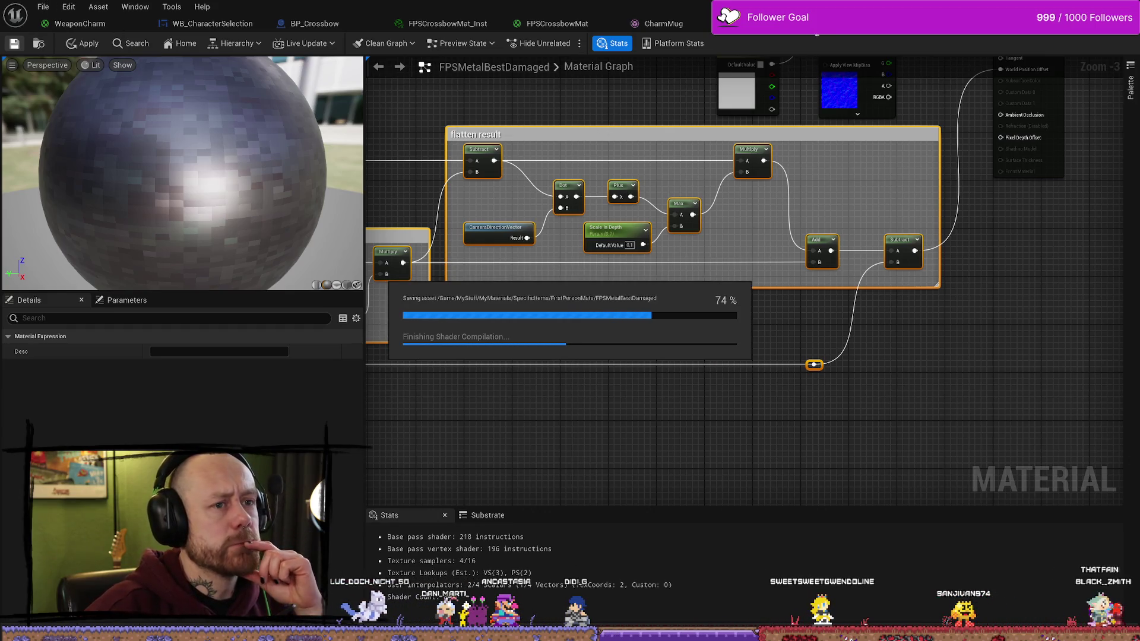
{"action": "left_click", "coordinate": [42, 7]}
{"action": "left_click", "coordinate": [381, 82]}
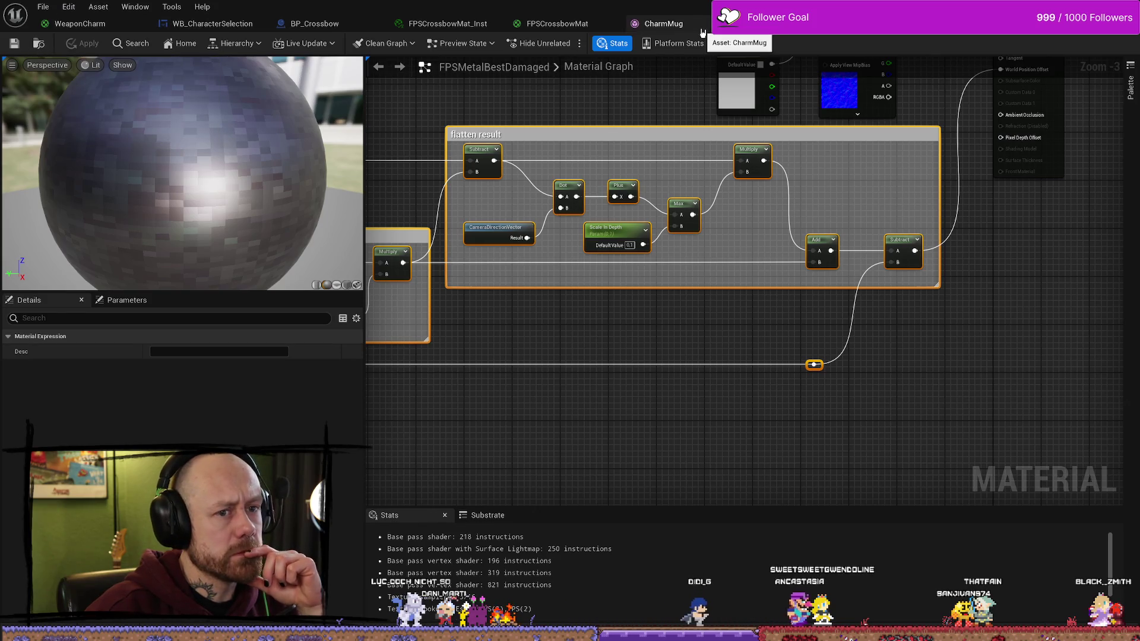
{"action": "left_click", "coordinate": [702, 29]}
{"action": "left_click", "coordinate": [1089, 440]}
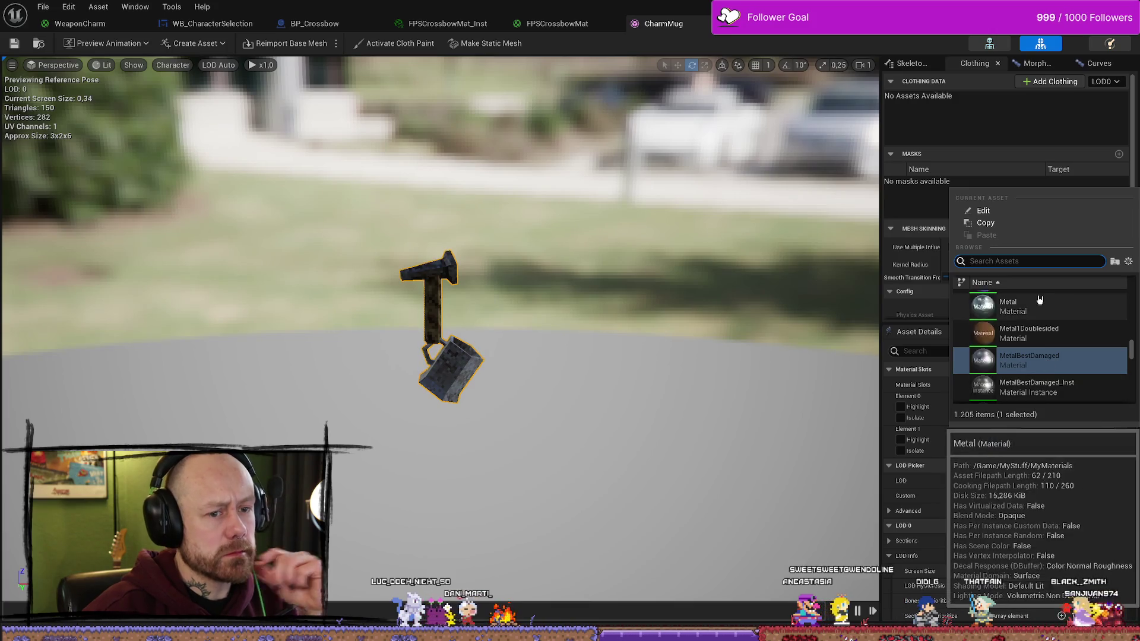
Step: Search 'fps', assign FPSMetalBestDamaged to CharmMug's Element 1 slot, and save the mesh
{"action": "type", "text": "fps"}
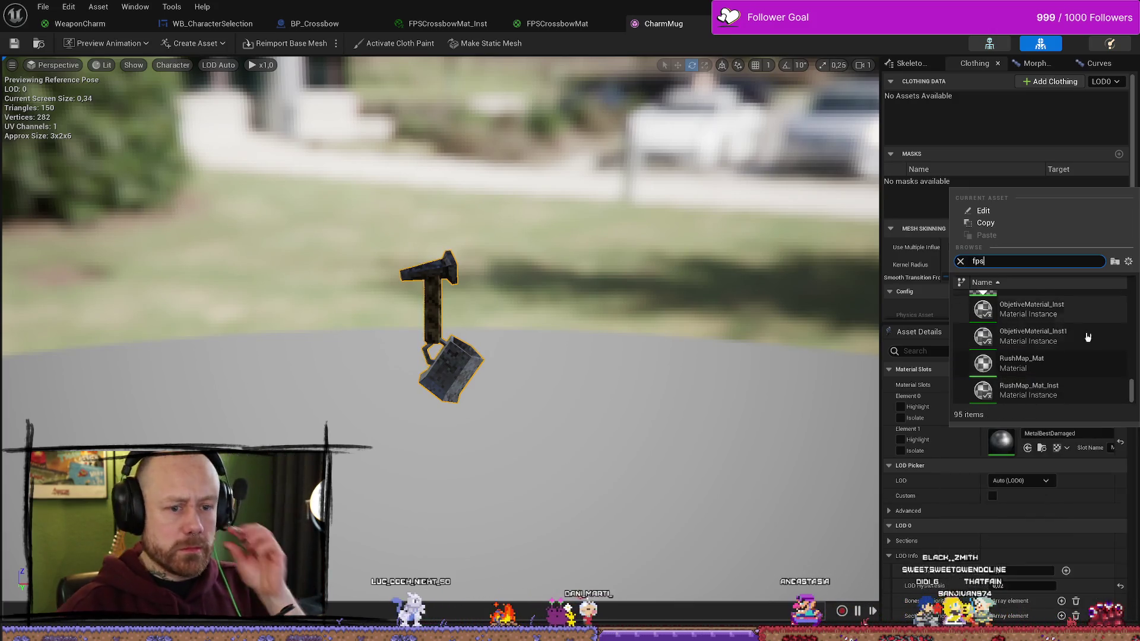
{"action": "left_click_drag", "start_coordinate": [1133, 391], "coordinate": [1131, 303]}
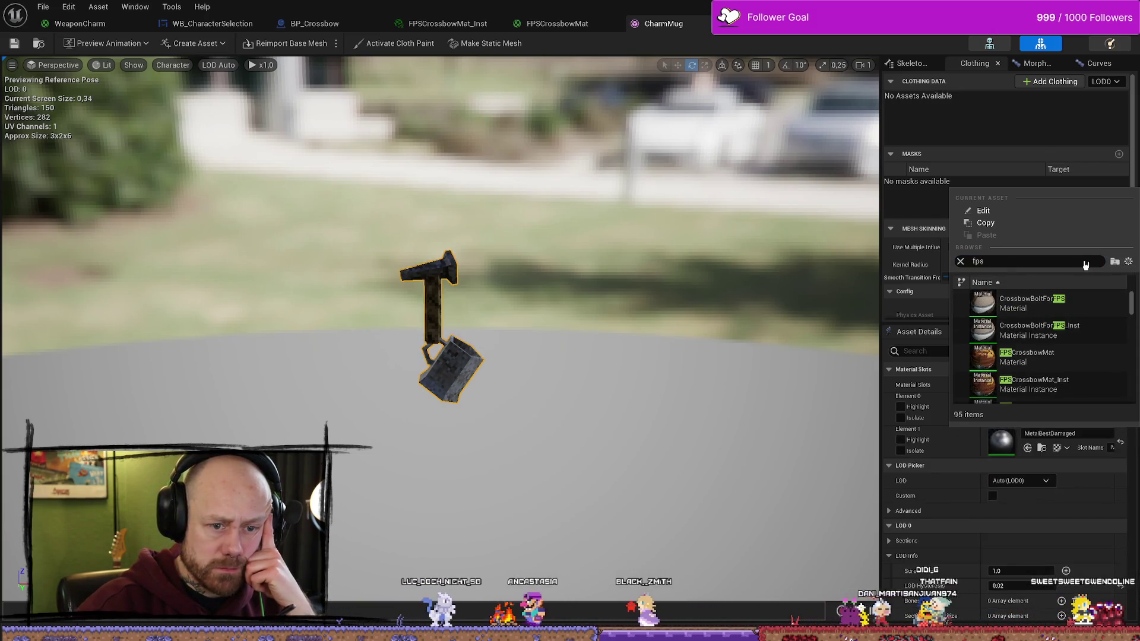
{"action": "scroll", "coordinate": [1012, 356], "scroll_direction": "down", "scroll_amount": 2}
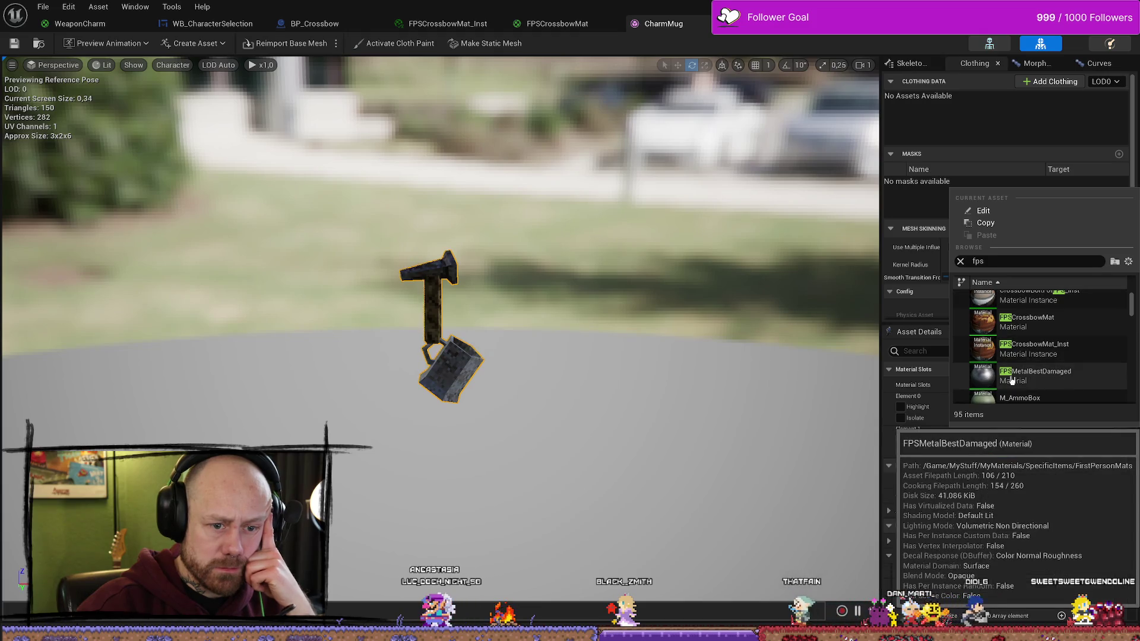
{"action": "left_click", "coordinate": [1078, 378]}
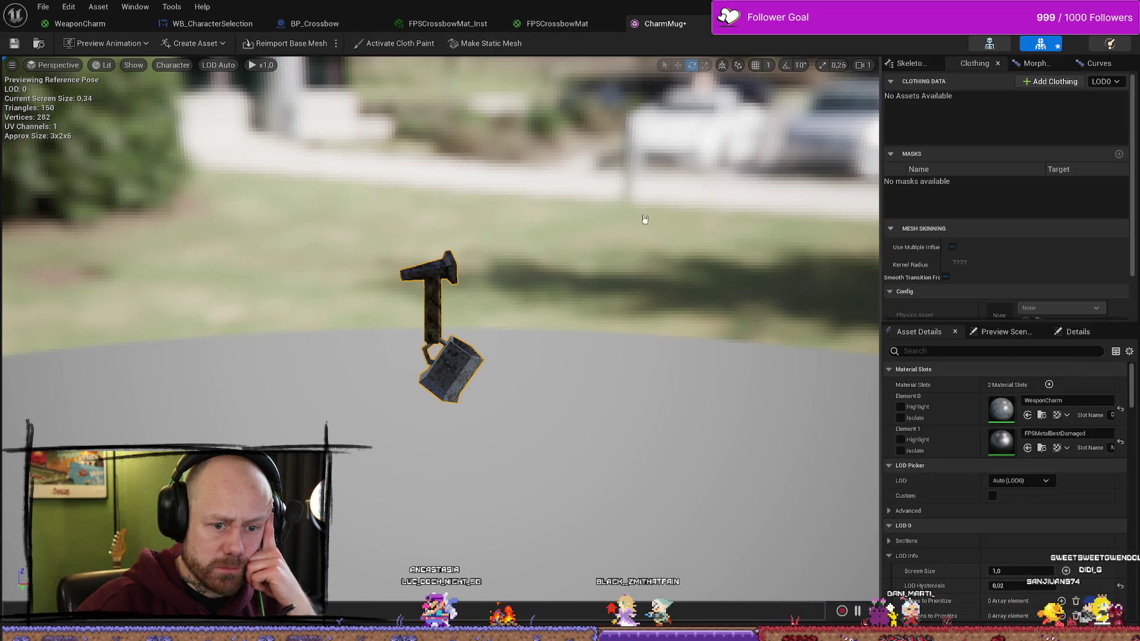
{"action": "left_click", "coordinate": [43, 7]}
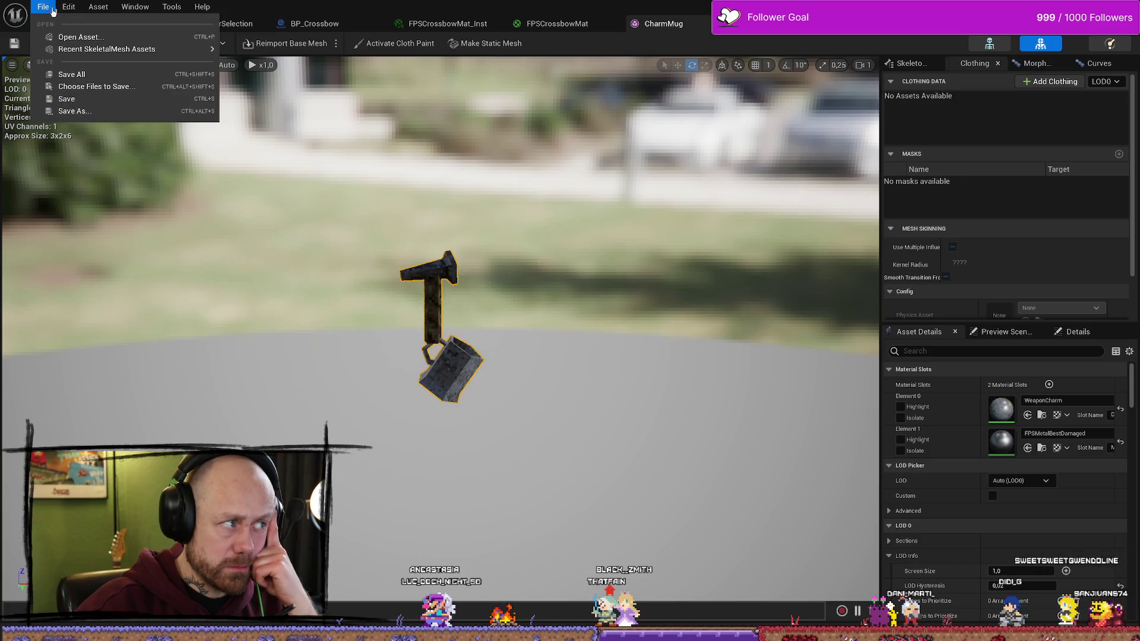
{"action": "left_click", "coordinate": [84, 71]}
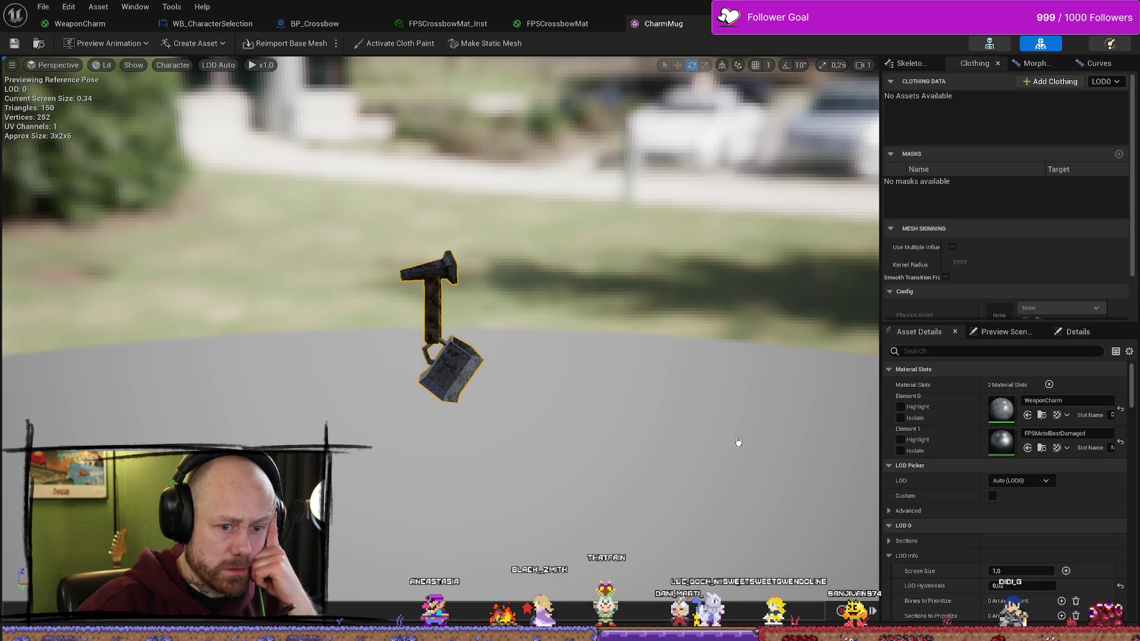
Step: Play Deathmatch_RuinedVillage with Alt+P and deploy into first person holding the crossbow
{"action": "key", "text": "alt+Tab"}
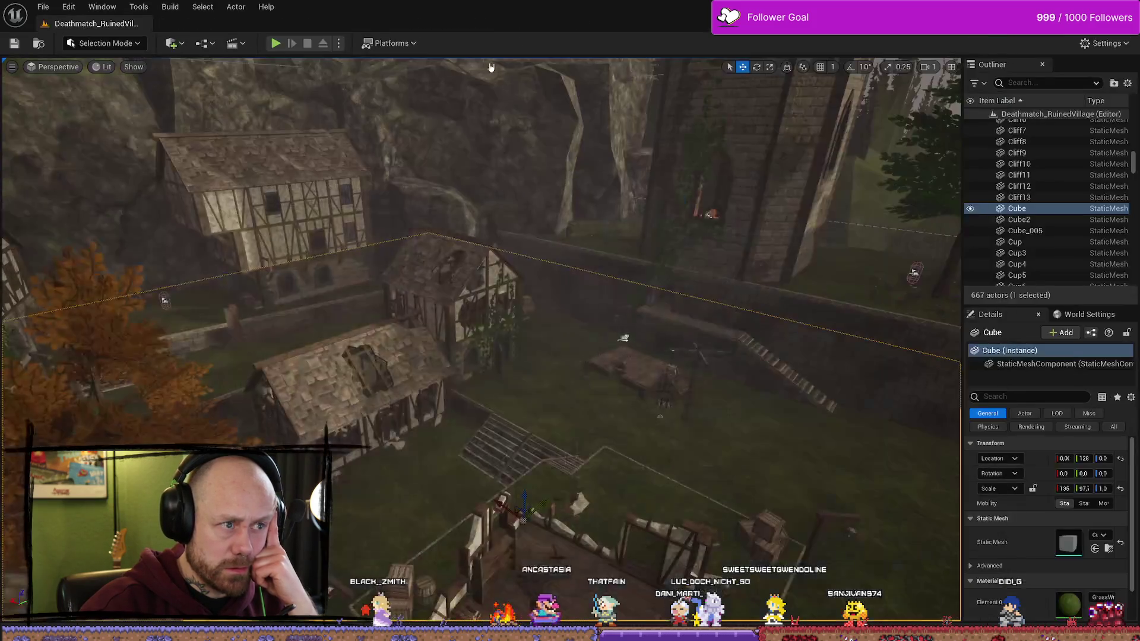
{"action": "key", "text": "alt+p"}
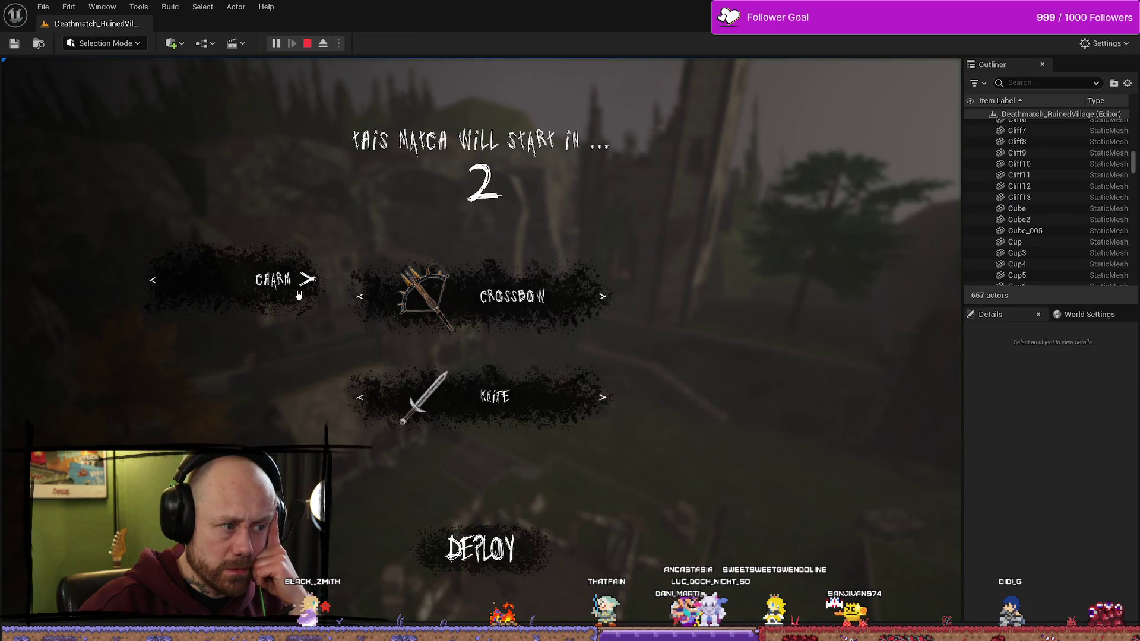
{"action": "left_click", "coordinate": [428, 569]}
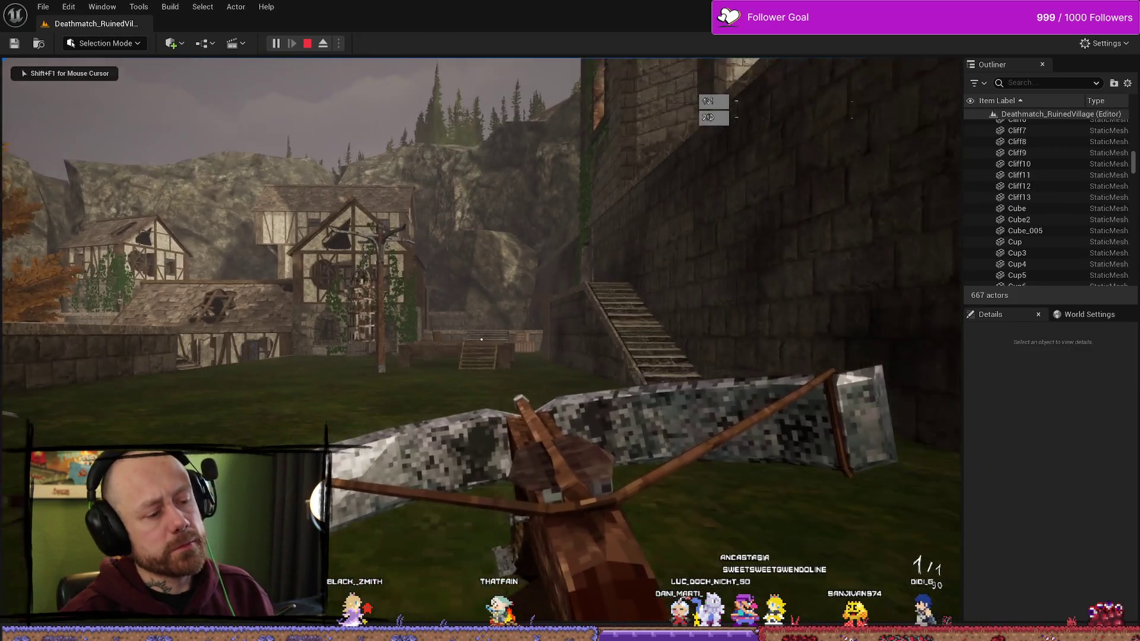
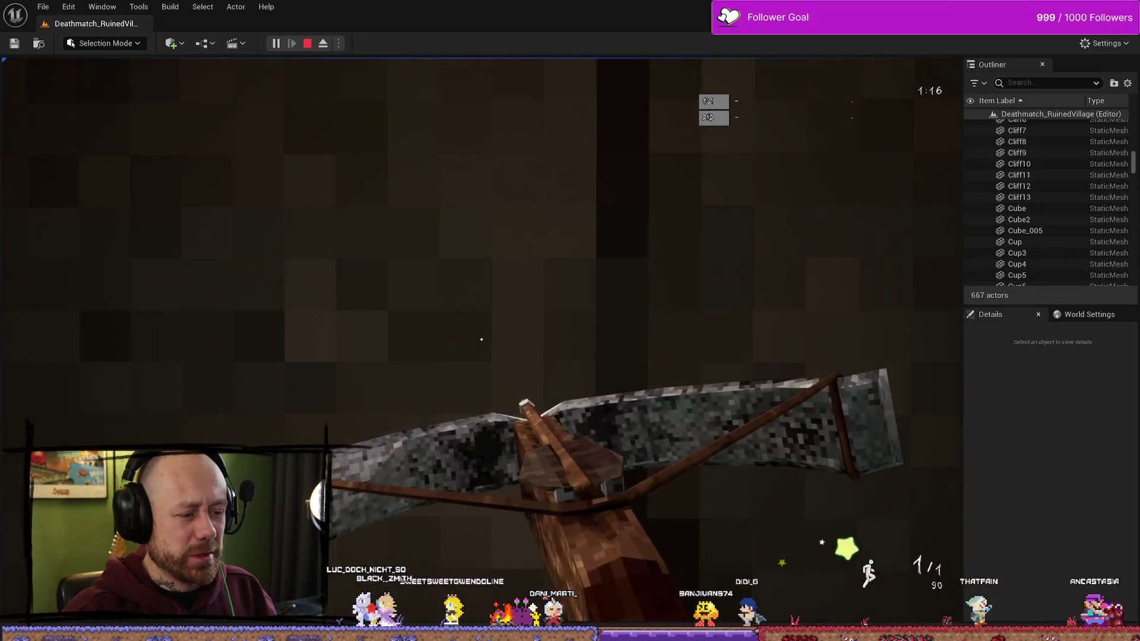
Step: Stop the play-test and open BP_PlayerCharacter from a 'char' search in the Content Drawer
{"action": "key", "text": "Escape"}
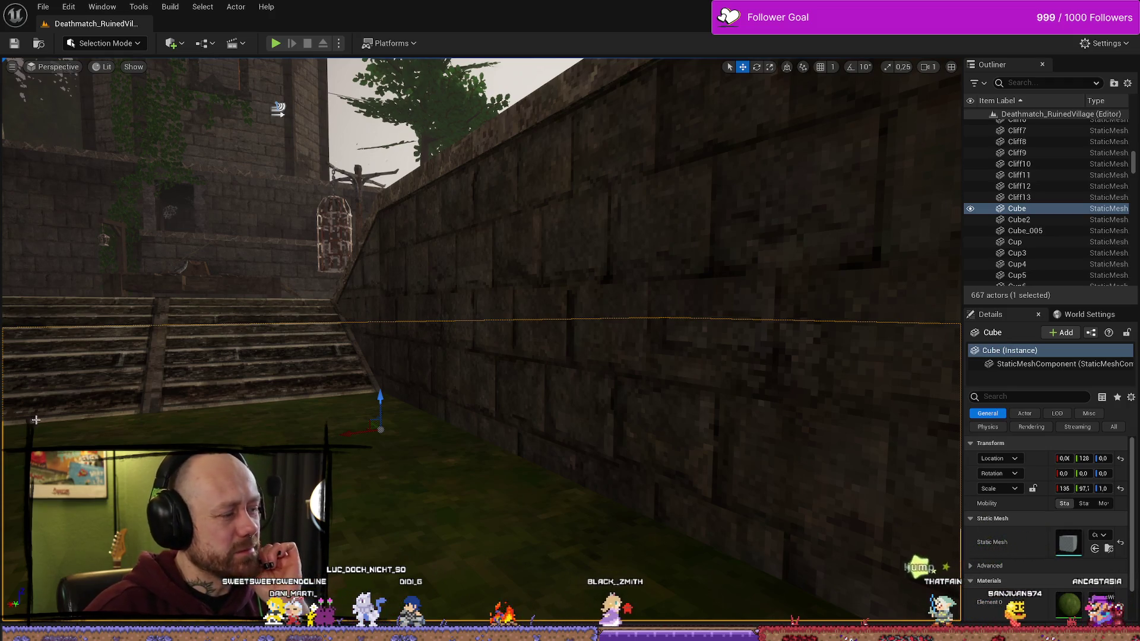
{"action": "key", "text": "ctrl+space"}
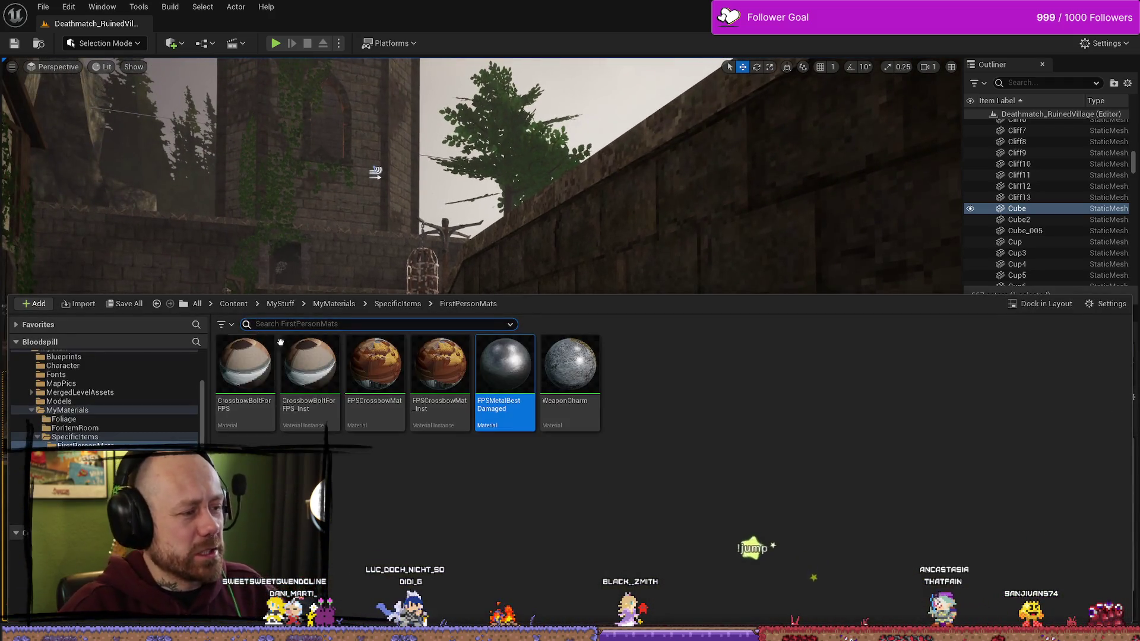
{"action": "scroll", "coordinate": [131, 403], "scroll_direction": "up", "scroll_amount": 5}
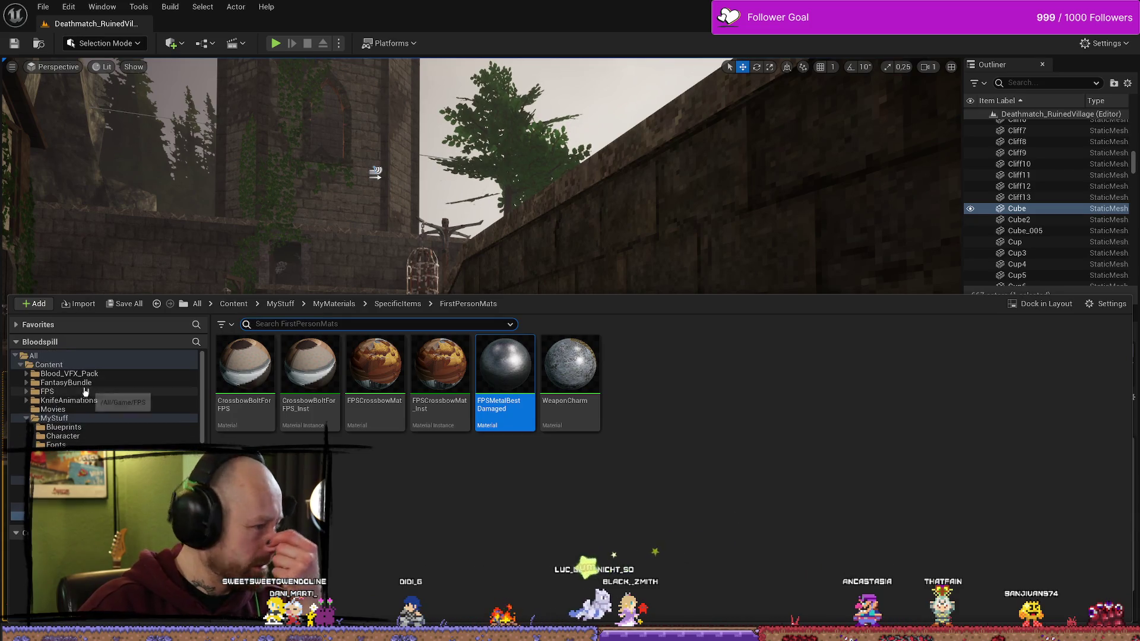
{"action": "left_click", "coordinate": [49, 365]}
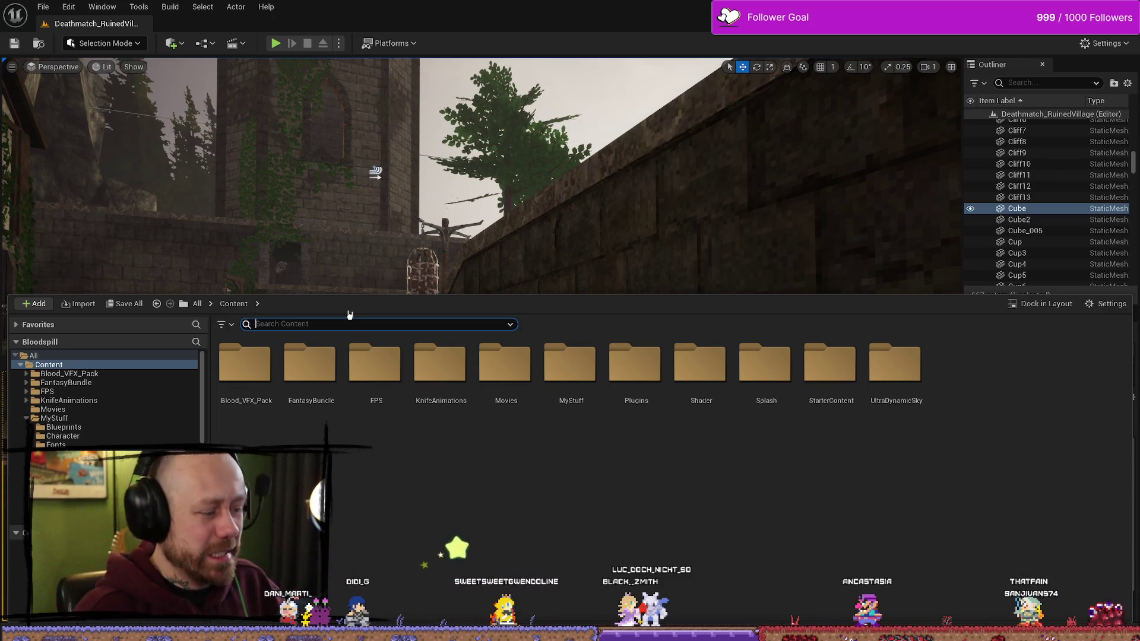
{"action": "type", "text": "cgha"}
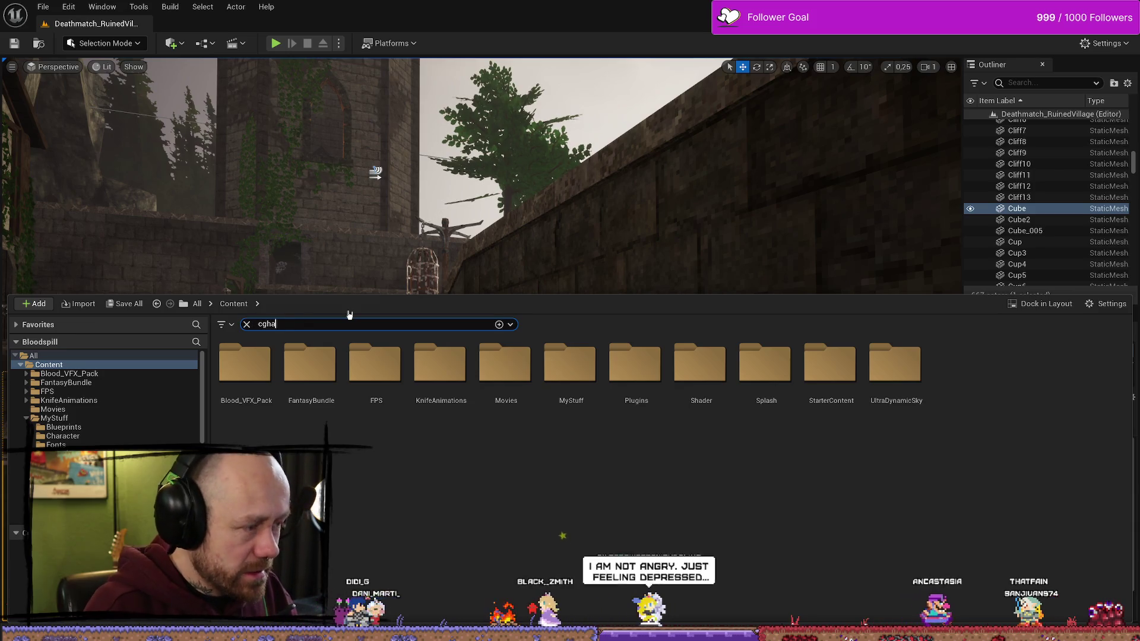
{"action": "key", "text": "BackSpace"}
{"action": "key", "text": "BackSpace"}
{"action": "key", "text": "BackSpace"}
{"action": "type", "text": "har"}
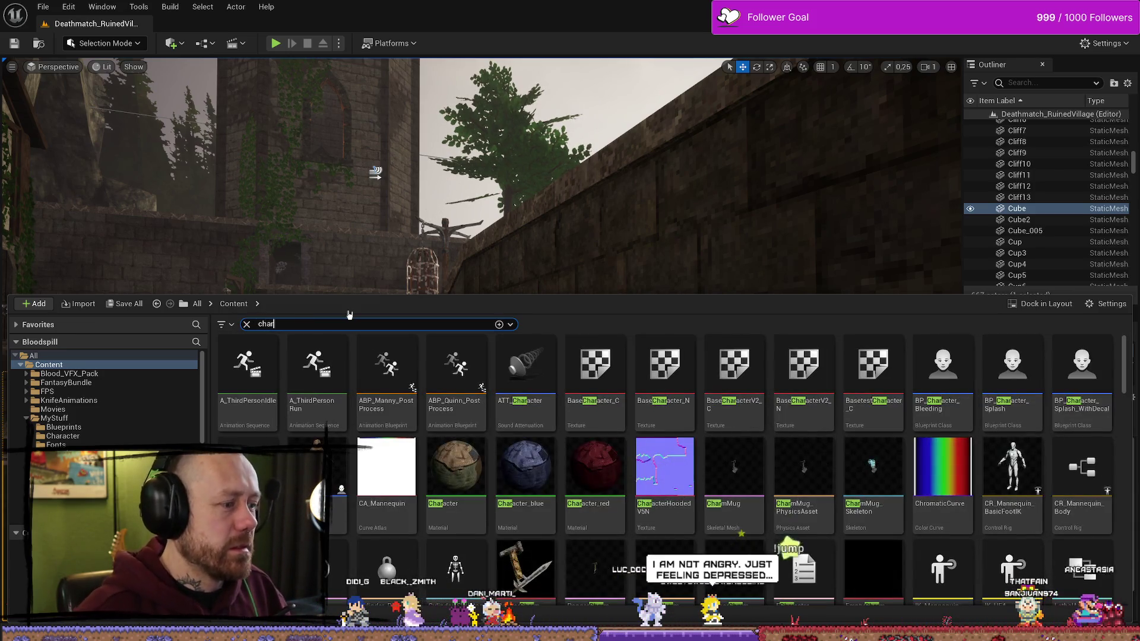
{"action": "type", "text": "m"}
{"action": "double_click", "coordinate": [456, 363]}
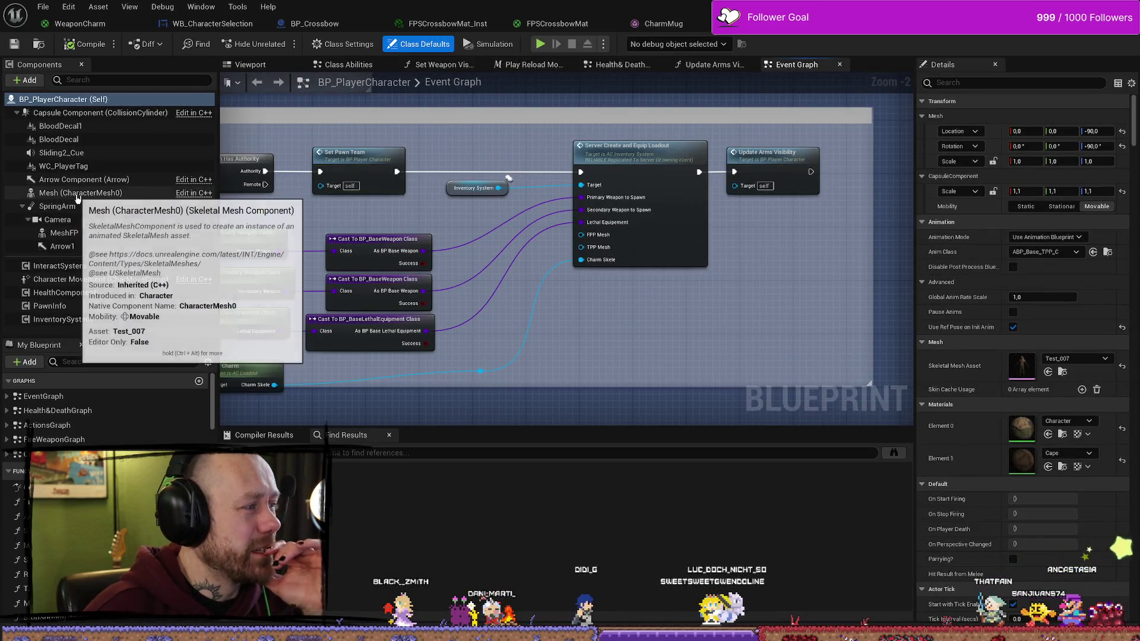
Step: Frame the MeshFP component in the Viewport and open its skeletal mesh, Test_007Faceless
{"action": "left_click", "coordinate": [77, 193]}
{"action": "left_click", "coordinate": [251, 65]}
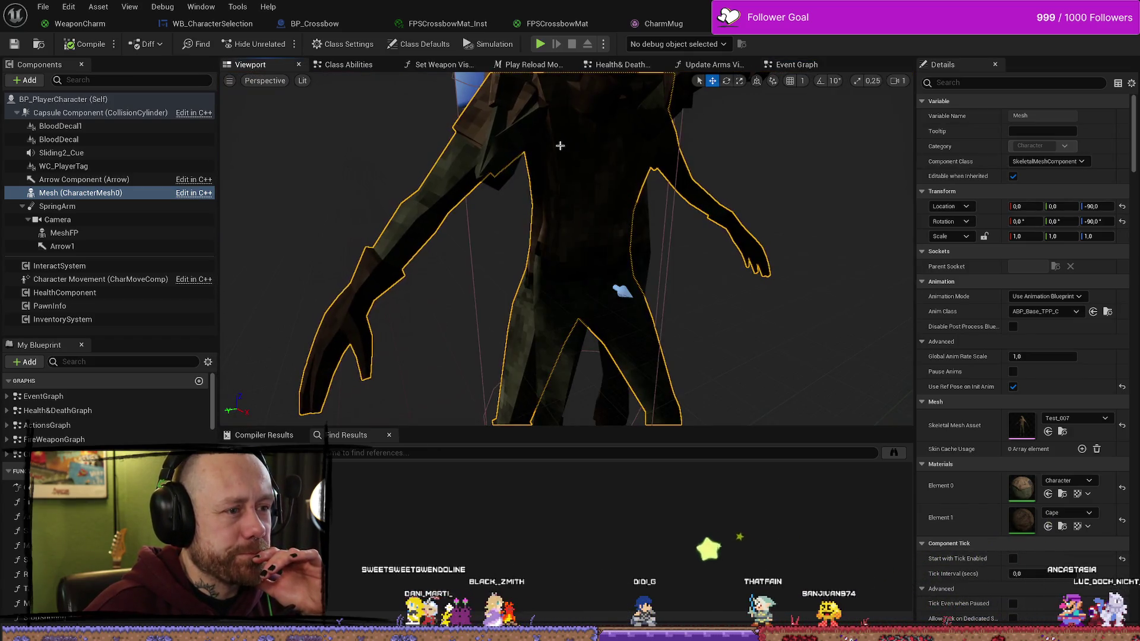
{"action": "left_click", "coordinate": [560, 145]}
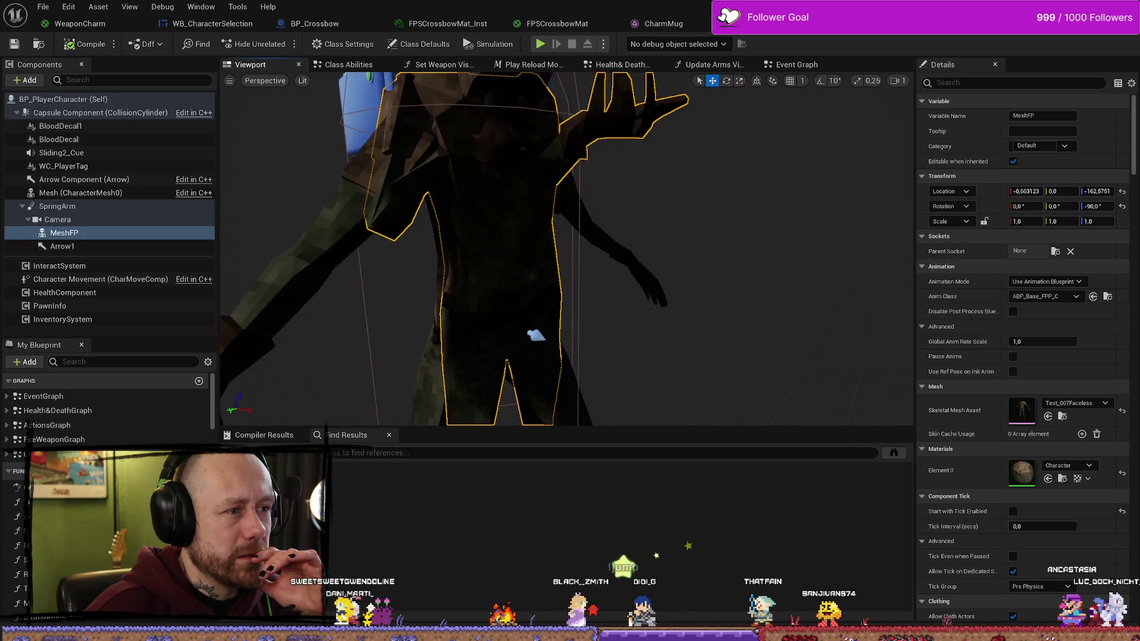
{"action": "key", "text": "f"}
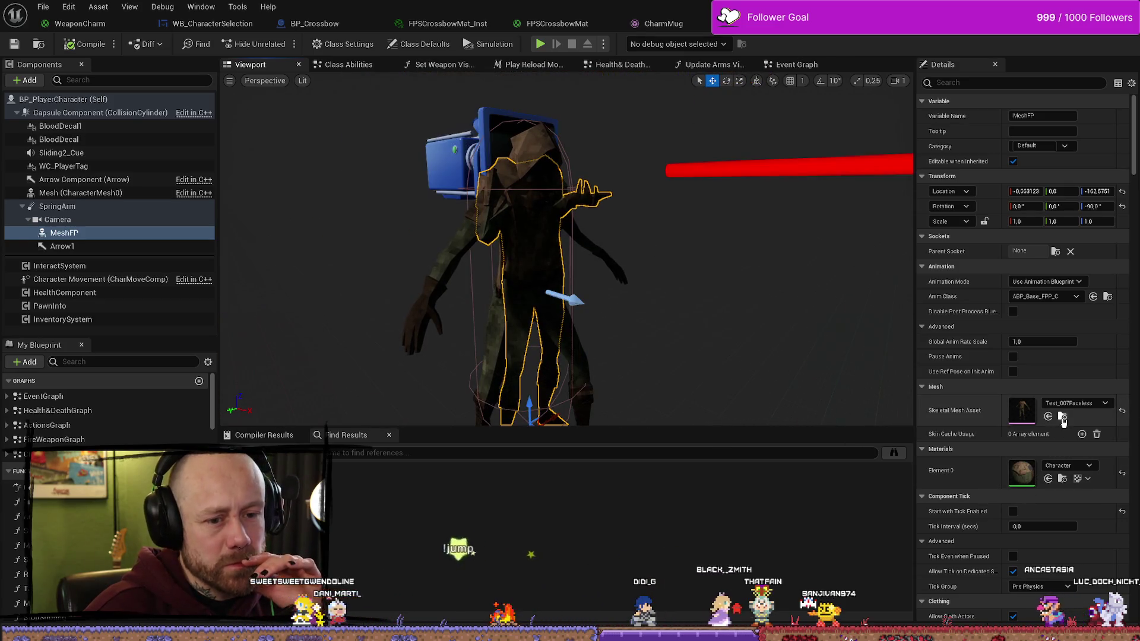
{"action": "left_click", "coordinate": [1062, 418]}
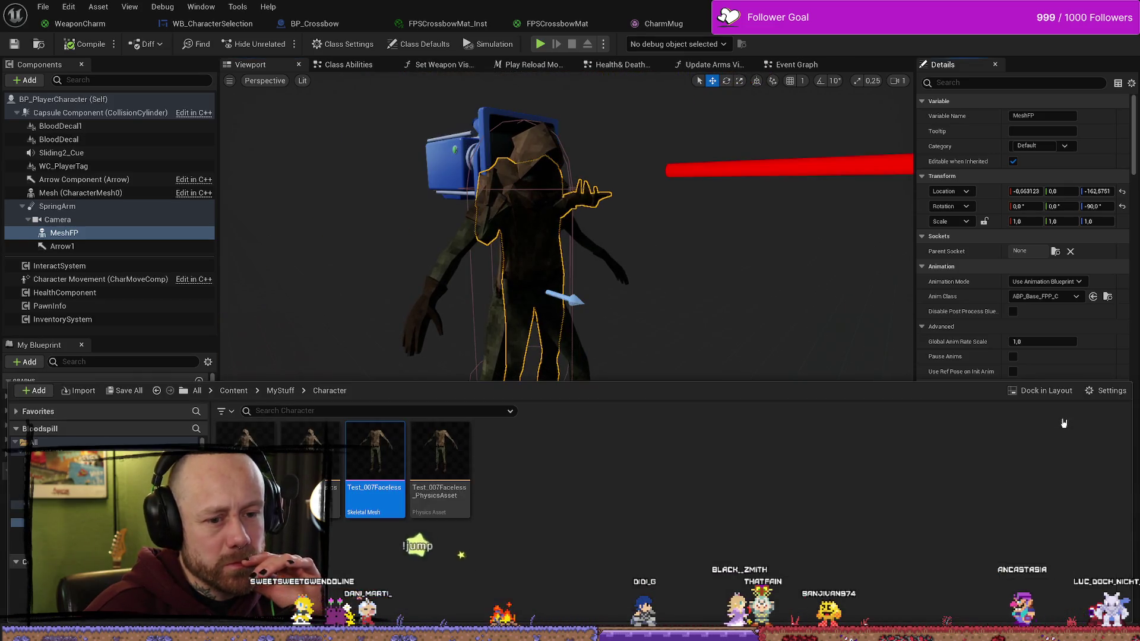
{"action": "double_click", "coordinate": [392, 455]}
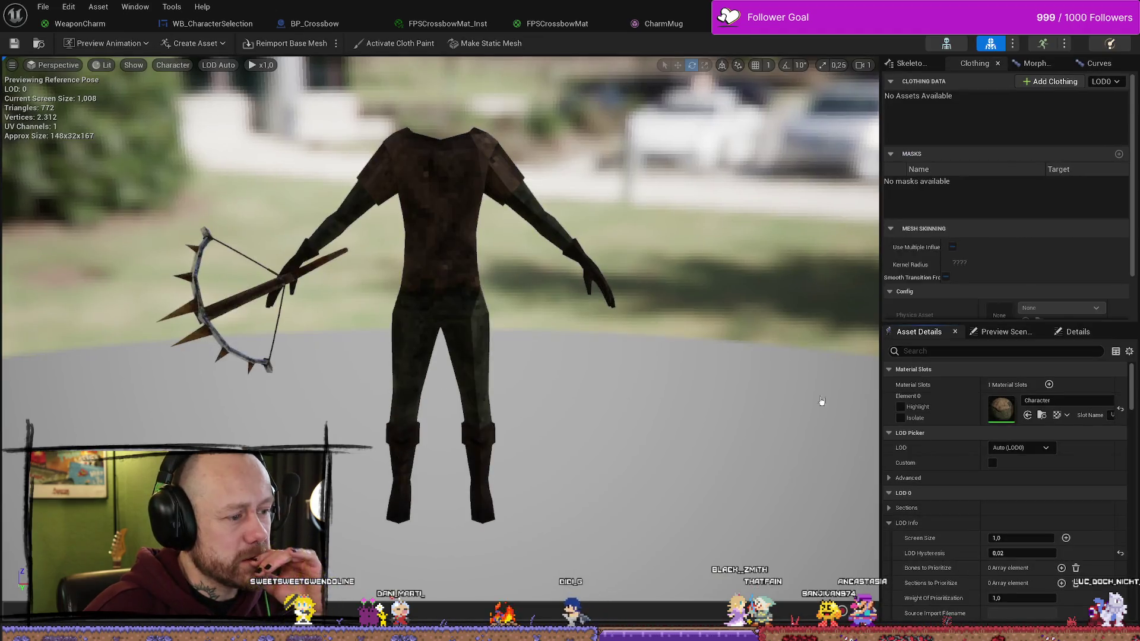
Step: Browse to Element 0's Character material and open it in the Material Editor
{"action": "left_click", "coordinate": [1045, 415]}
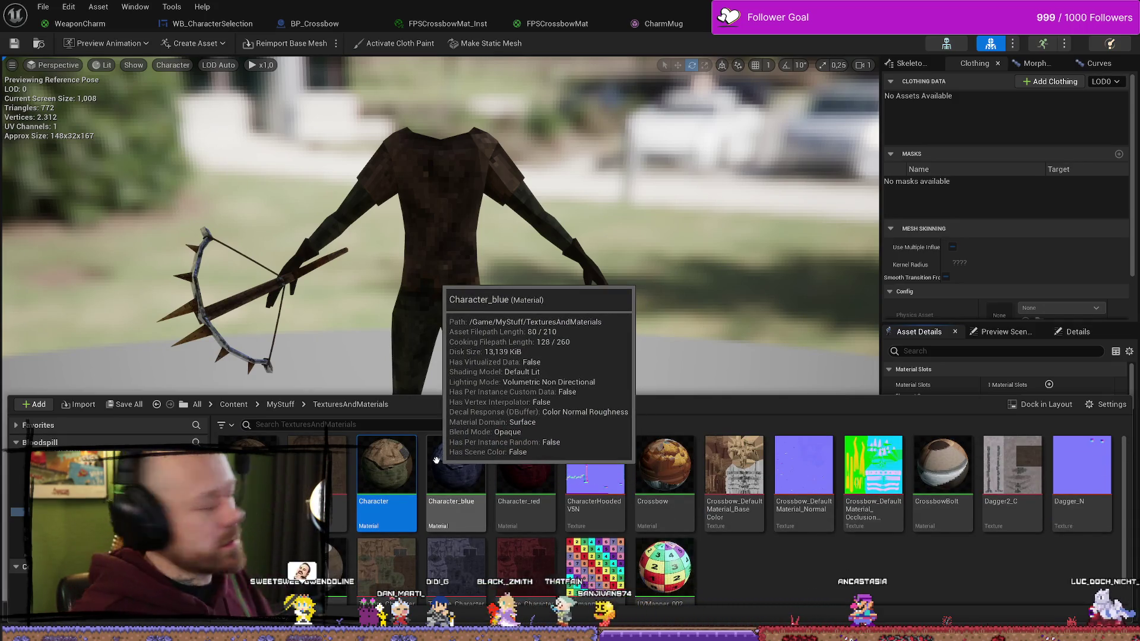
{"action": "key", "text": "Right"}
{"action": "key", "text": "Right"}
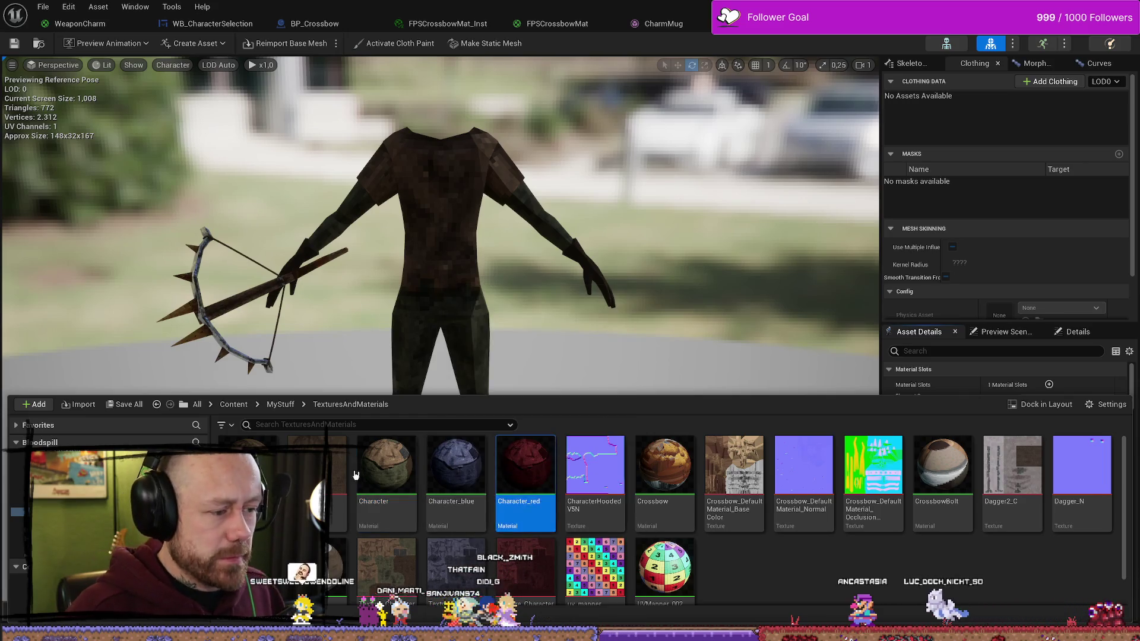
{"action": "right_click", "coordinate": [403, 475]}
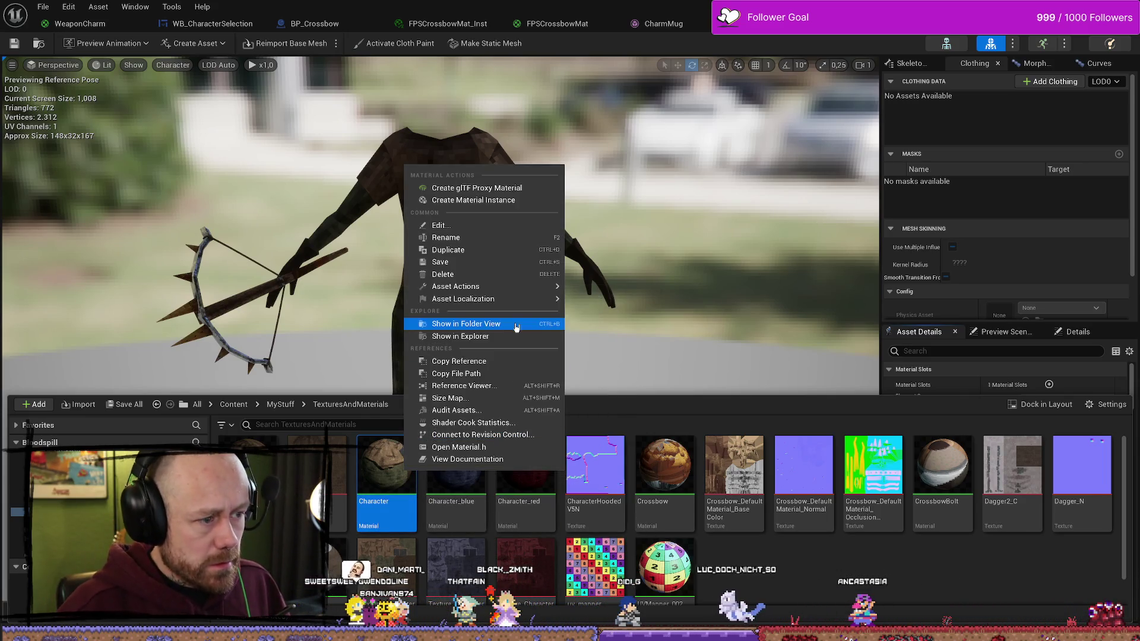
{"action": "left_click", "coordinate": [457, 469]}
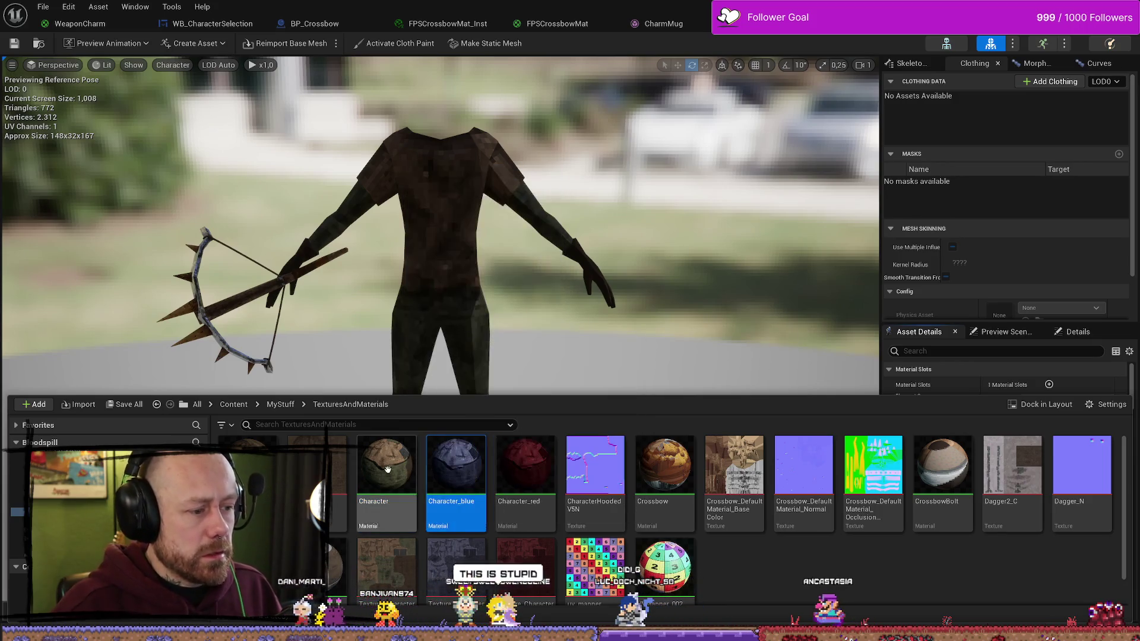
{"action": "left_click", "coordinate": [388, 471]}
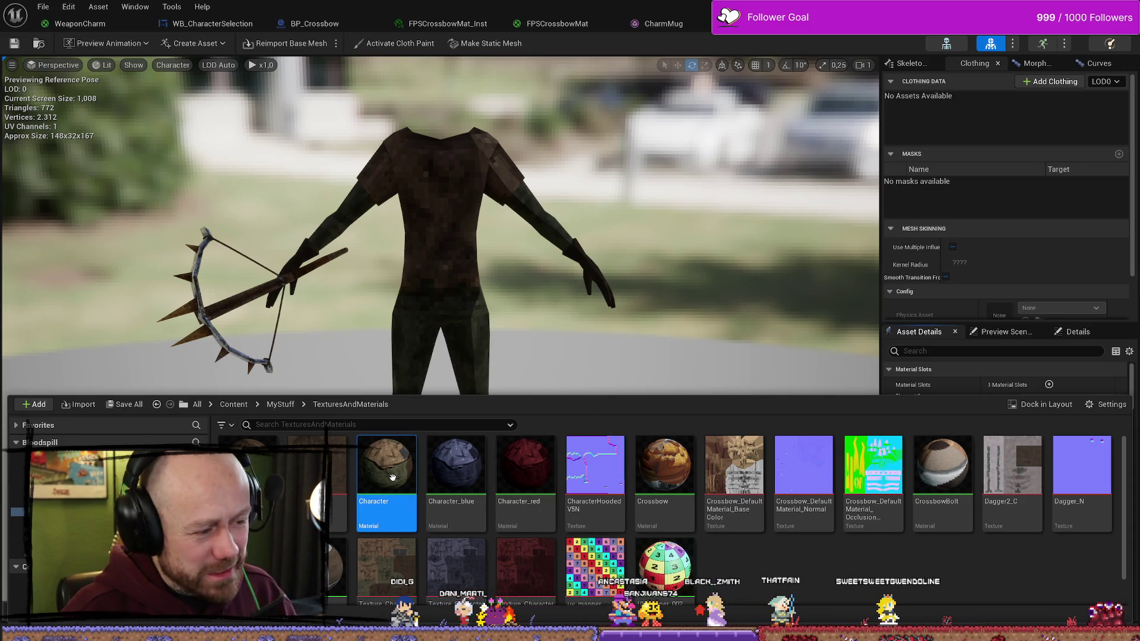
{"action": "mouse_move", "coordinate": [393, 477]}
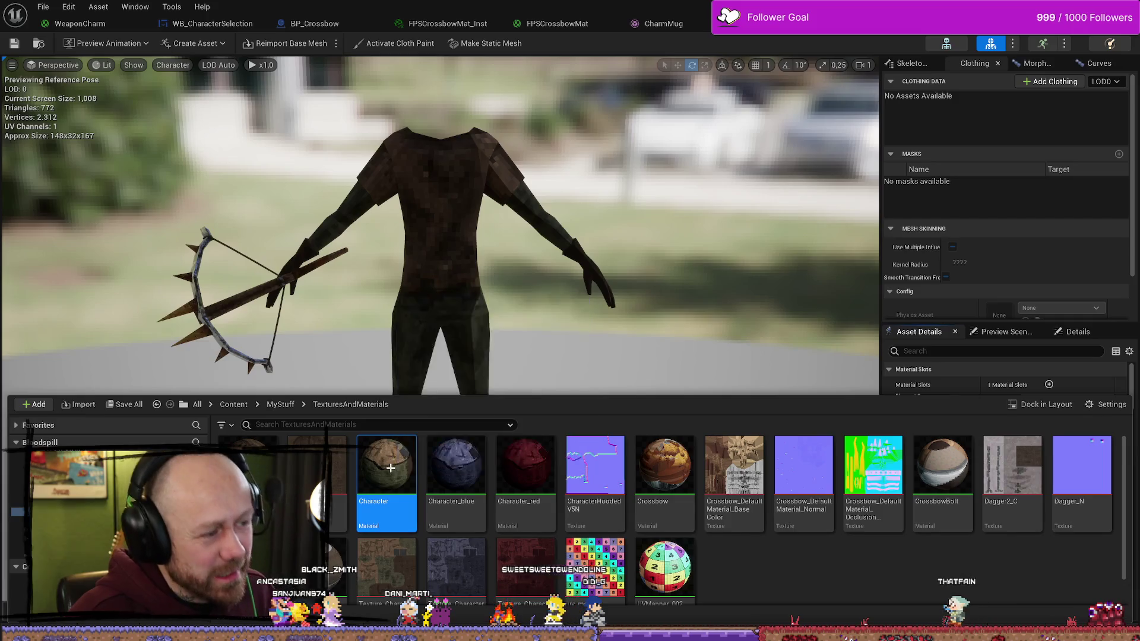
{"action": "double_click", "coordinate": [390, 468]}
{"action": "scroll", "coordinate": [647, 305], "scroll_direction": "down", "scroll_amount": 1}
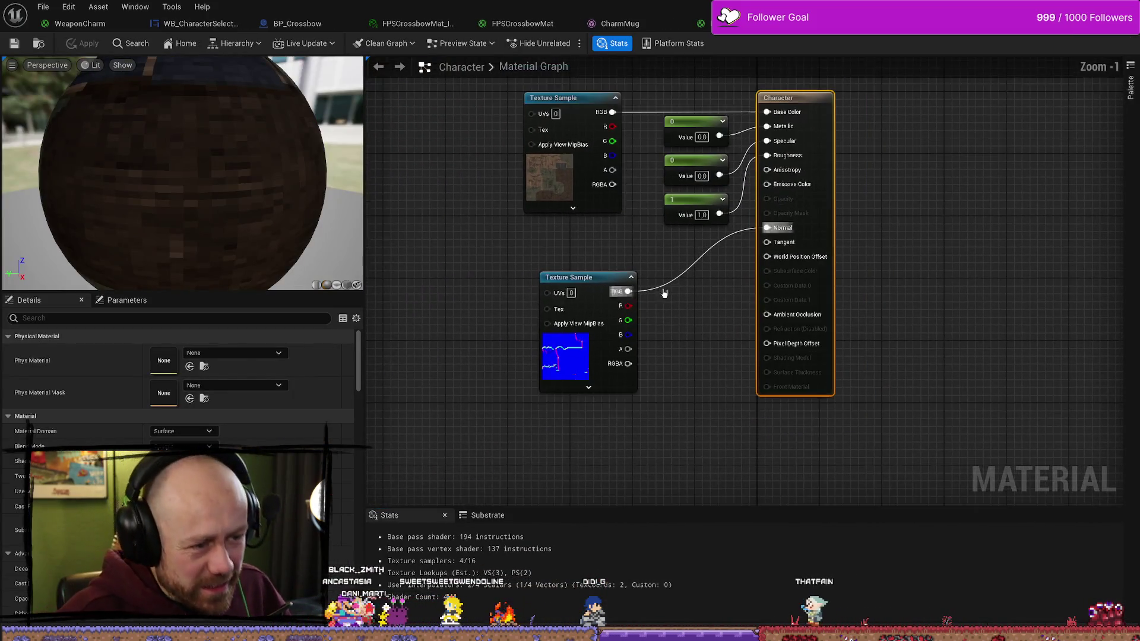
Step: Duplicate the Character material as FPSCharacter, save all, and open its graph
{"action": "key", "text": "ctrl+space"}
{"action": "left_click", "coordinate": [392, 460]}
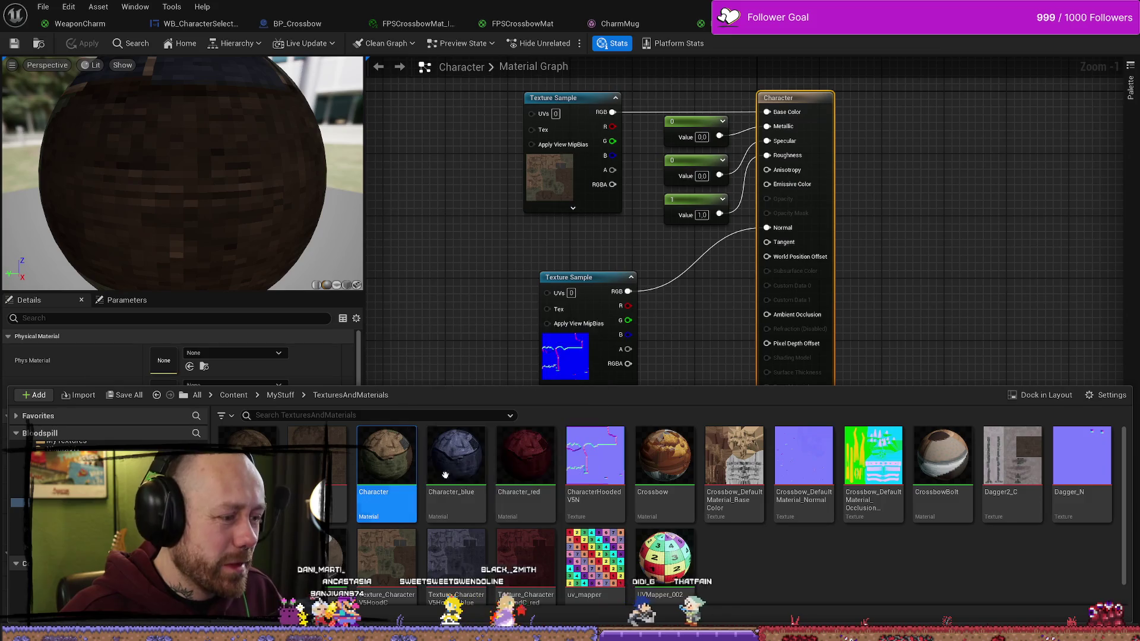
{"action": "right_click", "coordinate": [387, 470]}
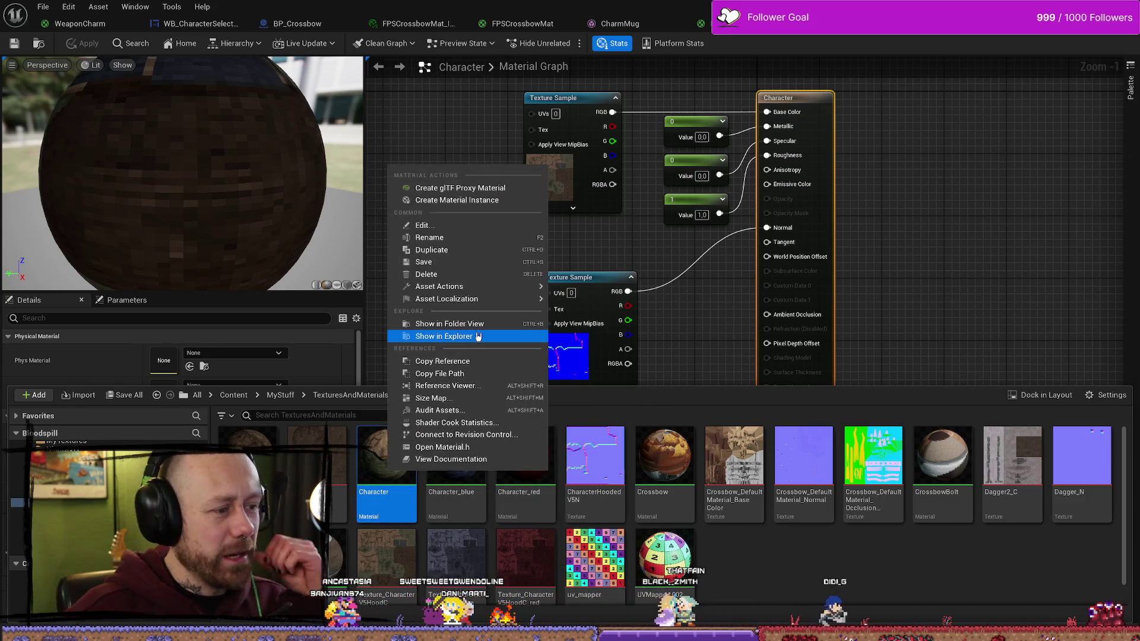
{"action": "left_click", "coordinate": [478, 249]}
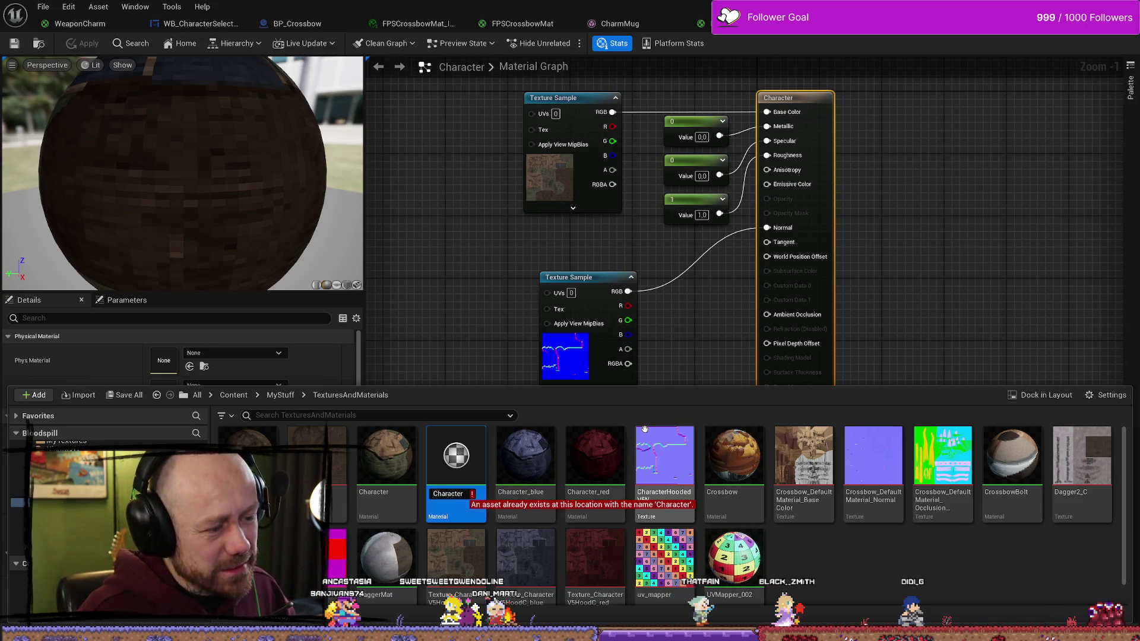
{"action": "type", "text": "FPS"}
{"action": "key", "text": "Return"}
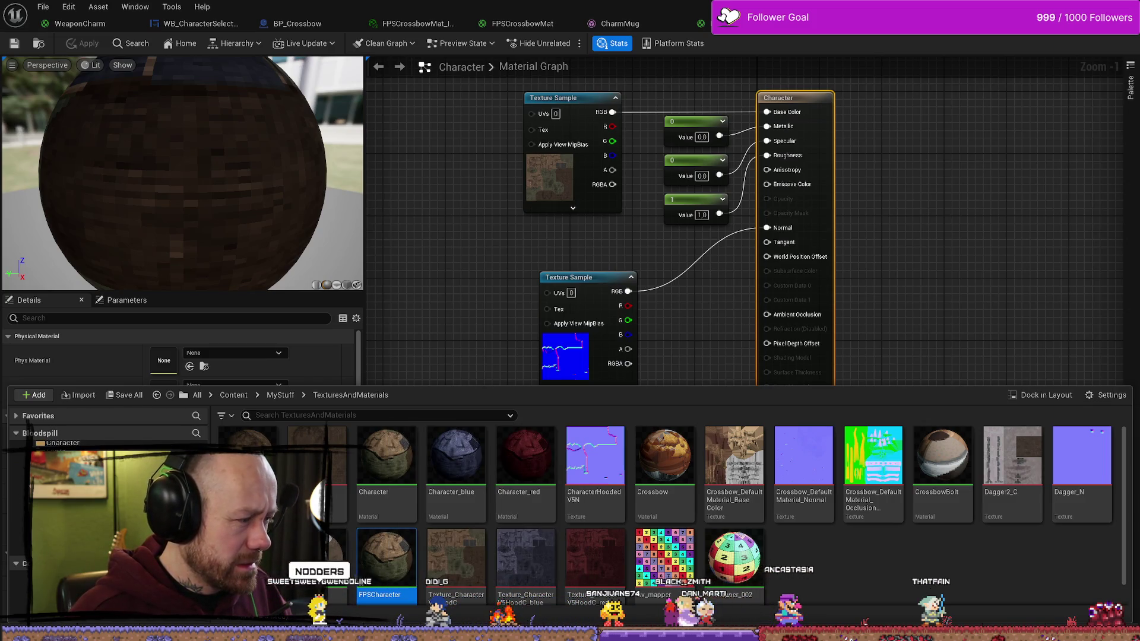
{"action": "key", "text": "ctrl+s"}
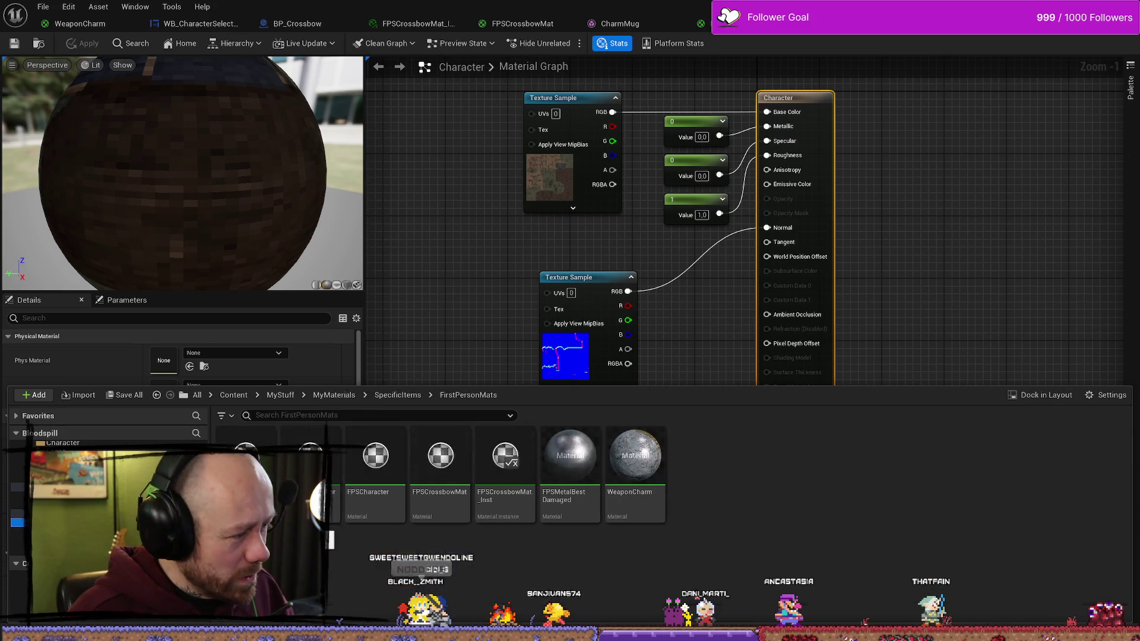
{"action": "double_click", "coordinate": [419, 462]}
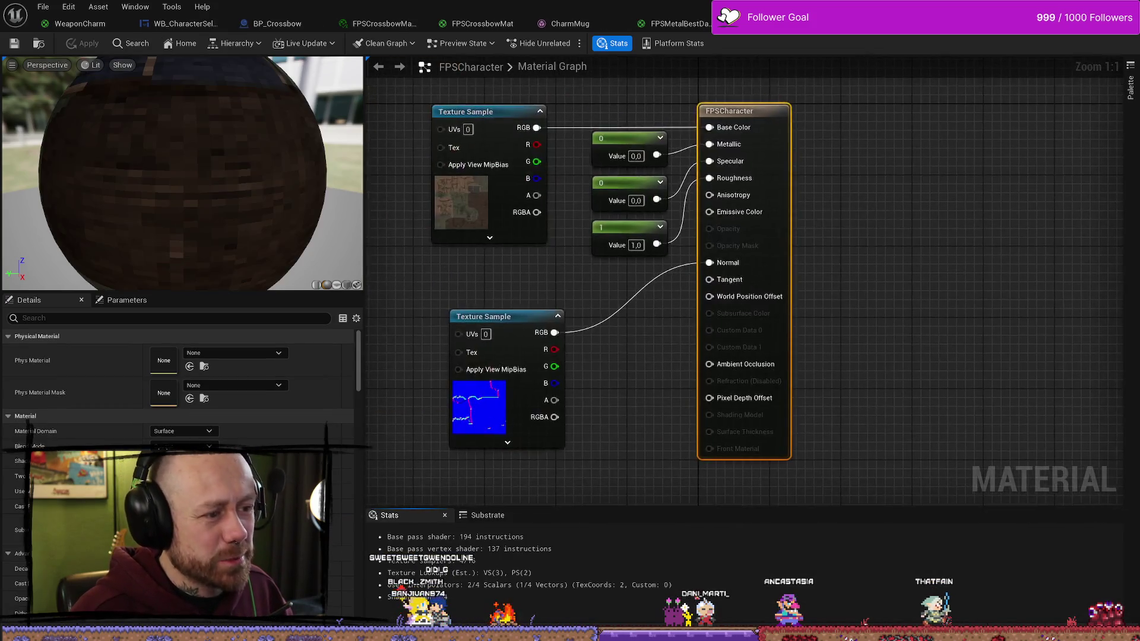
Step: Paste the flatten node groups, wire the flatten result into World Position Offset, then apply and save
{"action": "left_click_drag", "start_coordinate": [573, 218], "coordinate": [530, 173]}
{"action": "scroll", "coordinate": [491, 433], "scroll_direction": "down", "scroll_amount": 6}
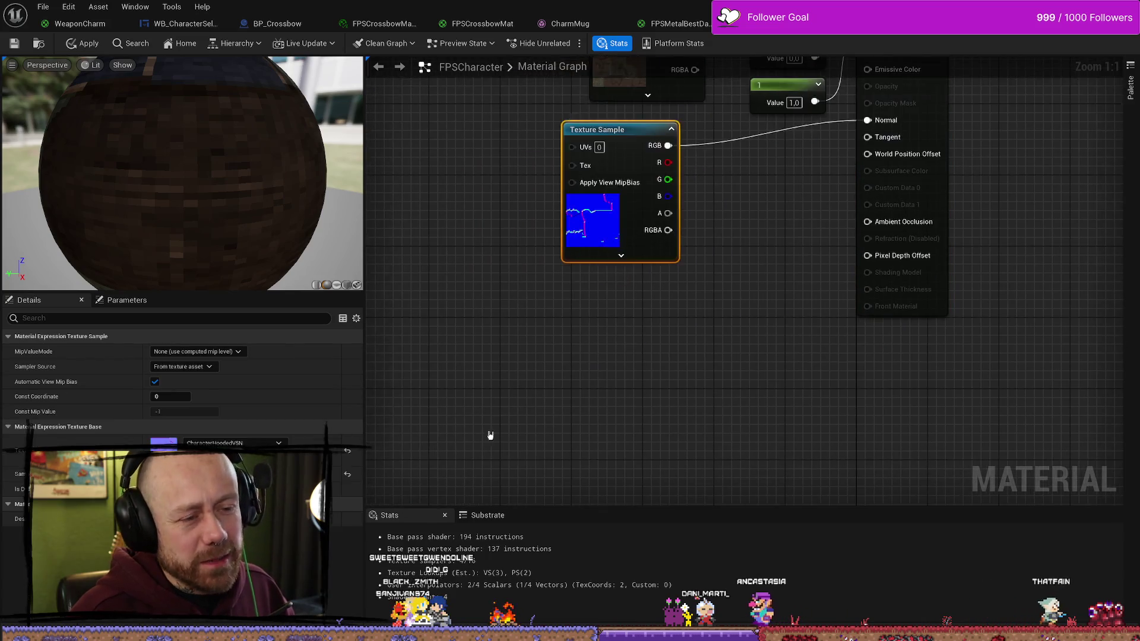
{"action": "left_click", "coordinate": [491, 433]}
{"action": "key", "text": "ctrl+v"}
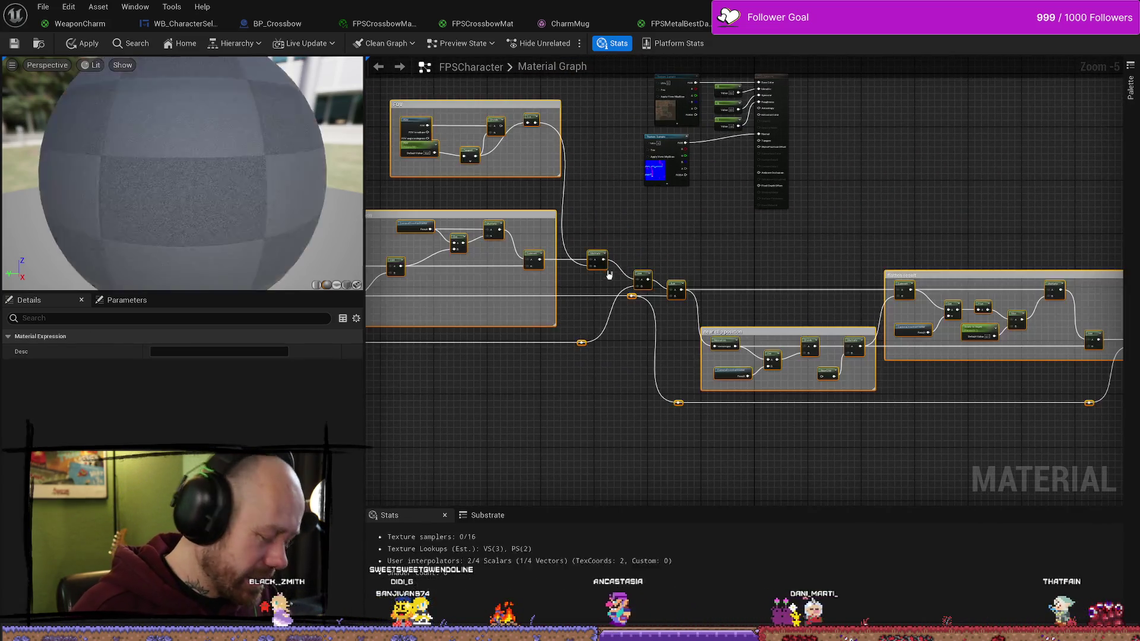
{"action": "mouse_move", "coordinate": [954, 274]}
{"action": "left_mouse_down"}
{"action": "mouse_move", "coordinate": [518, 233]}
{"action": "mouse_move", "coordinate": [511, 202]}
{"action": "left_mouse_up"}
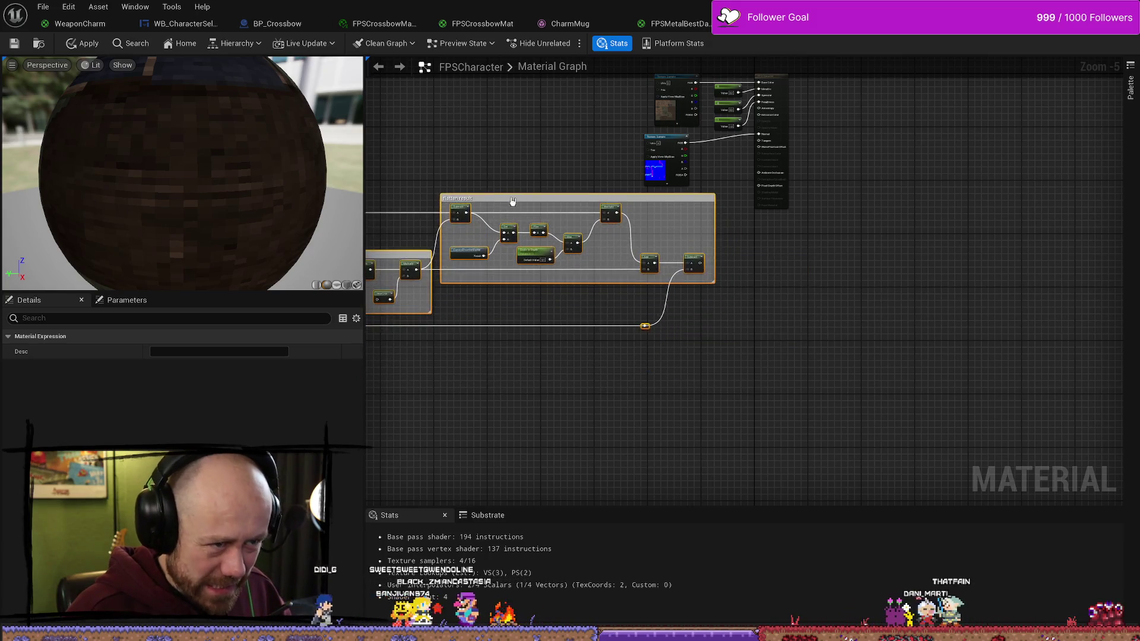
{"action": "scroll", "coordinate": [653, 273], "scroll_direction": "up", "scroll_amount": 3}
{"action": "mouse_move", "coordinate": [651, 302]}
{"action": "left_mouse_down"}
{"action": "mouse_move", "coordinate": [764, 98]}
{"action": "mouse_move", "coordinate": [775, 184]}
{"action": "left_mouse_up"}
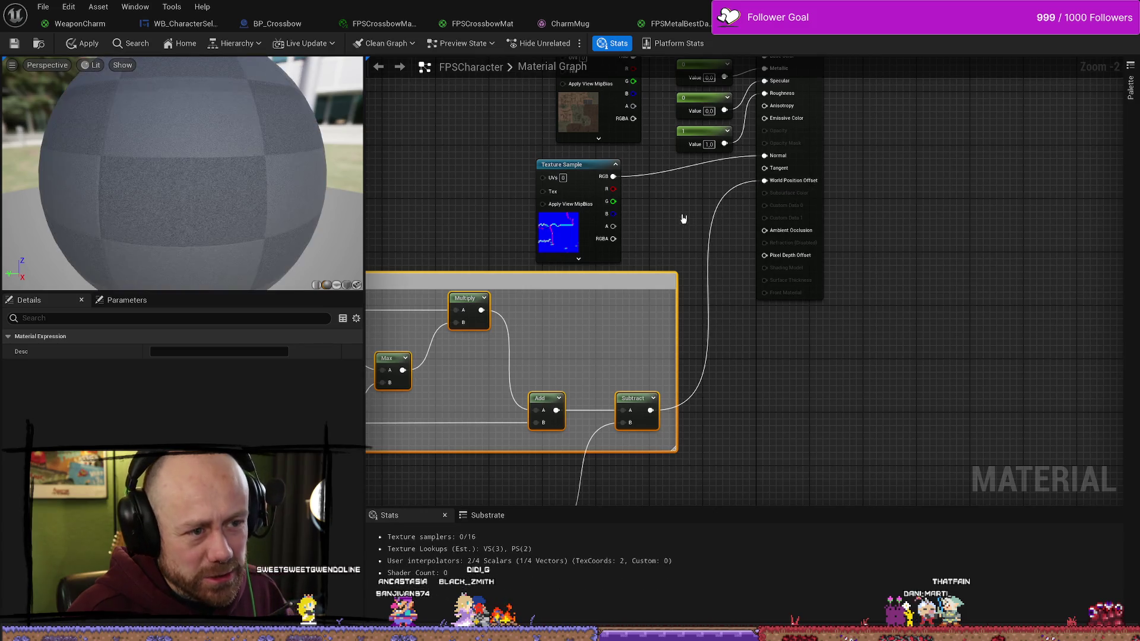
{"action": "left_click", "coordinate": [83, 44]}
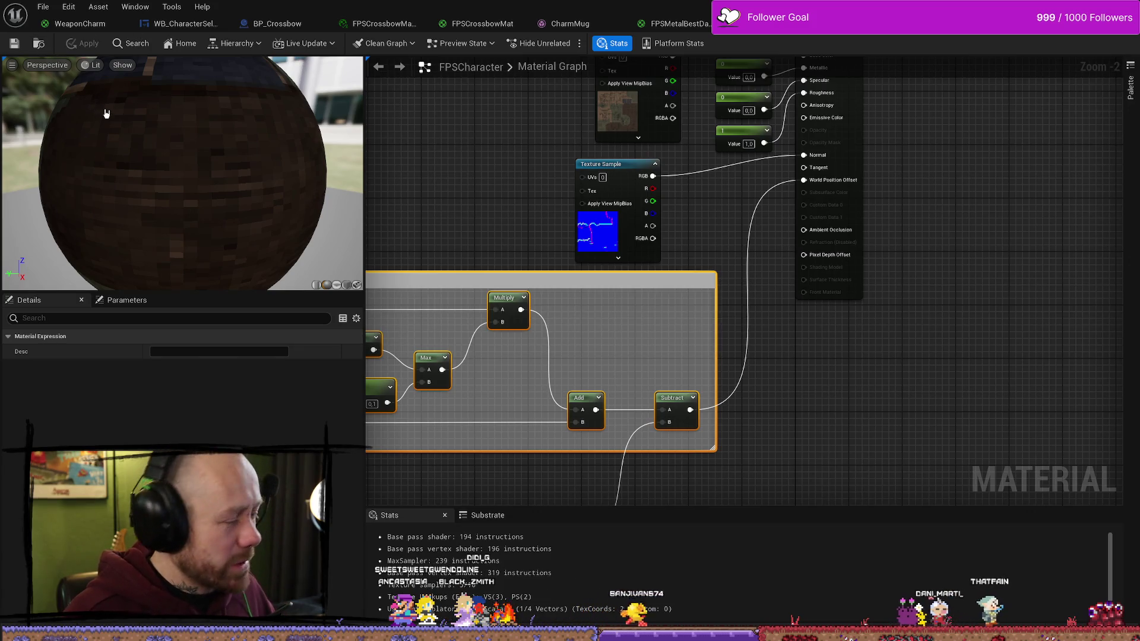
{"action": "left_click", "coordinate": [43, 6]}
{"action": "left_click", "coordinate": [104, 78]}
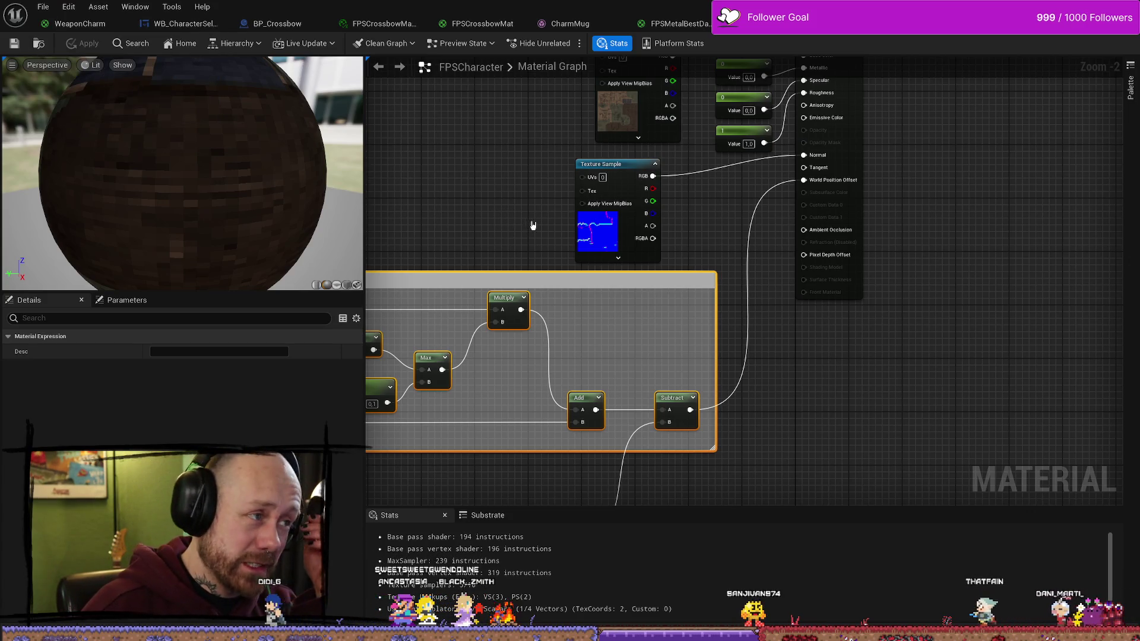
Step: Tidy the normal-map texture node, review the whole node network, and apply the material again
{"action": "left_click_drag", "start_coordinate": [615, 149], "coordinate": [607, 131]}
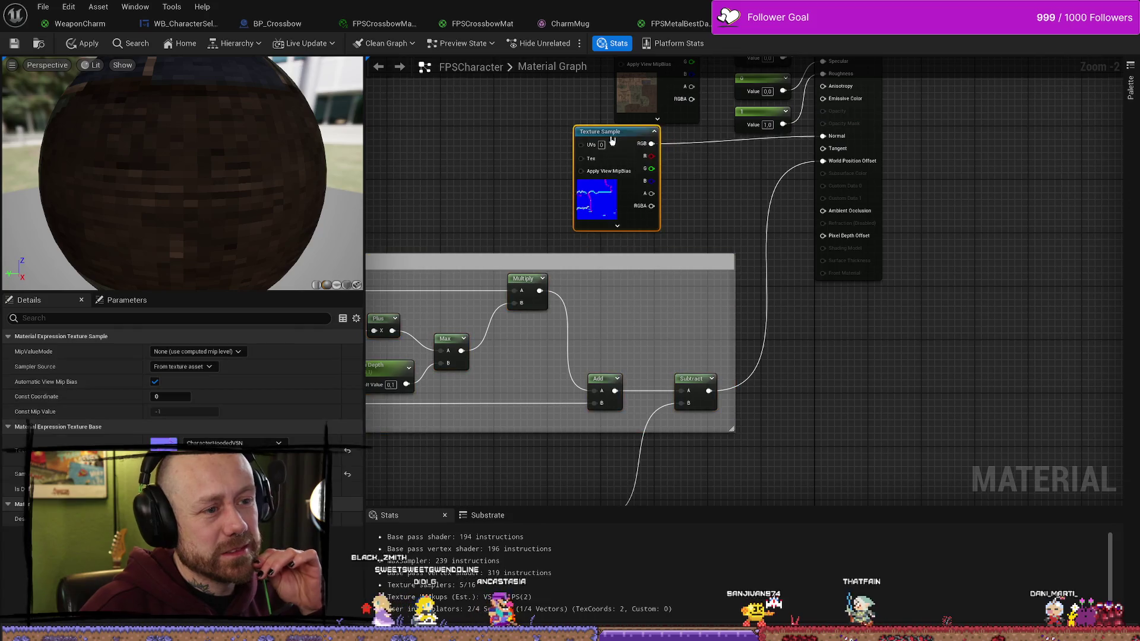
{"action": "left_click_drag", "start_coordinate": [674, 209], "coordinate": [656, 218]}
{"action": "left_click", "coordinate": [618, 288]}
{"action": "mouse_move", "coordinate": [650, 260]}
{"action": "left_mouse_down"}
{"action": "mouse_move", "coordinate": [749, 292]}
{"action": "mouse_move", "coordinate": [749, 202]}
{"action": "left_mouse_up"}
{"action": "scroll", "coordinate": [749, 202], "scroll_direction": "down", "scroll_amount": 3}
{"action": "mouse_move", "coordinate": [751, 319]}
{"action": "left_mouse_down"}
{"action": "mouse_move", "coordinate": [1063, 255]}
{"action": "mouse_move", "coordinate": [1105, 270]}
{"action": "mouse_move", "coordinate": [1087, 368]}
{"action": "left_mouse_up"}
{"action": "scroll", "coordinate": [852, 283], "scroll_direction": "down", "scroll_amount": 2}
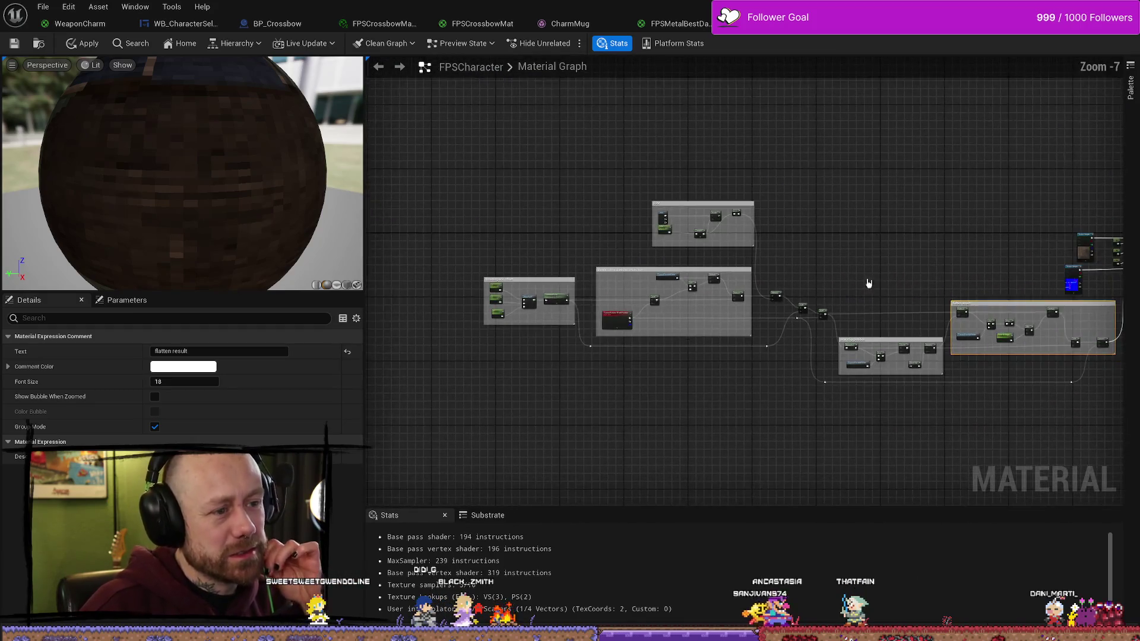
{"action": "left_click_drag", "start_coordinate": [852, 282], "coordinate": [728, 270]}
{"action": "scroll", "coordinate": [728, 270], "scroll_direction": "up", "scroll_amount": 3}
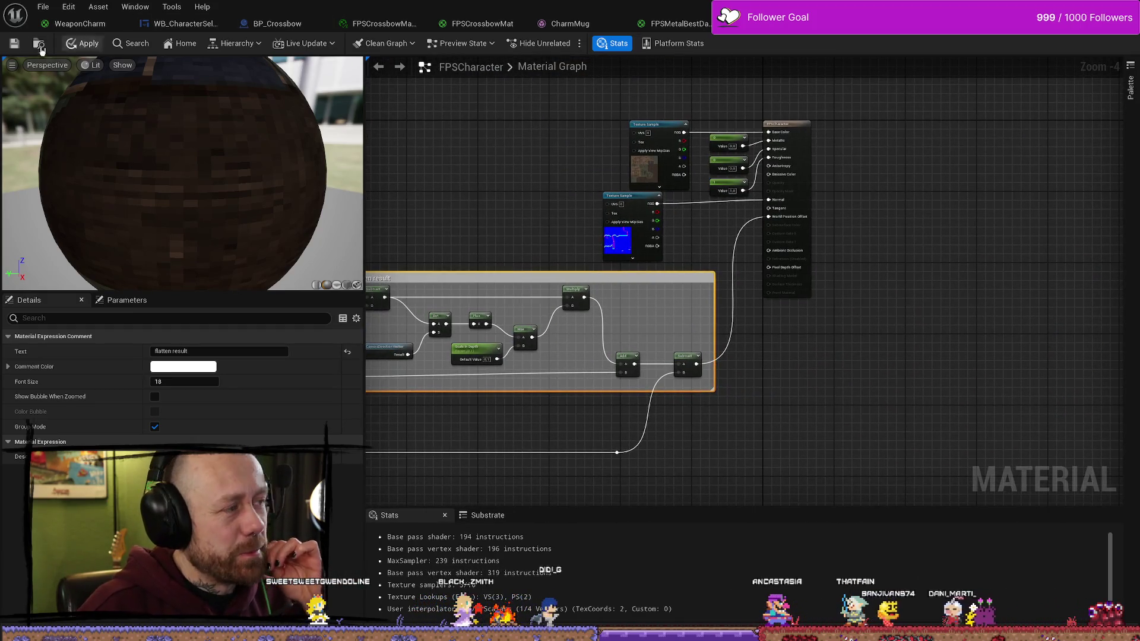
{"action": "left_click", "coordinate": [12, 47]}
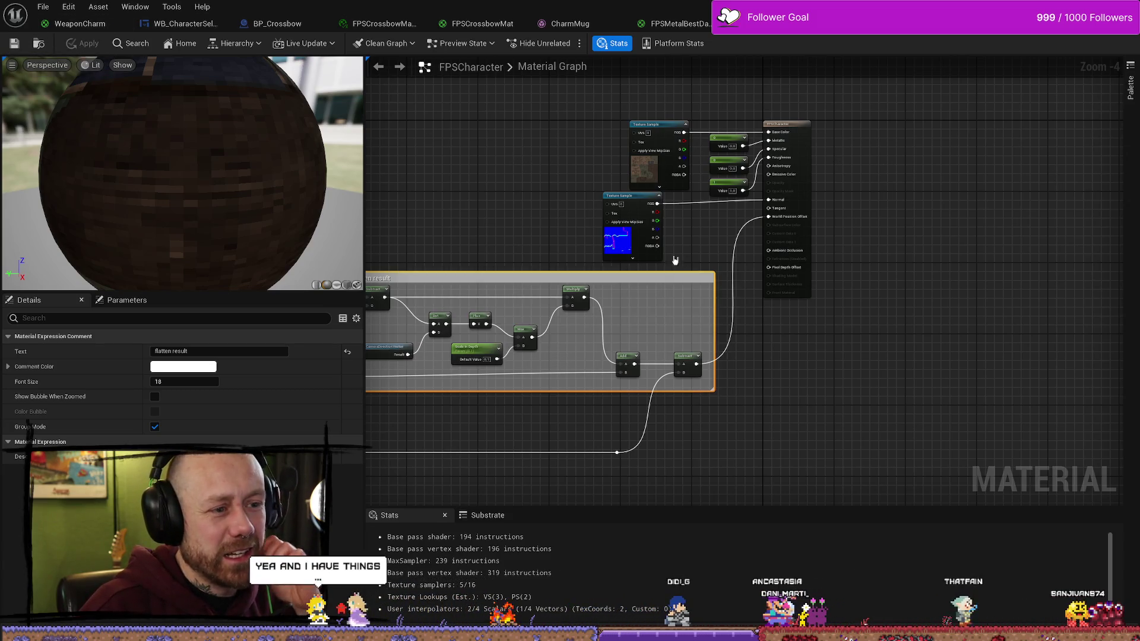
Step: Nudge the near-clip reroute nodes, save FPSCharacter, and return to BP_PlayerCharacter
{"action": "left_click", "coordinate": [705, 280]}
{"action": "mouse_move", "coordinate": [679, 311]}
{"action": "left_mouse_down"}
{"action": "mouse_move", "coordinate": [689, 255]}
{"action": "mouse_move", "coordinate": [861, 319]}
{"action": "mouse_move", "coordinate": [428, 357]}
{"action": "mouse_move", "coordinate": [435, 319]}
{"action": "left_mouse_up"}
{"action": "scroll", "coordinate": [772, 285], "scroll_direction": "down", "scroll_amount": 1}
{"action": "left_click_drag", "start_coordinate": [1089, 232], "coordinate": [920, 327]}
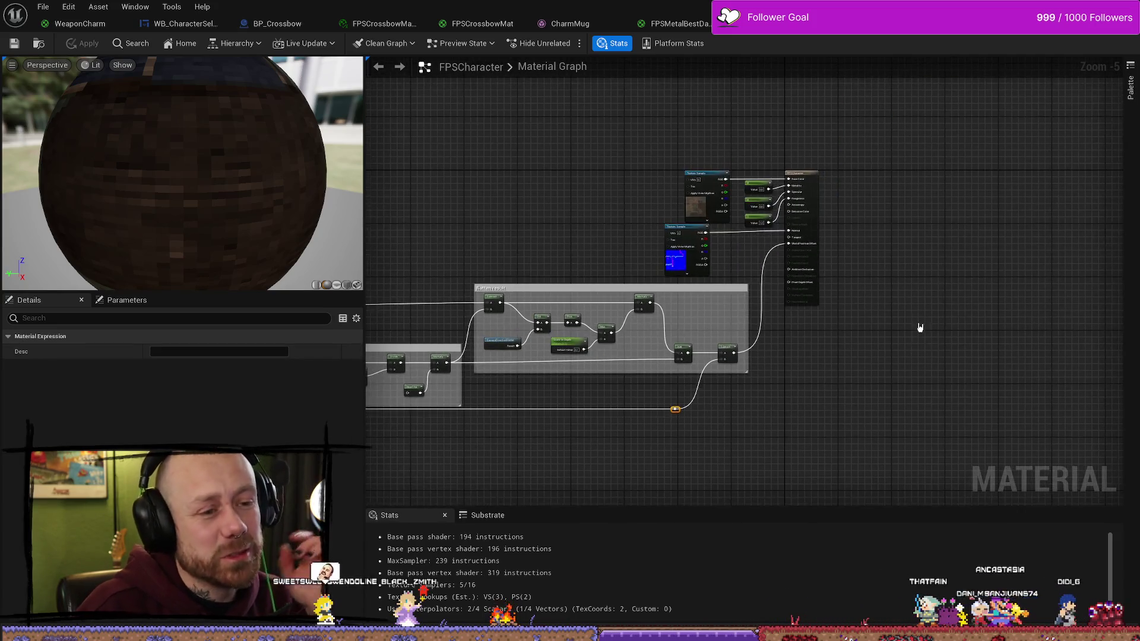
{"action": "scroll", "coordinate": [921, 327], "scroll_direction": "up", "scroll_amount": 5}
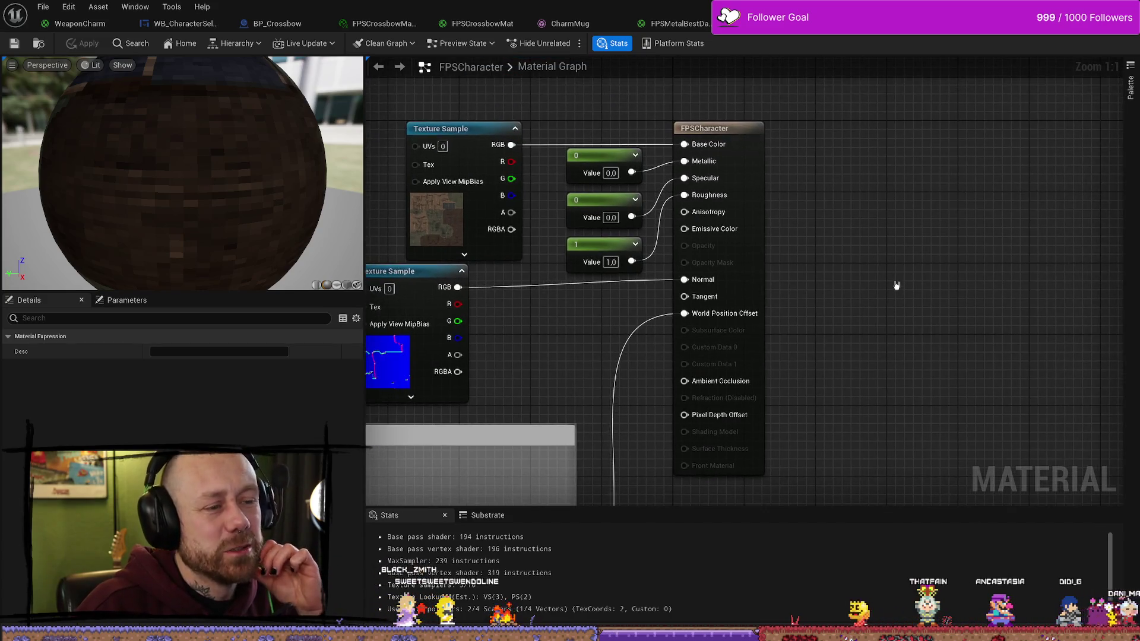
{"action": "key", "text": "ctrl+s"}
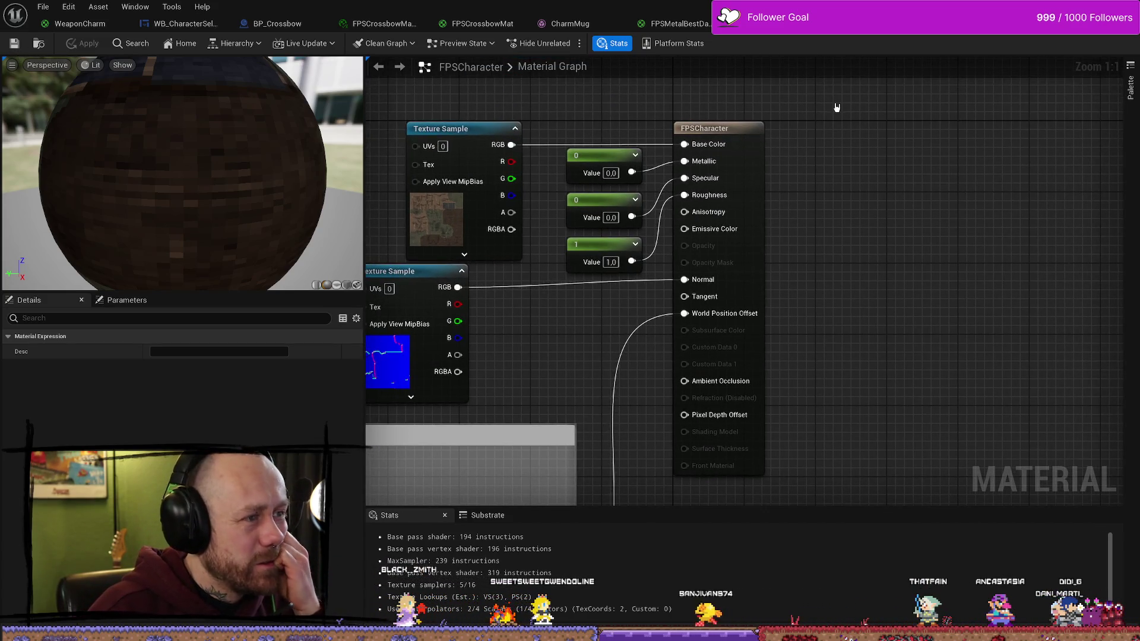
{"action": "left_click", "coordinate": [699, 23]}
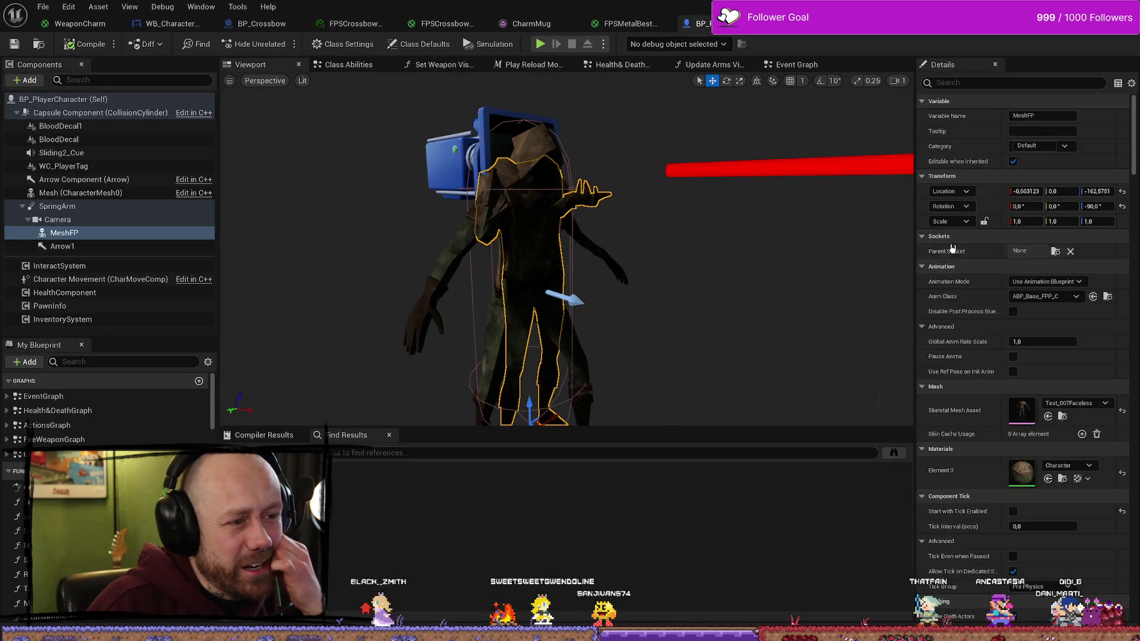
Step: Assign FPSCharacter to MeshFP's Element 0 slot via an 'fpscha' search, then return to the level
{"action": "left_click", "coordinate": [1067, 465]}
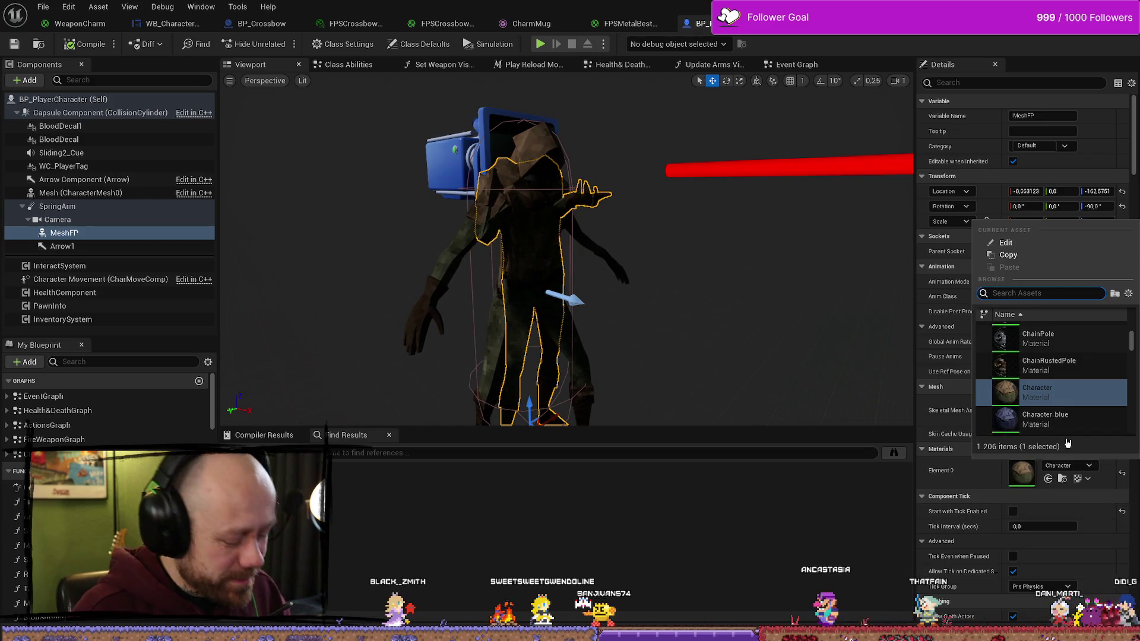
{"action": "type", "text": "fps"}
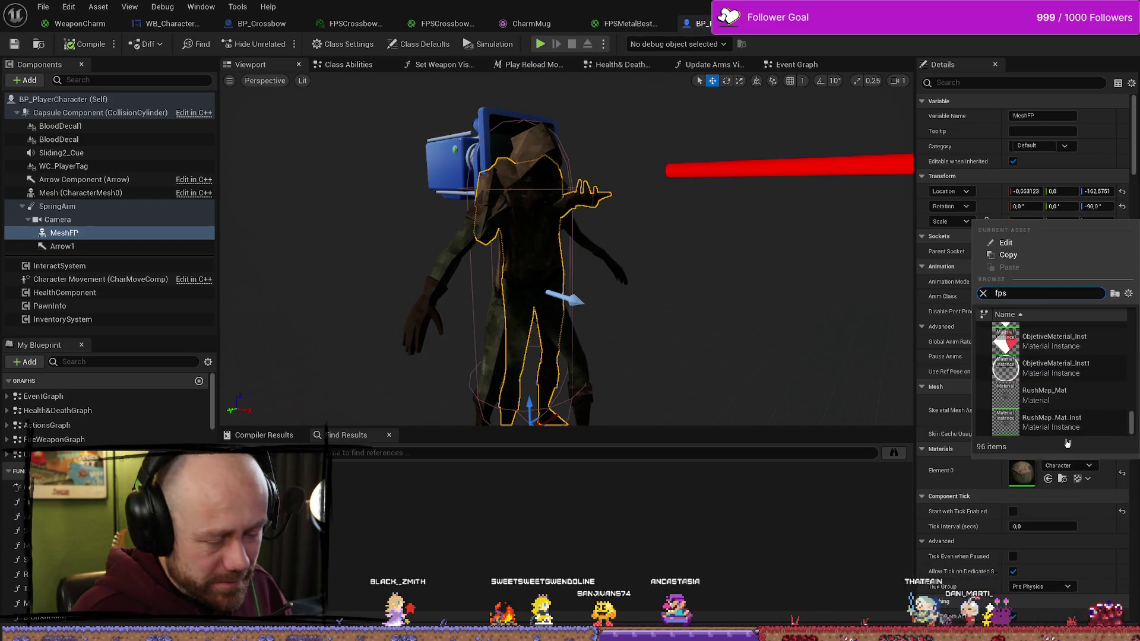
{"action": "type", "text": "cha"}
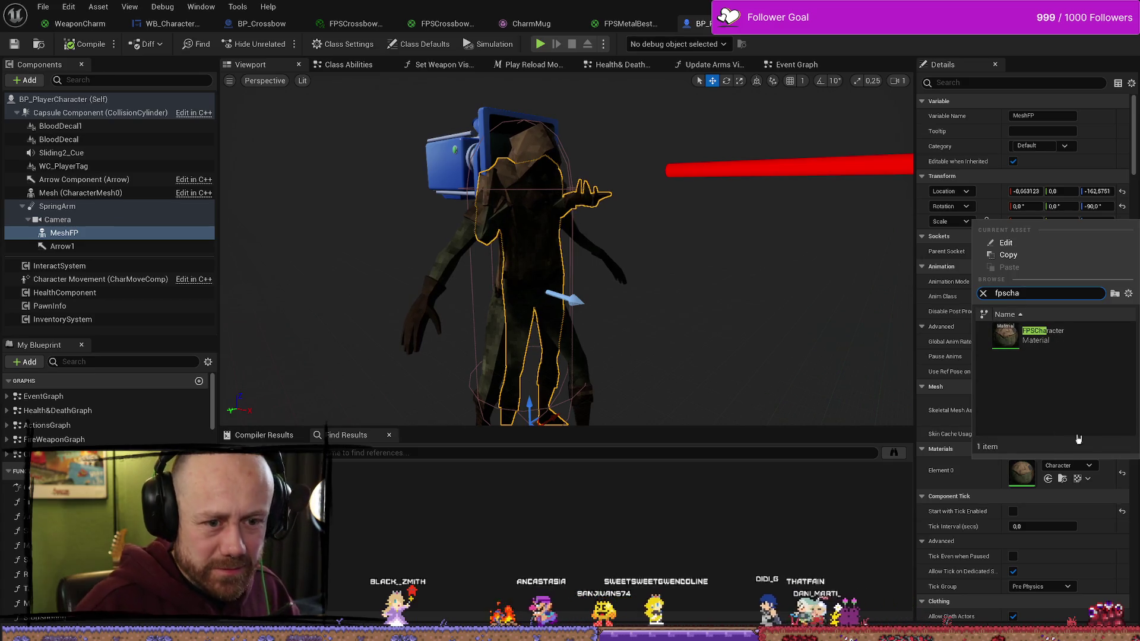
{"action": "left_click", "coordinate": [1043, 335]}
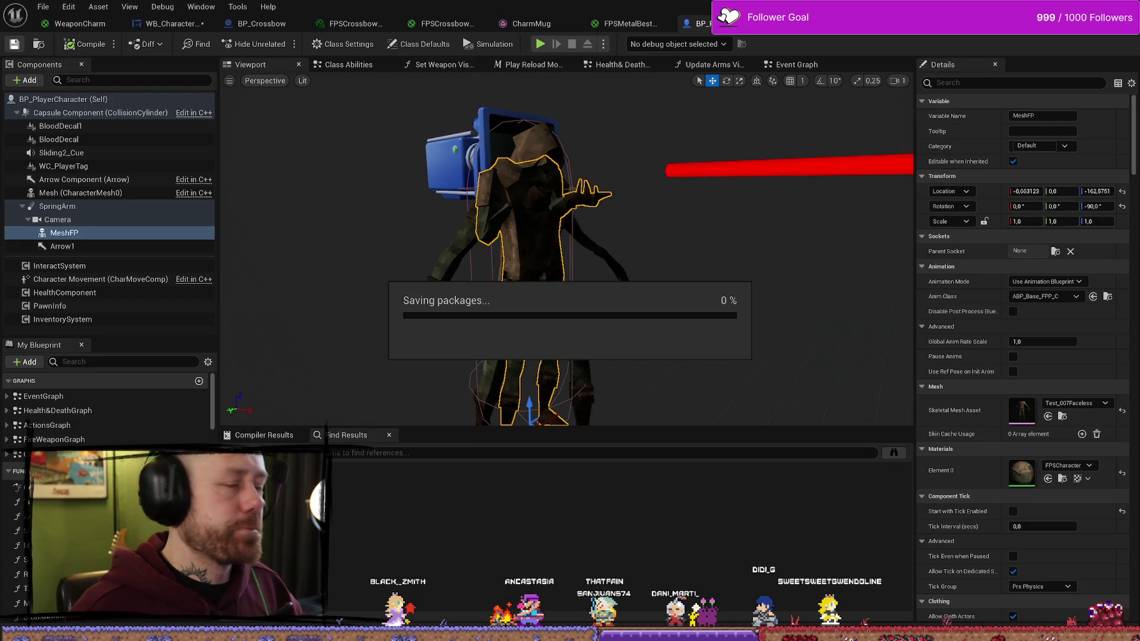
{"action": "key", "text": "alt+Tab"}
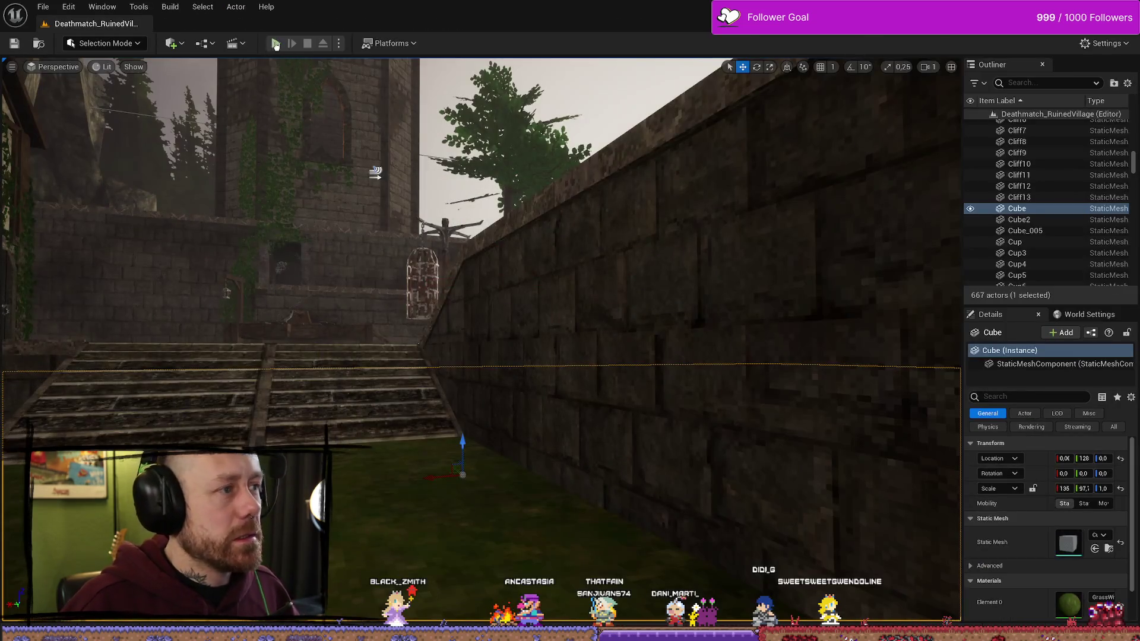
Step: Play-test the level to check the first-person crossbow view, then stop
{"action": "left_click", "coordinate": [277, 44]}
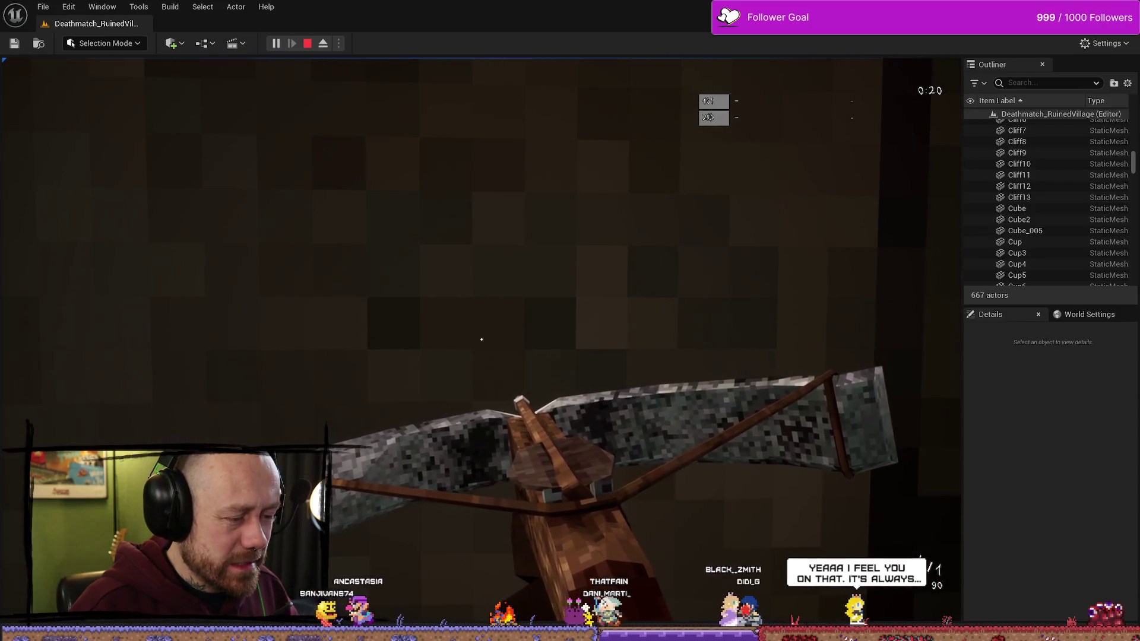
{"action": "key", "text": "Escape"}
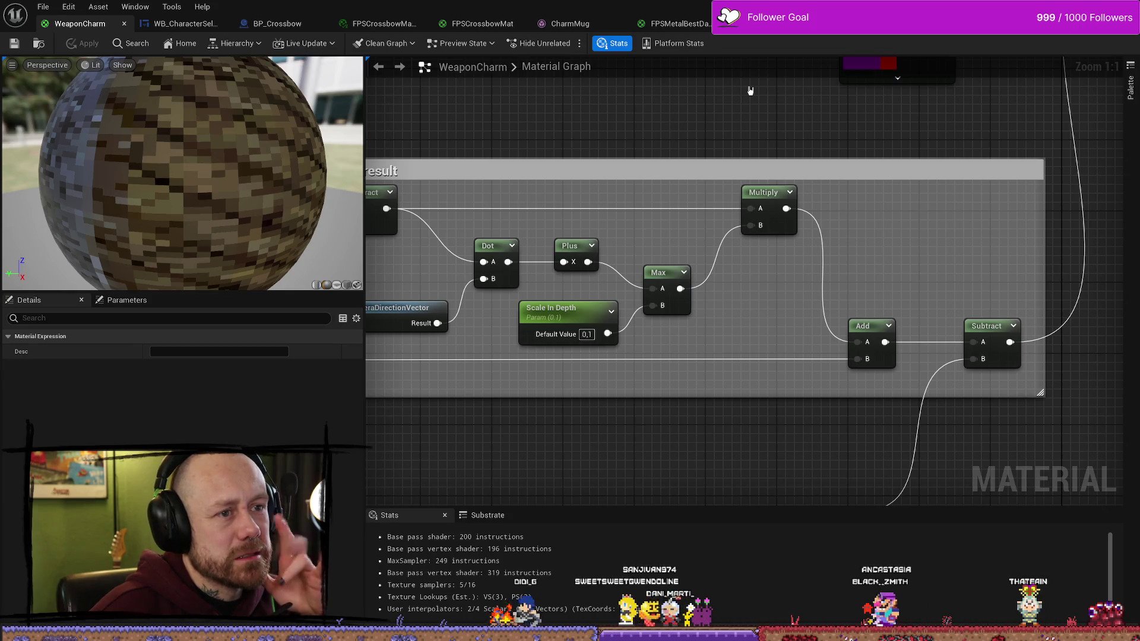
Step: Review the WeaponCharm graph and File menu, then bring up the CharmMug mesh editor
{"action": "scroll", "coordinate": [715, 109], "scroll_direction": "down", "scroll_amount": 1}
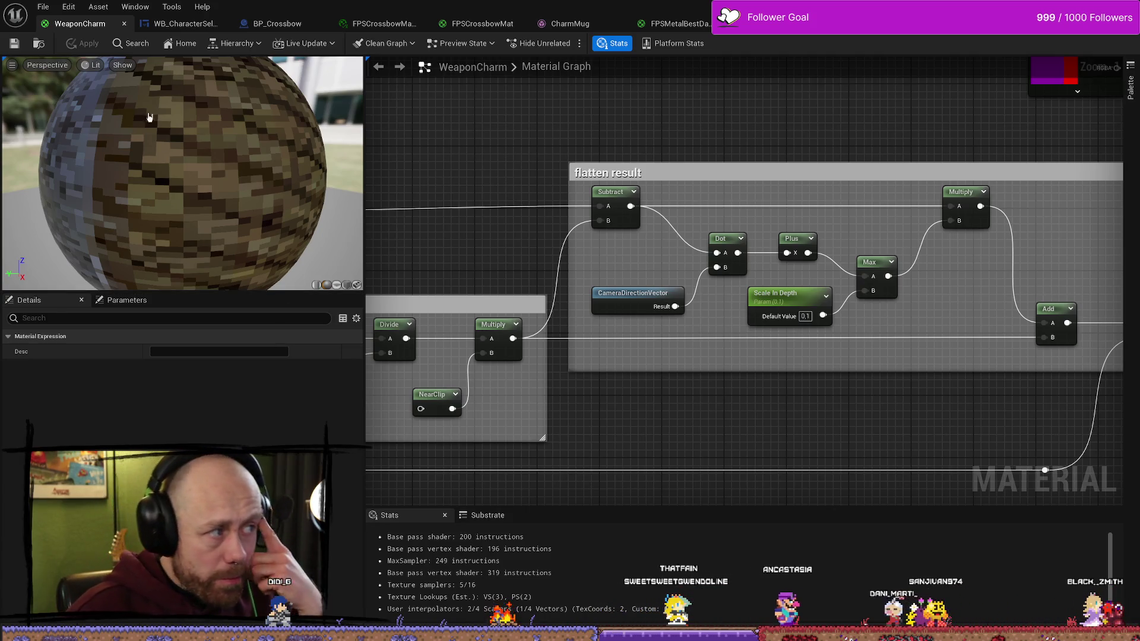
{"action": "left_click", "coordinate": [41, 7]}
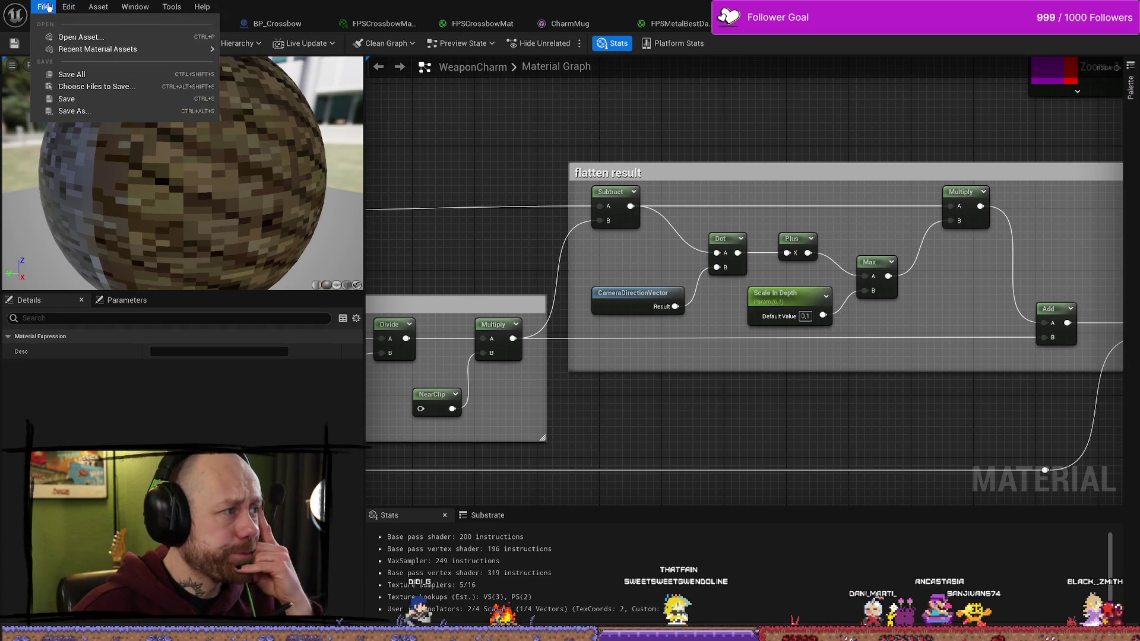
{"action": "left_click", "coordinate": [193, 82]}
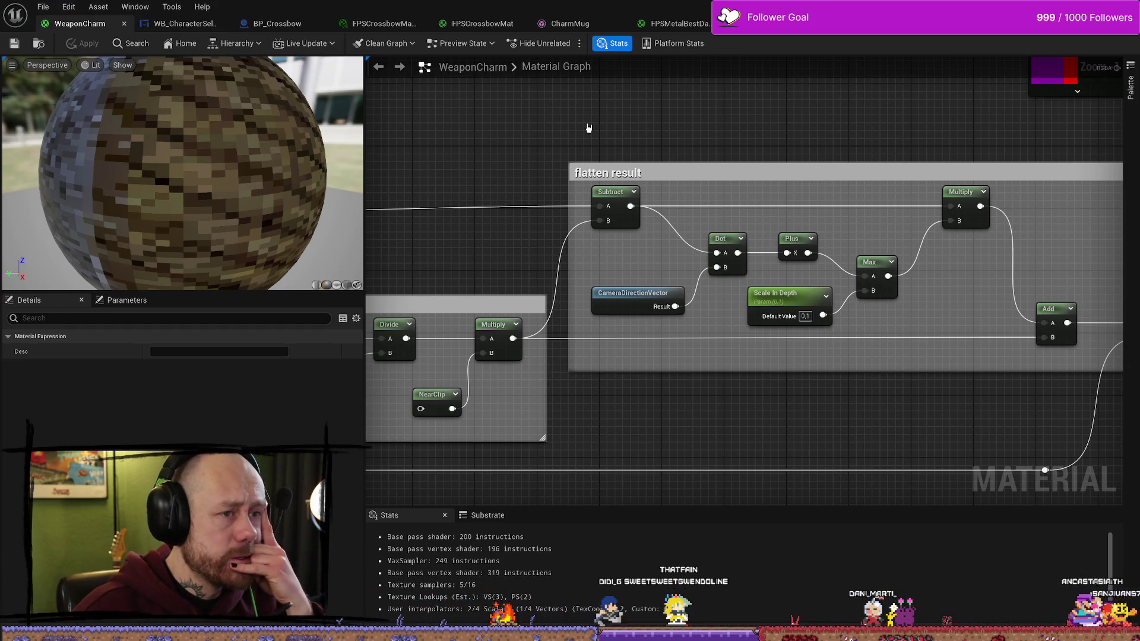
{"action": "left_click", "coordinate": [567, 24]}
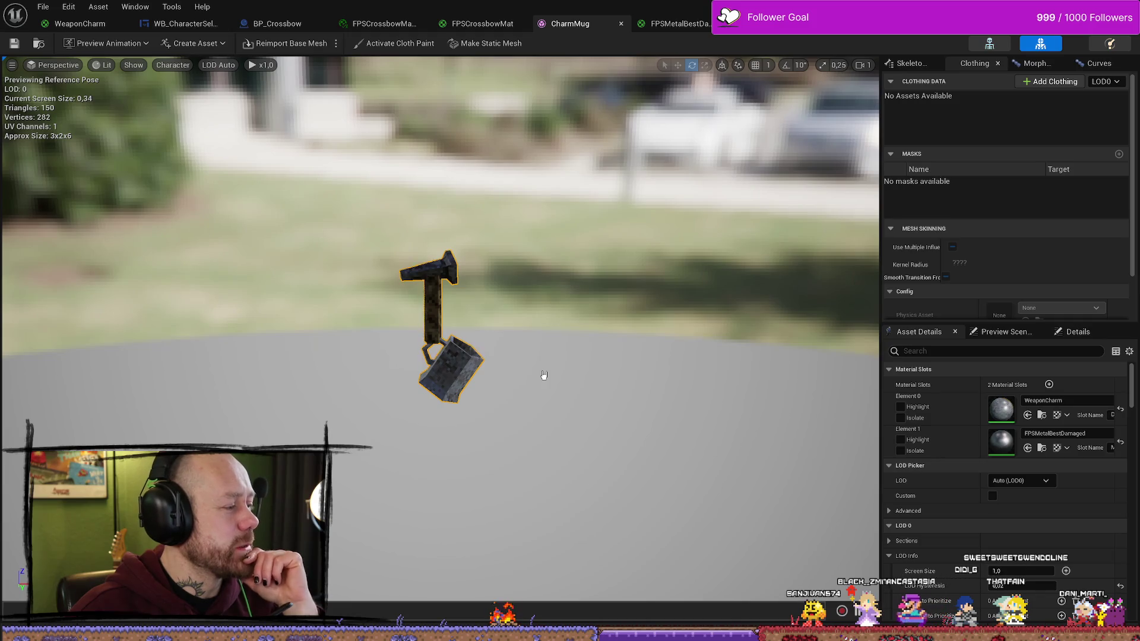
Step: Switch to BP_PlayerCharacter and save the blueprint
{"action": "left_click", "coordinate": [777, 27]}
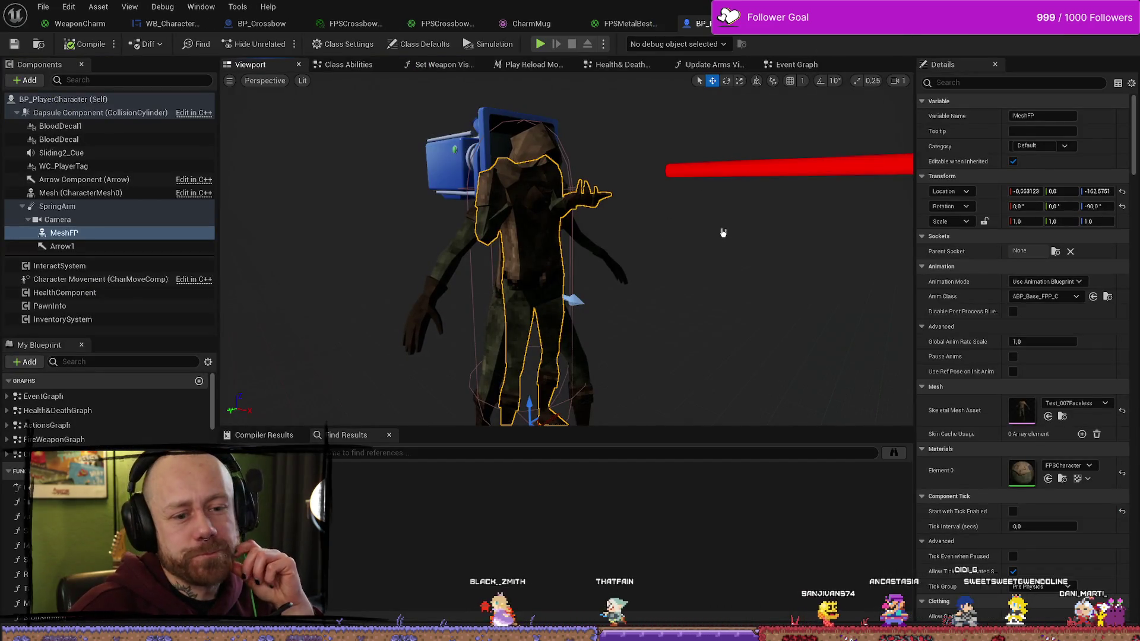
{"action": "key", "text": "ctrl+s"}
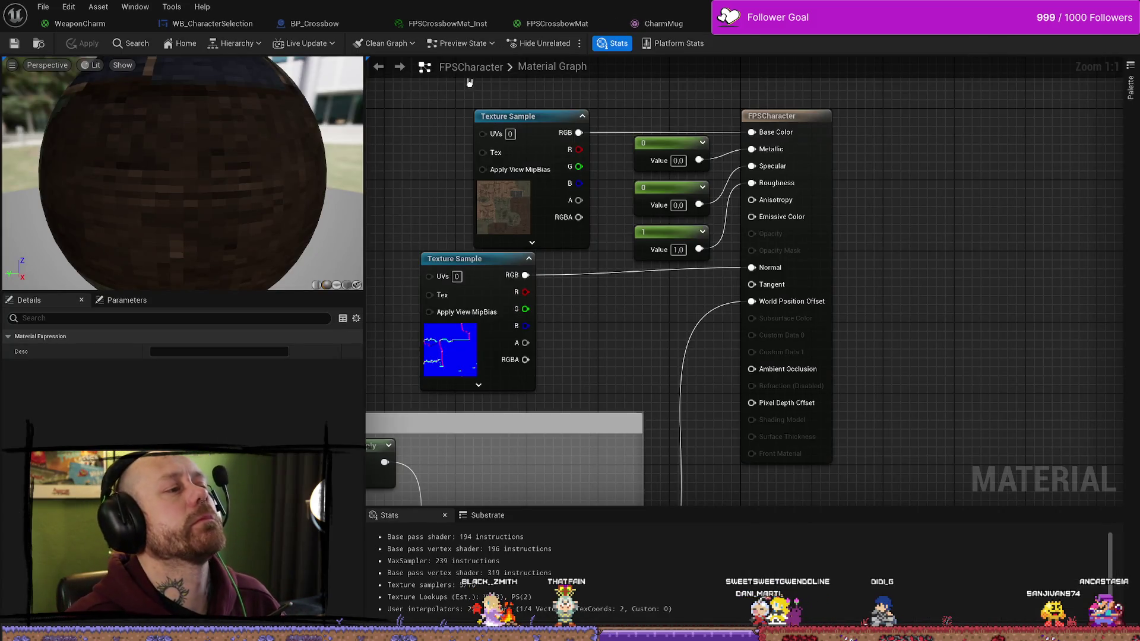
Step: Search the top-level Content folder for 'charm' and open the DaggerCharm skeletal mesh
{"action": "key", "text": "ctrl+space"}
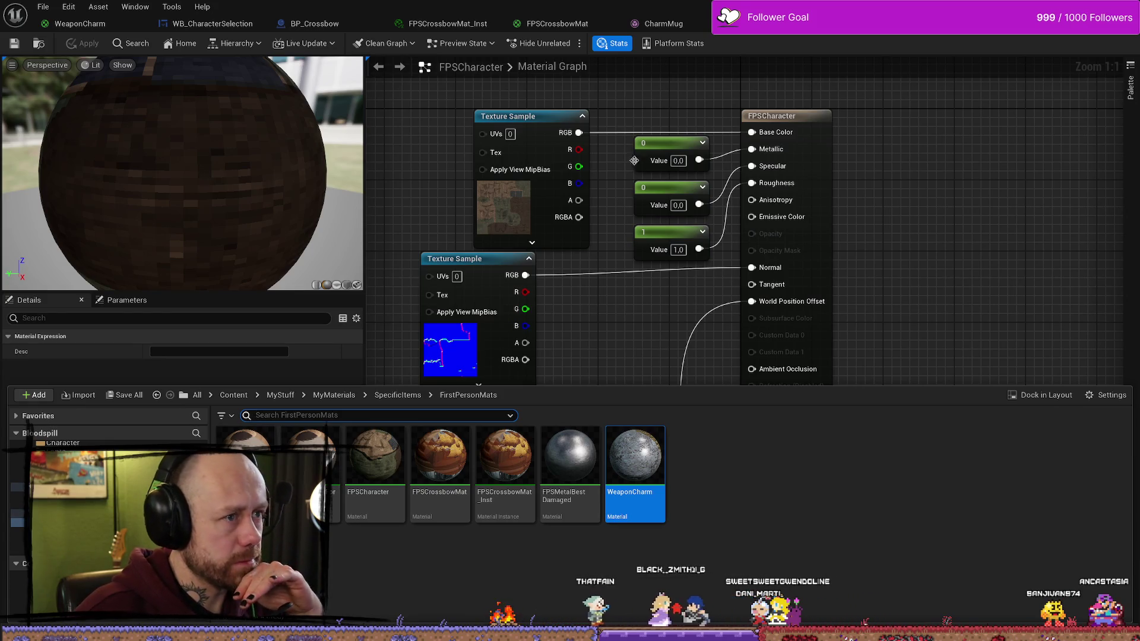
{"action": "left_click", "coordinate": [692, 210]}
{"action": "key", "text": "ctrl+space"}
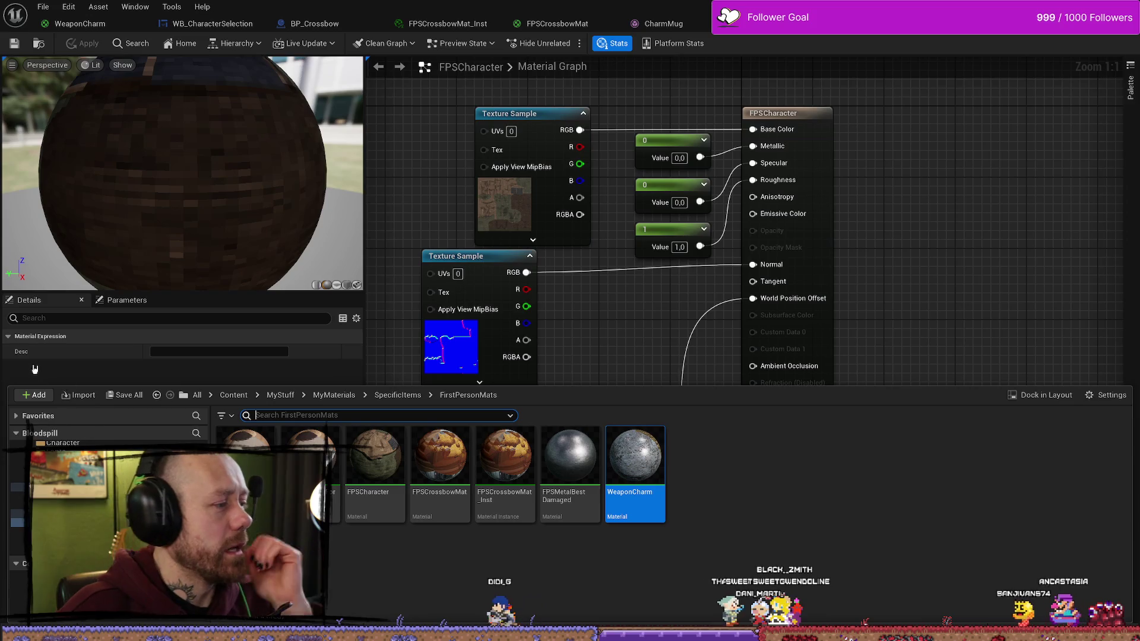
{"action": "left_click", "coordinate": [233, 395]}
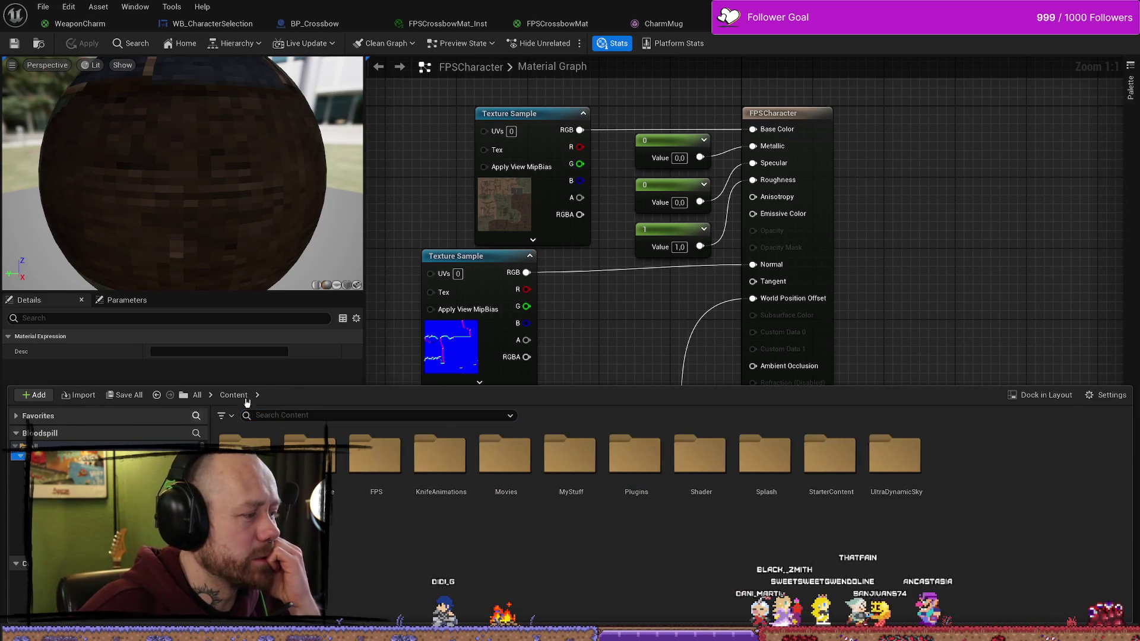
{"action": "type", "text": "chur"}
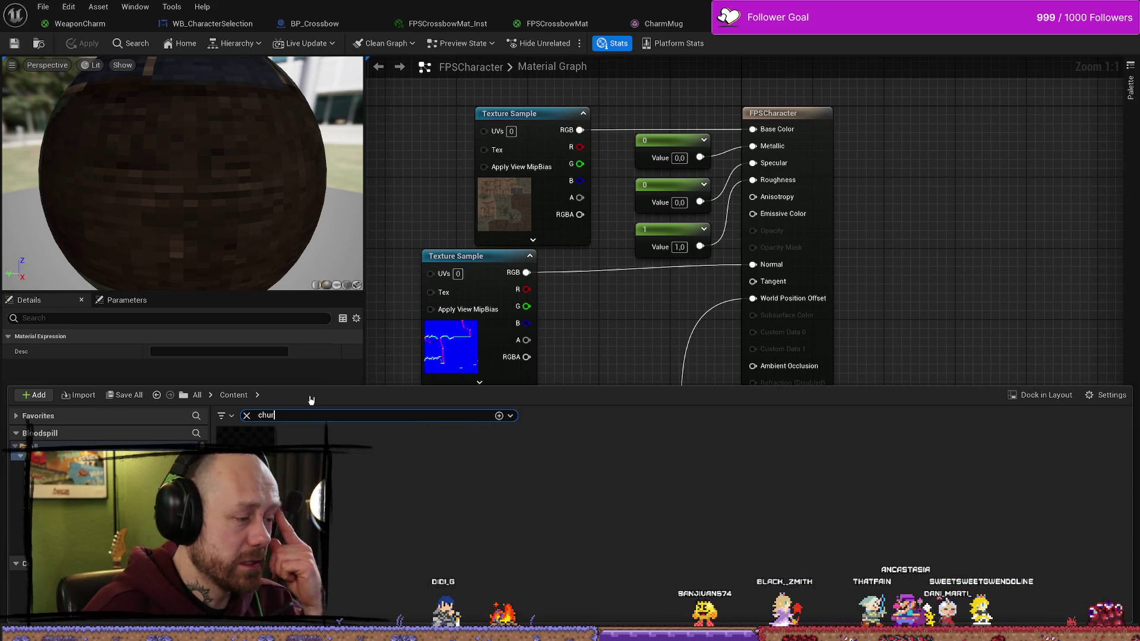
{"action": "type", "text": "arm"}
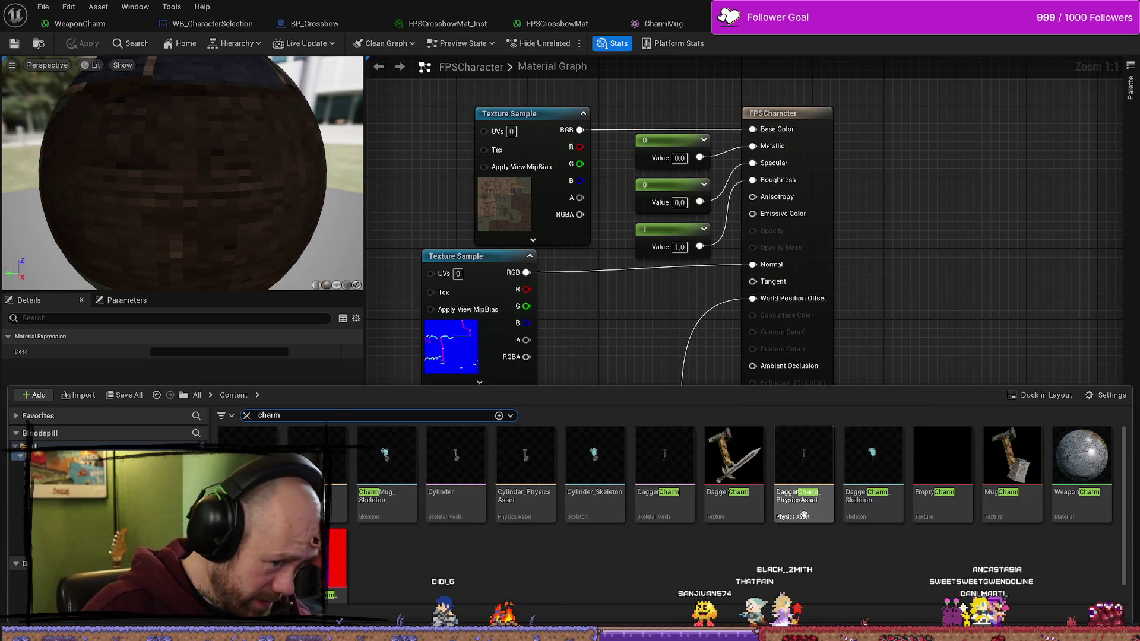
{"action": "left_click", "coordinate": [678, 463]}
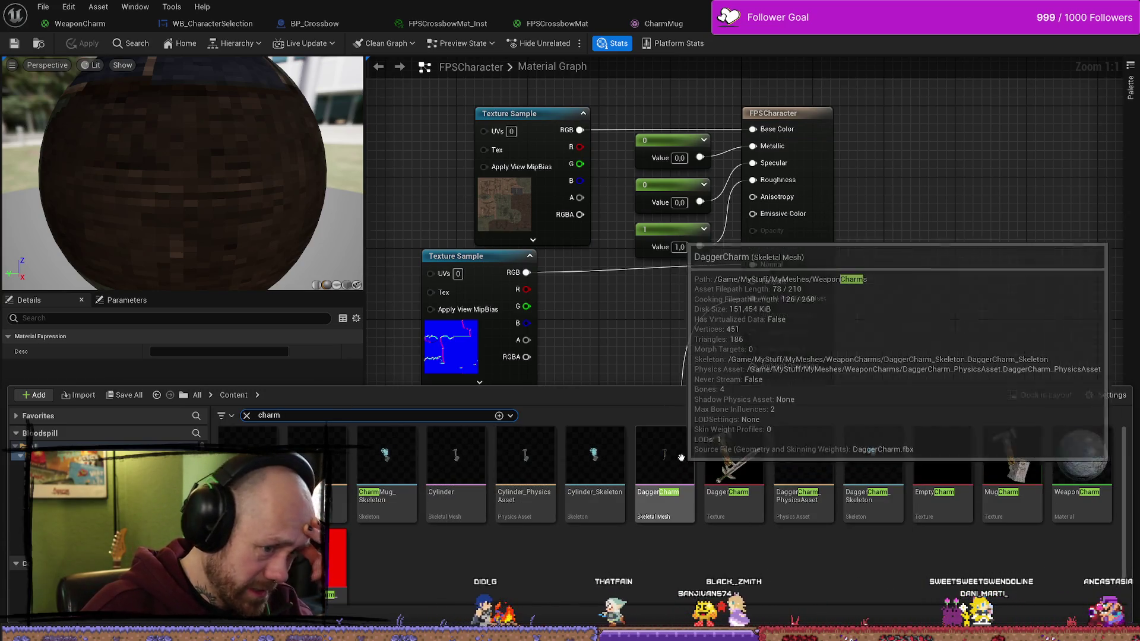
{"action": "double_click", "coordinate": [682, 459]}
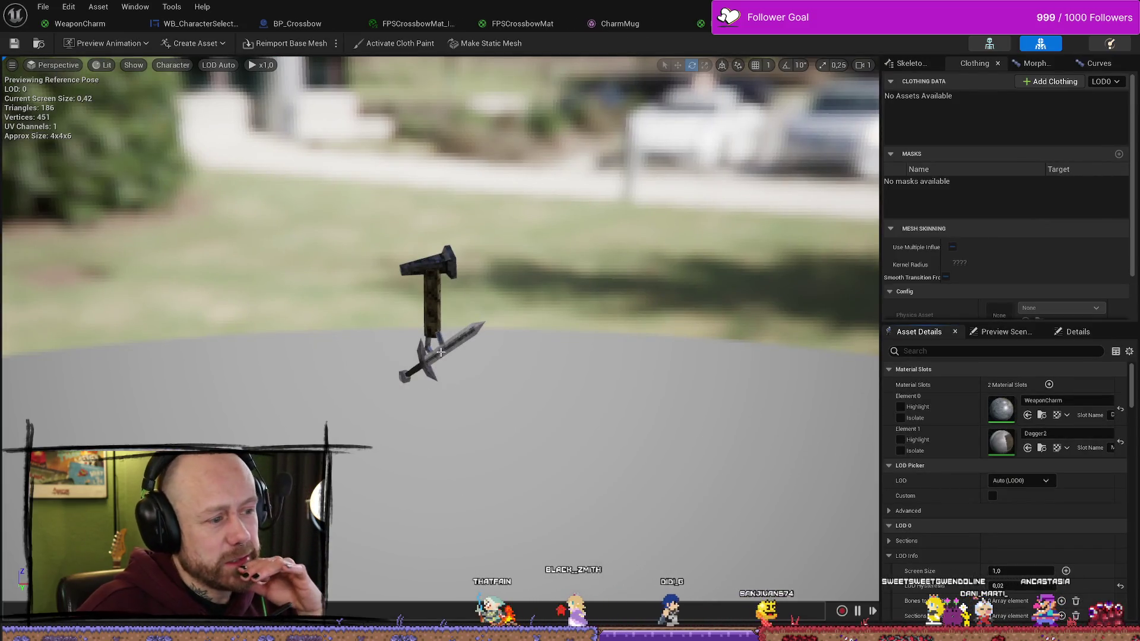
Step: Inspect the WeaponCharm material used by the charm mesh's sword section
{"action": "left_click", "coordinate": [441, 352]}
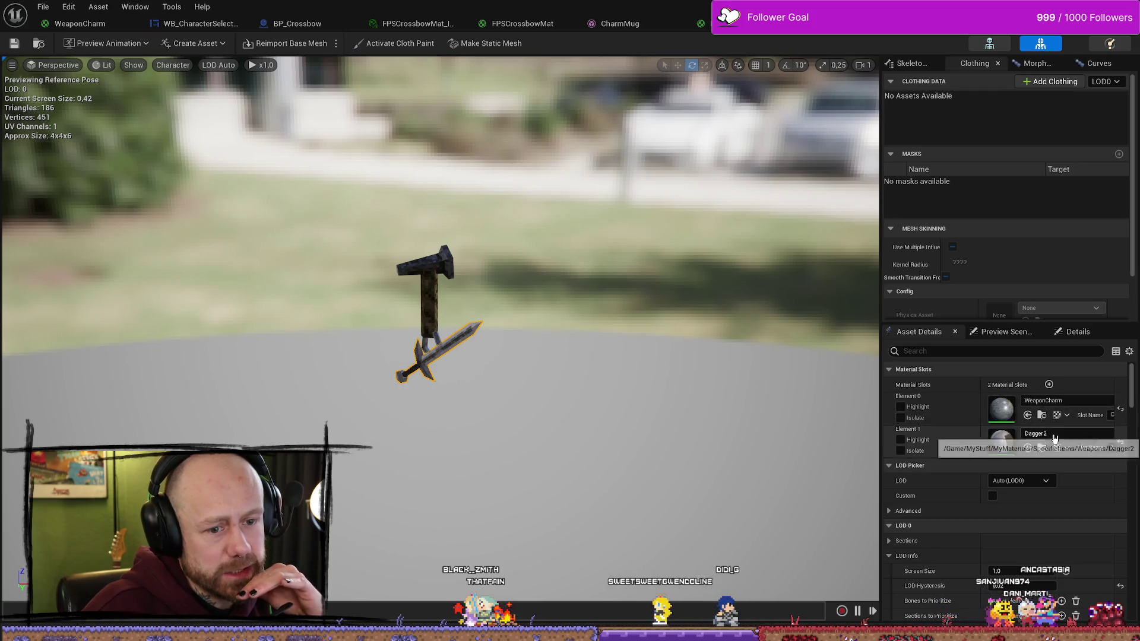
{"action": "left_click", "coordinate": [1042, 415]}
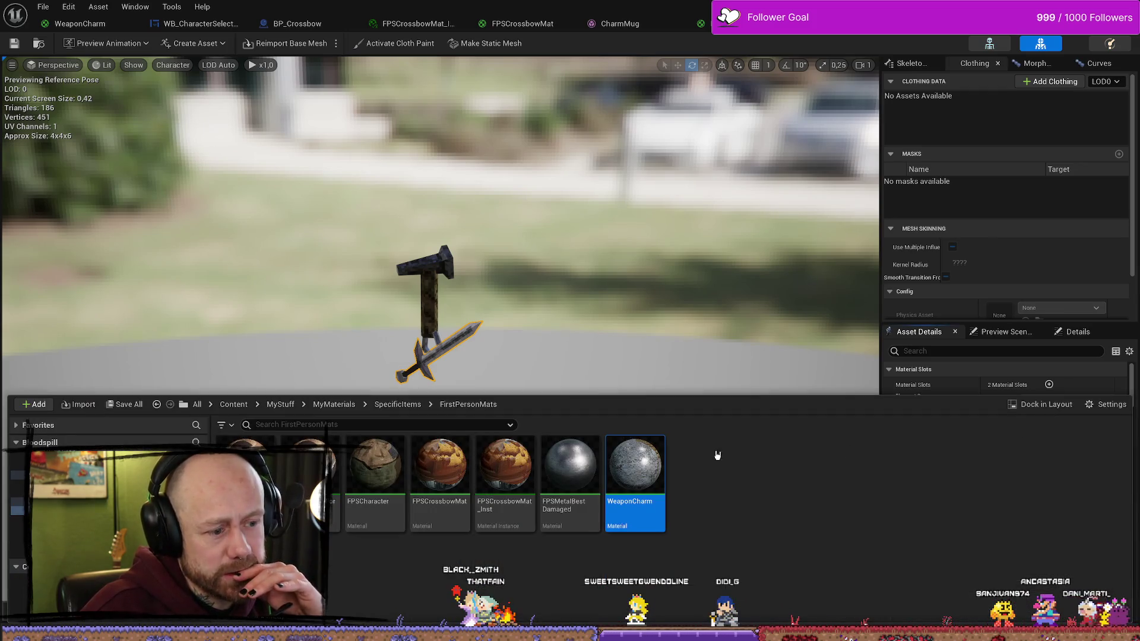
{"action": "double_click", "coordinate": [639, 469]}
{"action": "key", "text": "ctrl+space"}
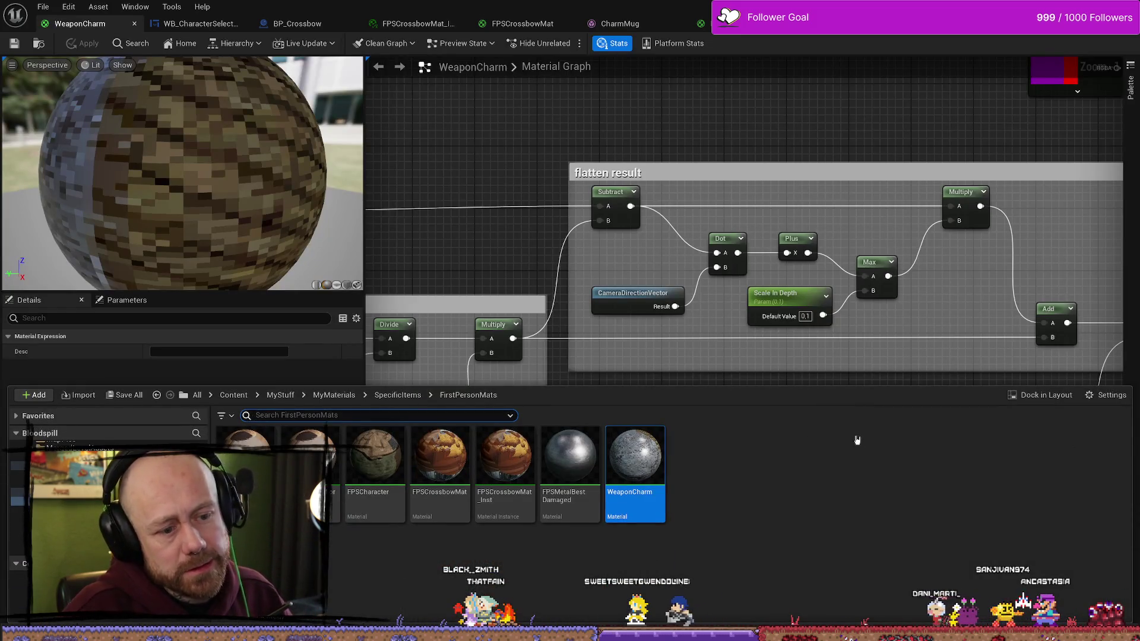
Step: Duplicate the Dagger2 material and name the copy Dagger2FPS
{"action": "left_click", "coordinate": [1042, 24]}
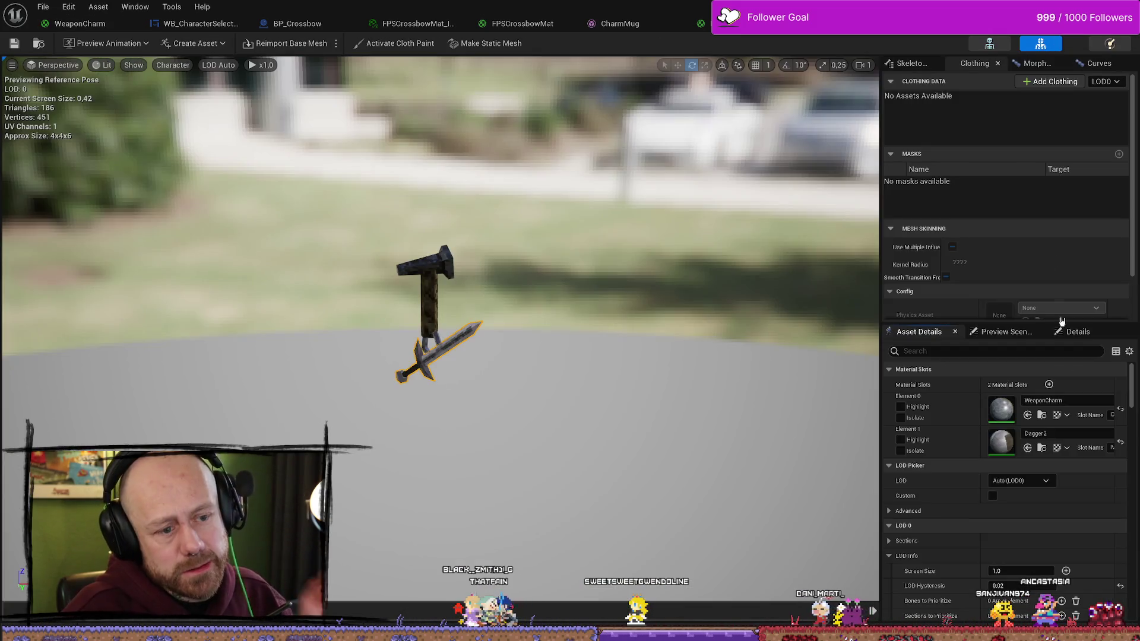
{"action": "key", "text": "ctrl+space"}
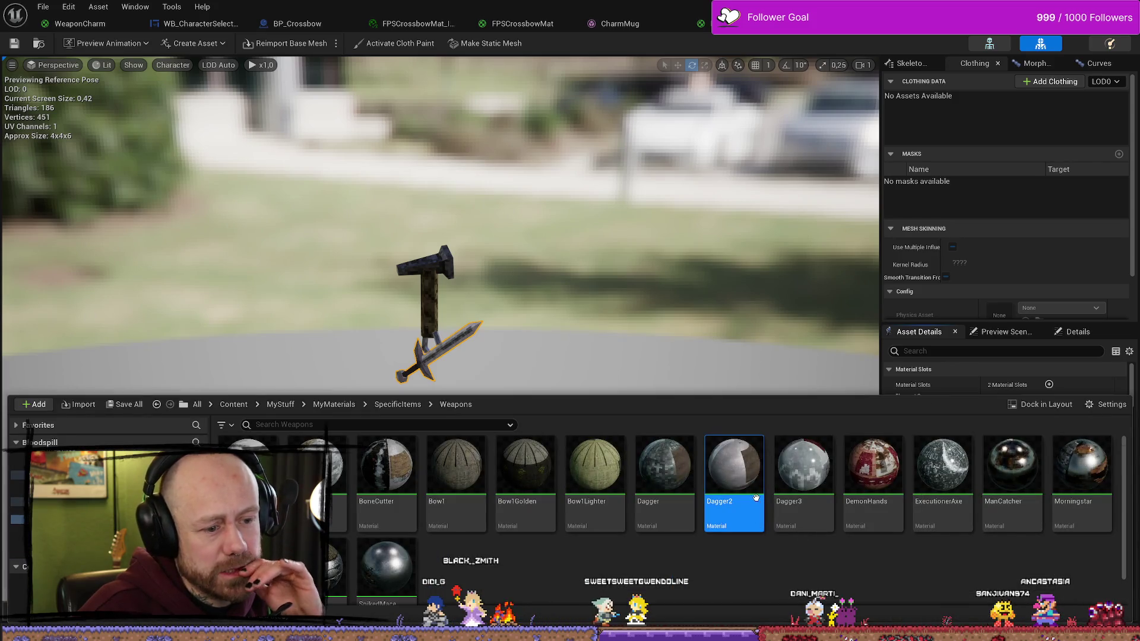
{"action": "left_click", "coordinate": [777, 556]}
{"action": "left_click", "coordinate": [737, 487]}
{"action": "right_click", "coordinate": [737, 487]}
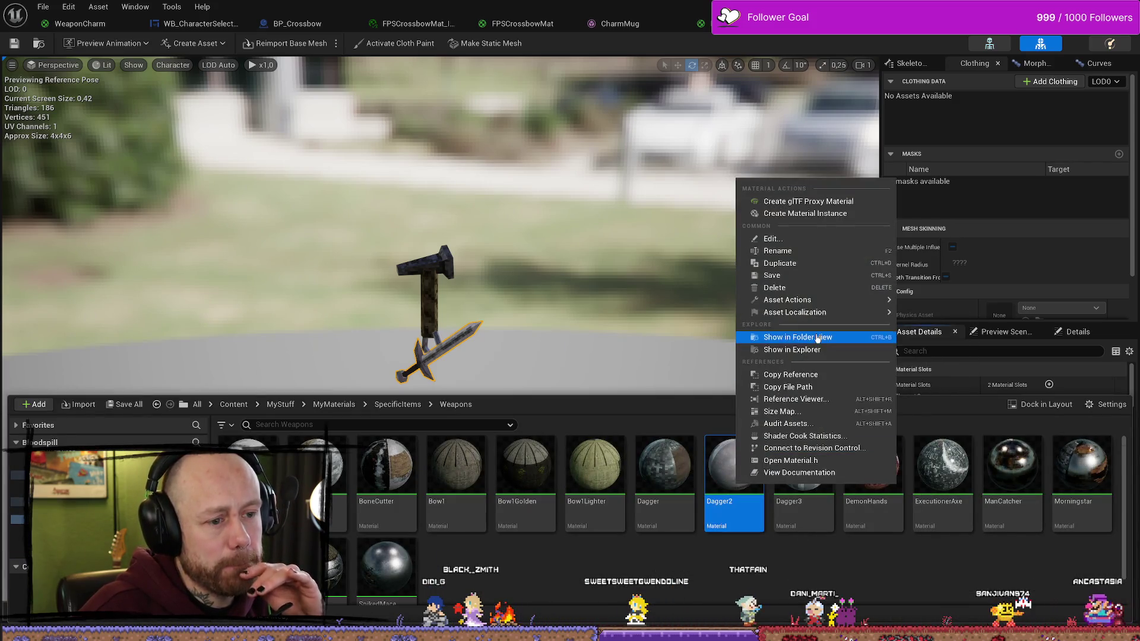
{"action": "left_click", "coordinate": [805, 263]}
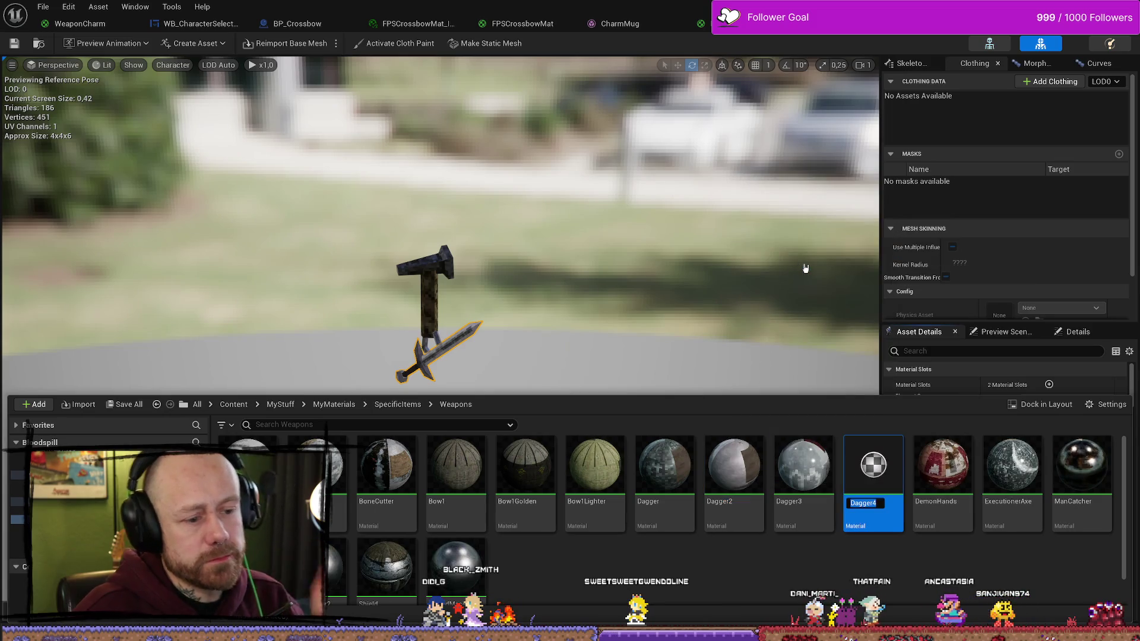
{"action": "key", "text": "BackSpace"}
{"action": "type", "text": "2FPS"}
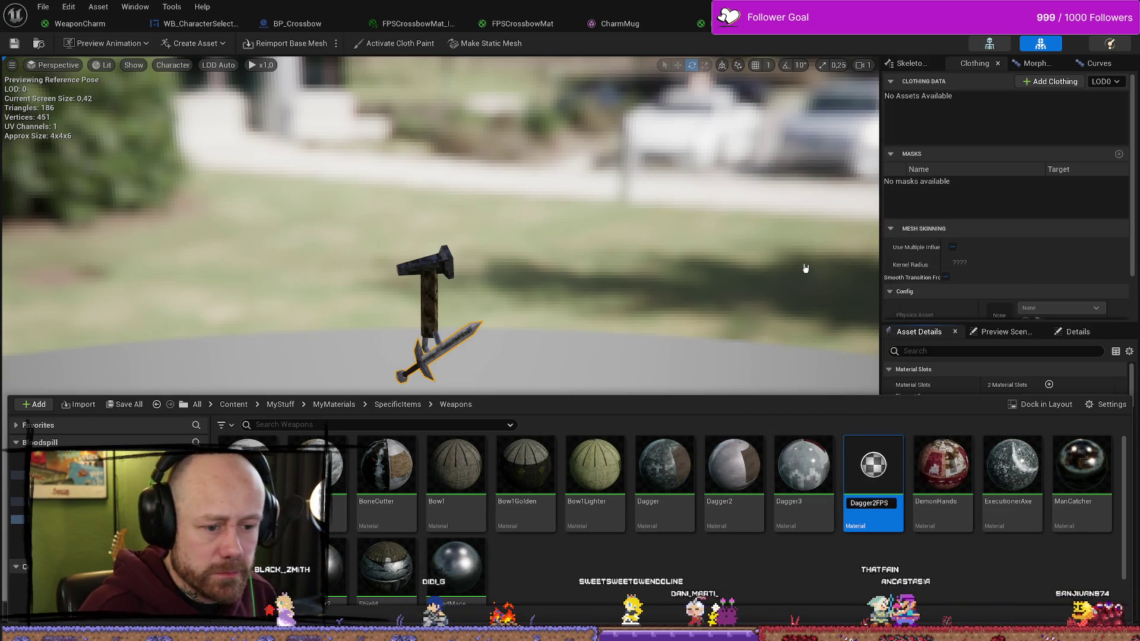
{"action": "key", "text": "Return"}
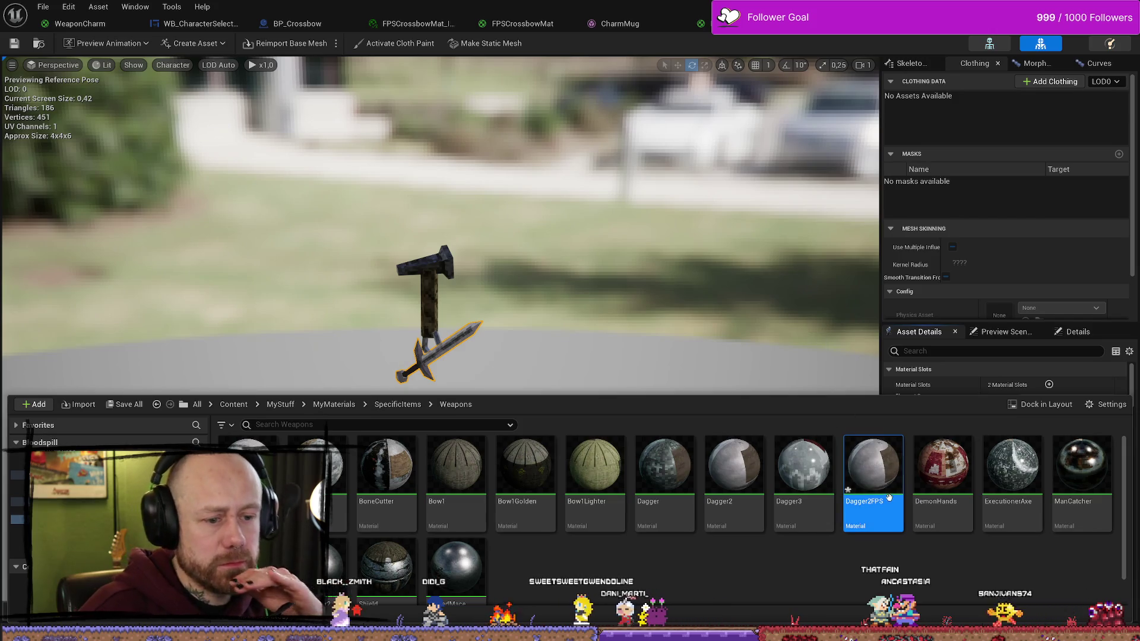
Step: Move Dagger2FPS into the FirstPersonMats folder and open its material graph
{"action": "left_click_drag", "start_coordinate": [873, 469], "coordinate": [324, 552]}
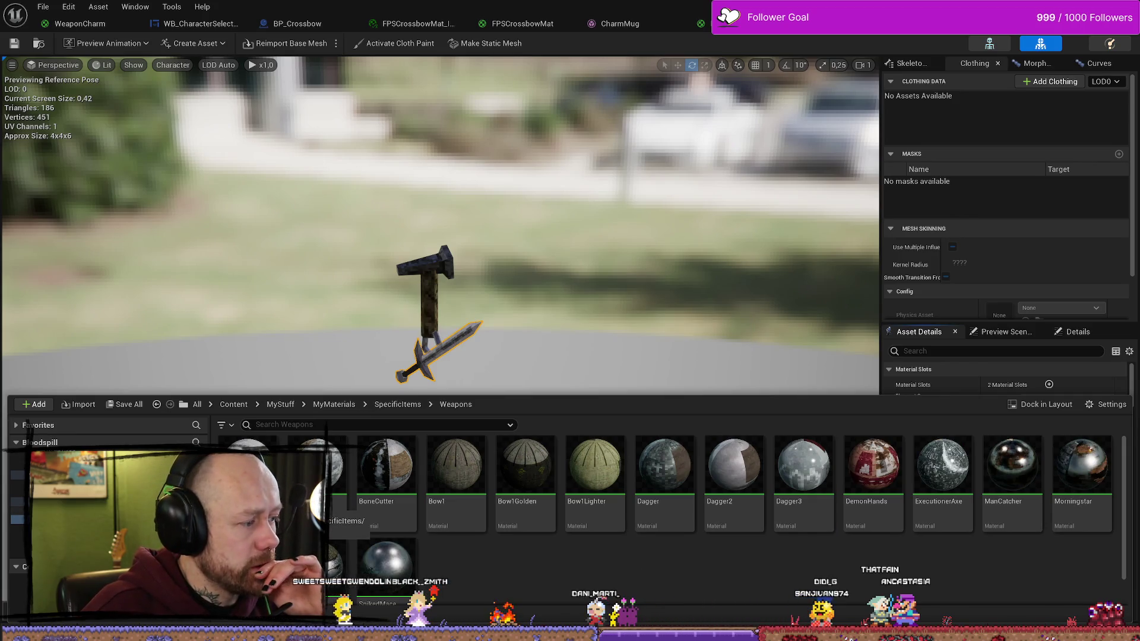
{"action": "left_click", "coordinate": [72, 511]}
{"action": "double_click", "coordinate": [386, 475]}
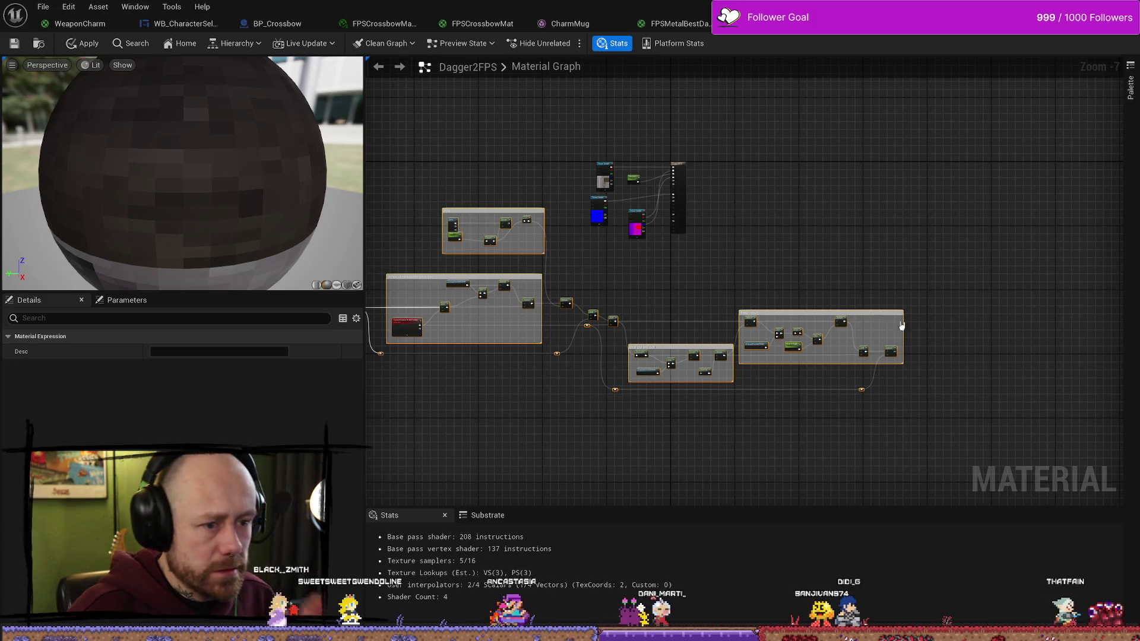
Step: Wire the flatten chain's Subtract output into Dagger2FPS's World Position Offset, then apply and save
{"action": "mouse_move", "coordinate": [892, 352]}
{"action": "left_mouse_down"}
{"action": "mouse_move", "coordinate": [903, 342]}
{"action": "mouse_move", "coordinate": [715, 341]}
{"action": "mouse_move", "coordinate": [639, 279]}
{"action": "left_mouse_up"}
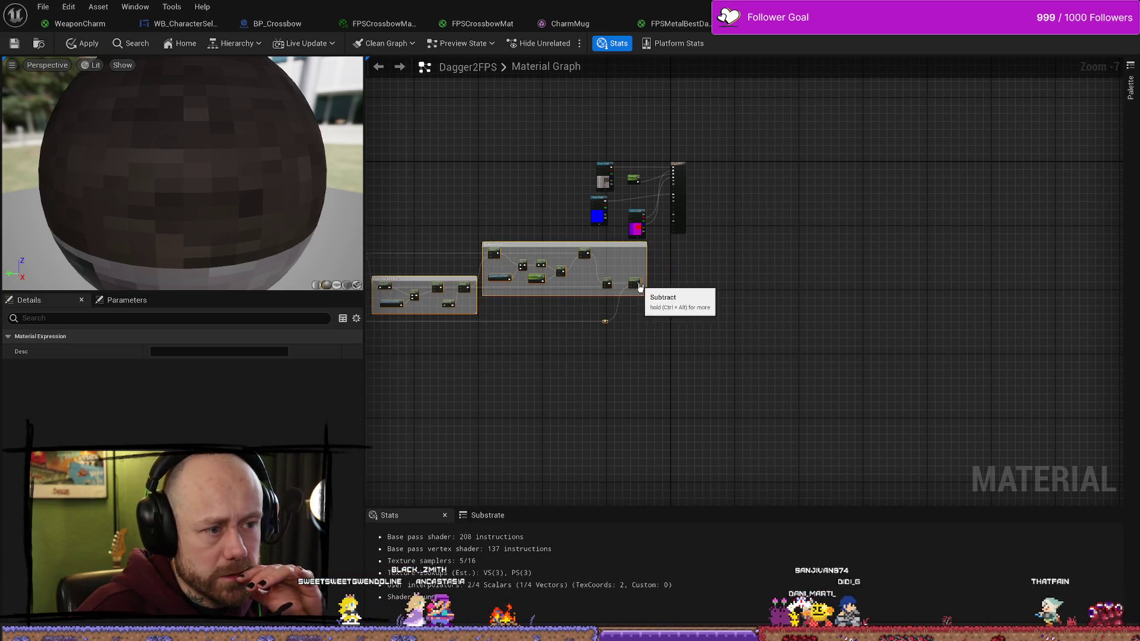
{"action": "scroll", "coordinate": [603, 321], "scroll_direction": "up", "scroll_amount": 4}
{"action": "mouse_move", "coordinate": [570, 373]}
{"action": "left_mouse_down"}
{"action": "mouse_move", "coordinate": [585, 380]}
{"action": "mouse_move", "coordinate": [693, 142]}
{"action": "left_mouse_up"}
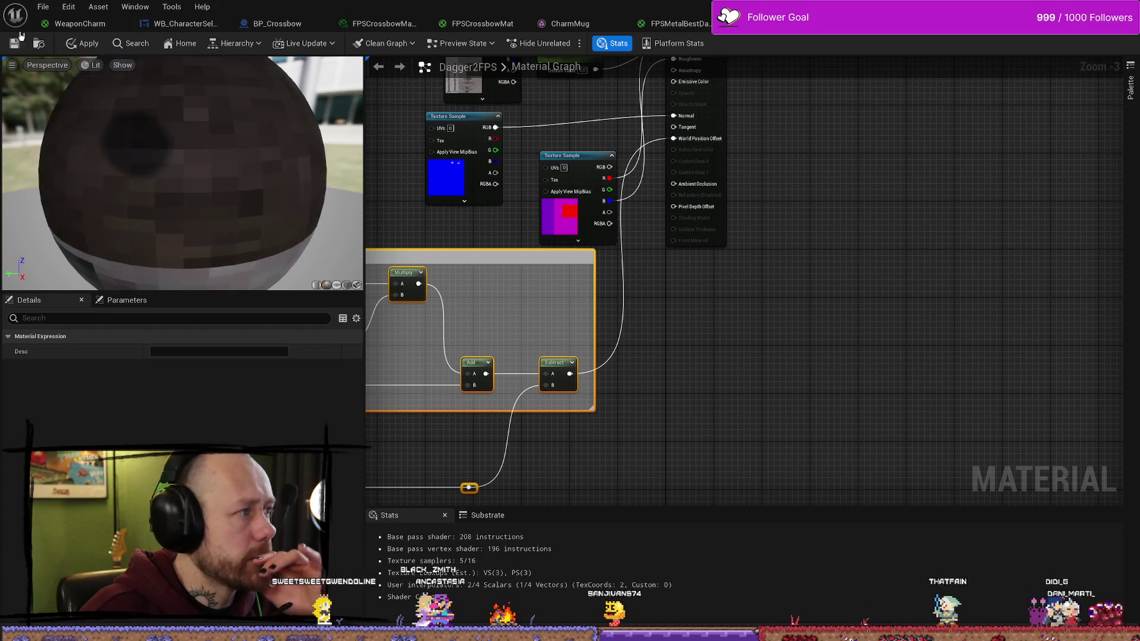
{"action": "left_click", "coordinate": [15, 45]}
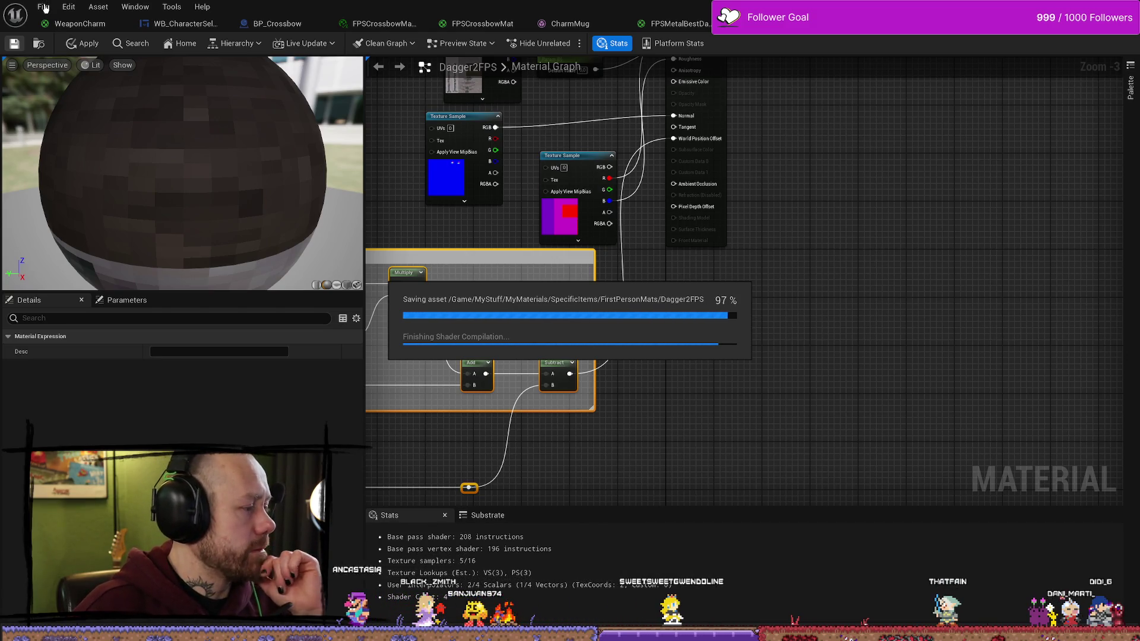
{"action": "left_click", "coordinate": [45, 8]}
{"action": "left_click", "coordinate": [47, 76]}
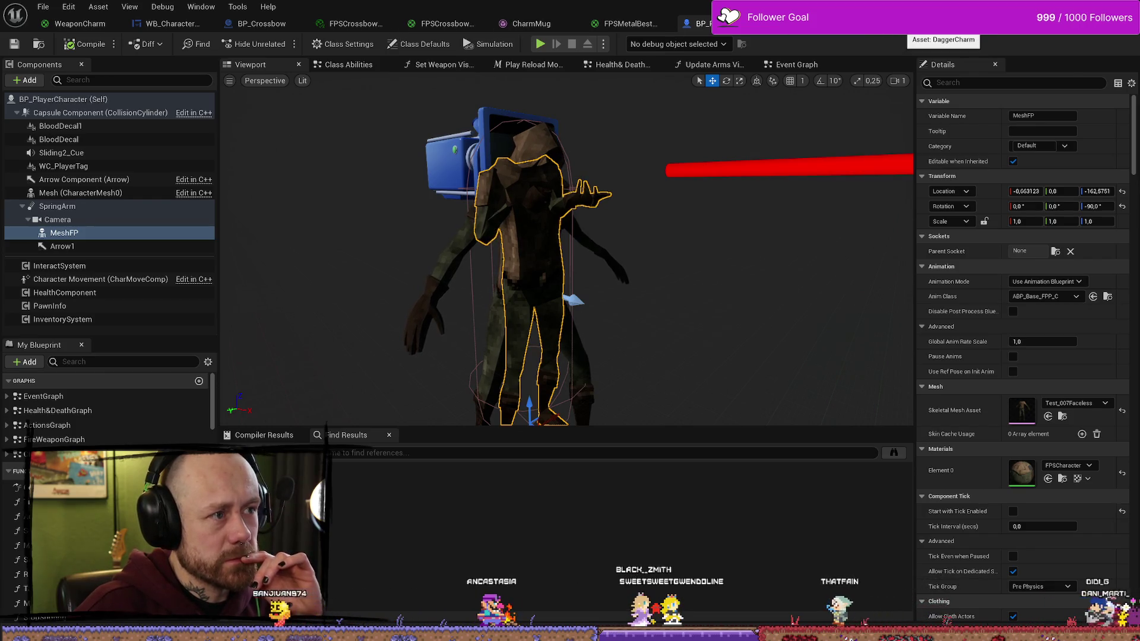
Step: Set the dagger charm mesh's Element 1 slot to Dagger2FPS, save the mesh, and return to the level
{"action": "left_click", "coordinate": [914, 24]}
{"action": "left_click", "coordinate": [1063, 434]}
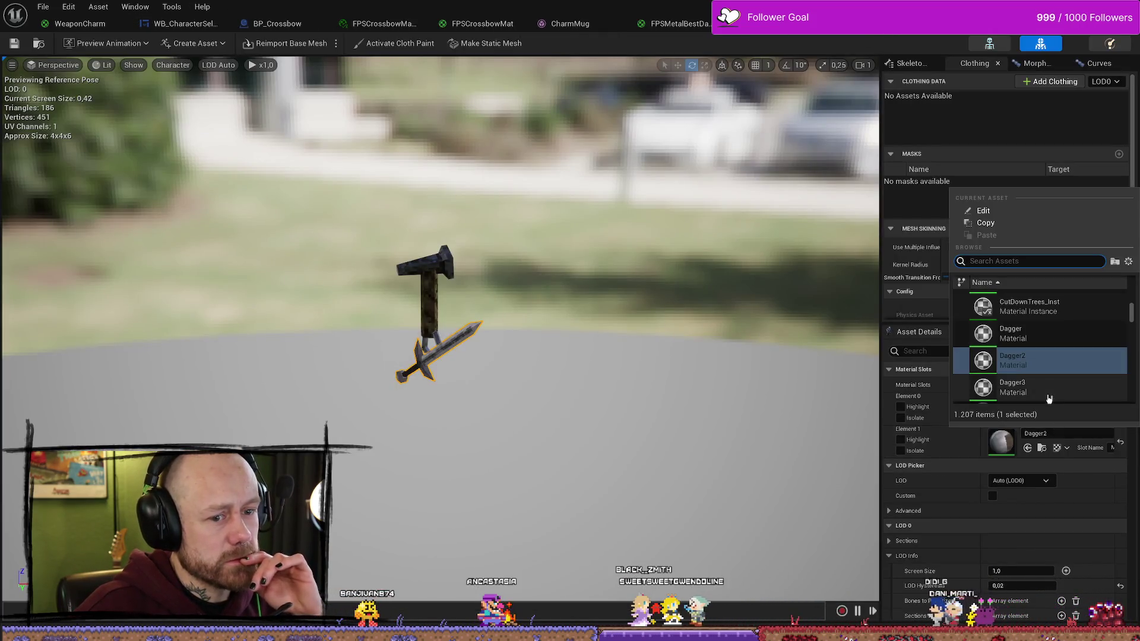
{"action": "scroll", "coordinate": [1067, 380], "scroll_direction": "down", "scroll_amount": 2}
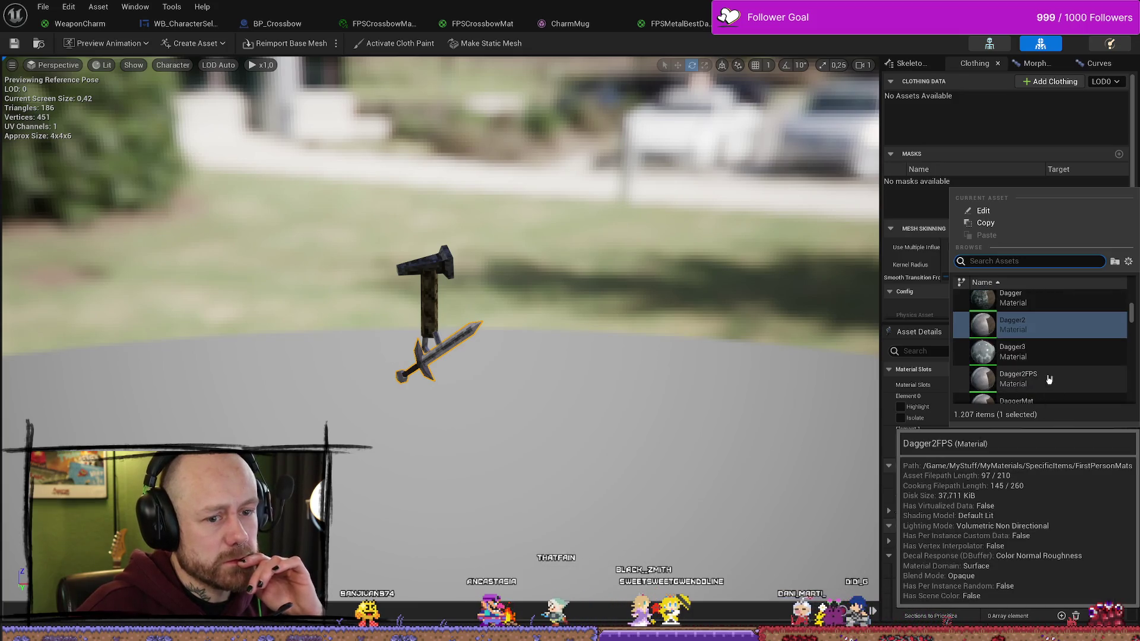
{"action": "left_click", "coordinate": [1050, 379]}
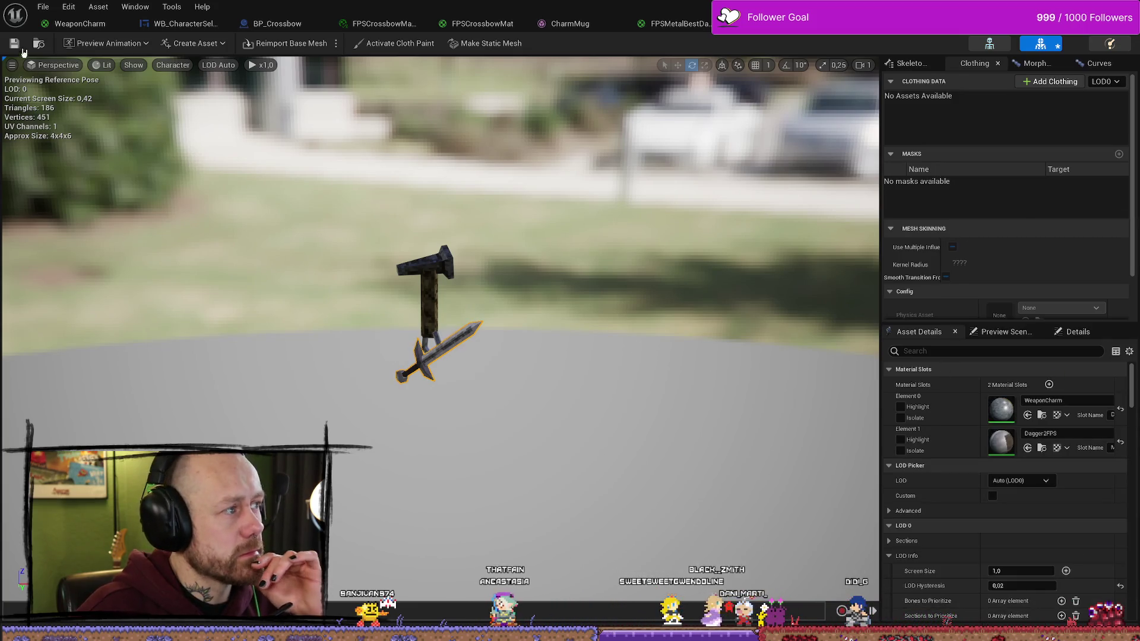
{"action": "left_click", "coordinate": [43, 7]}
{"action": "left_click", "coordinate": [65, 73]}
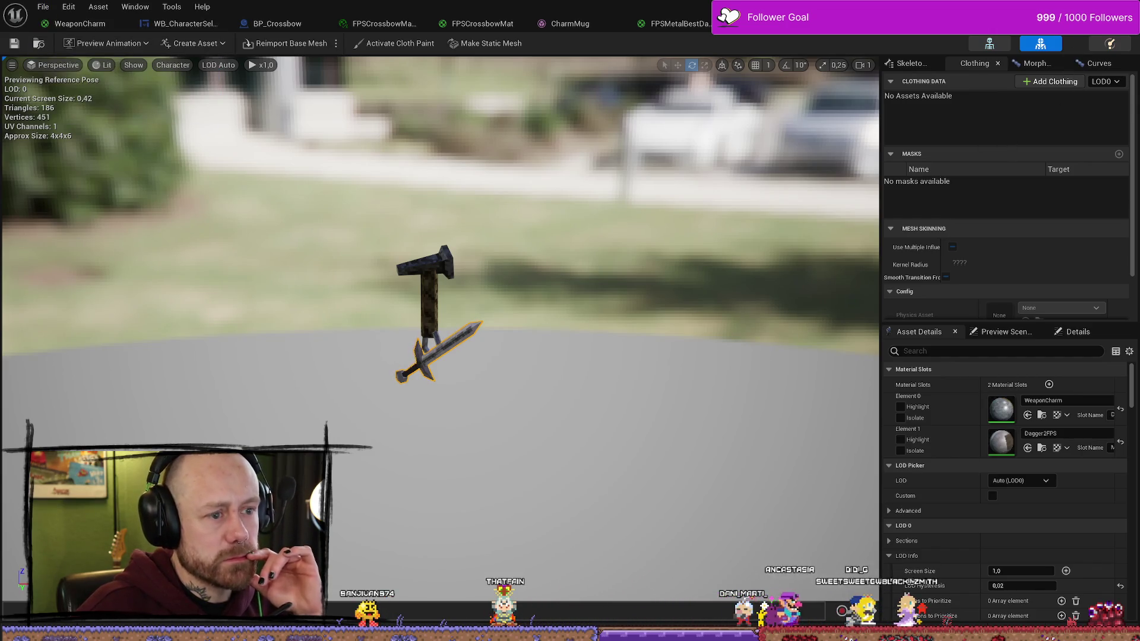
{"action": "key", "text": "alt+Tab"}
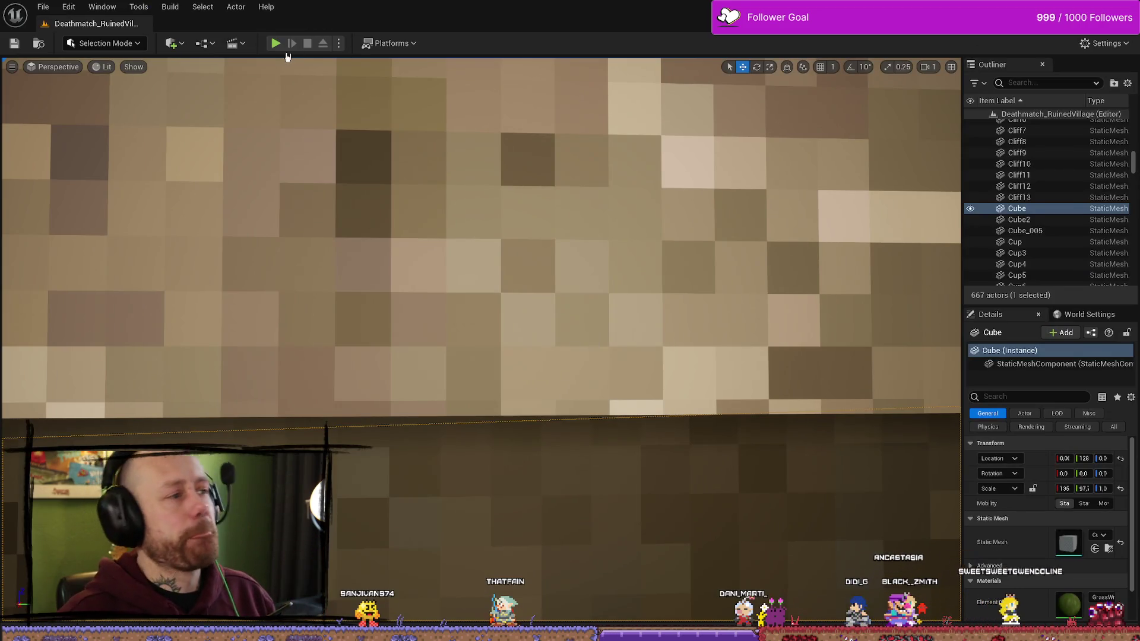
Step: Start a play test and walk from the stone wall through the village past the orange tree
{"action": "left_click", "coordinate": [276, 43]}
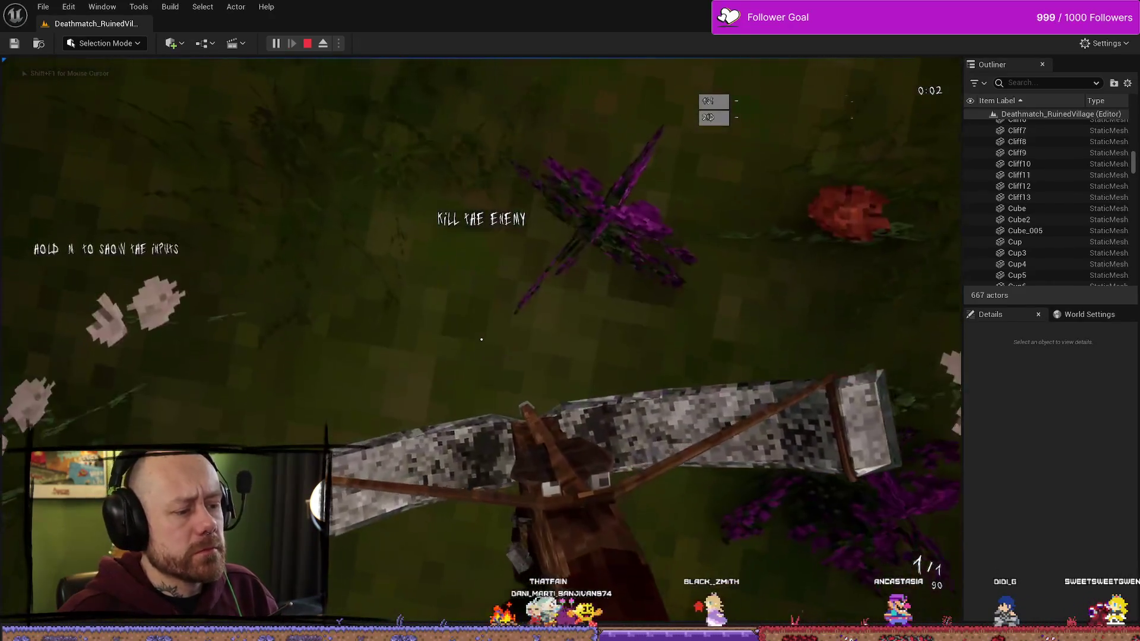
{"action": "key", "text": "w"}
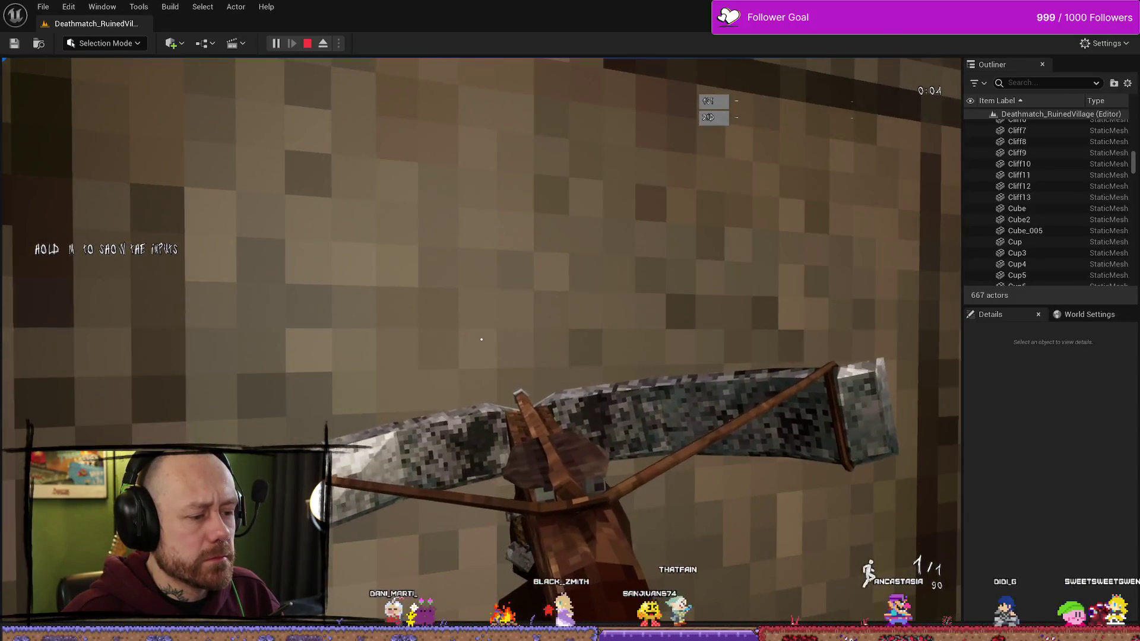
{"action": "key", "text": "s"}
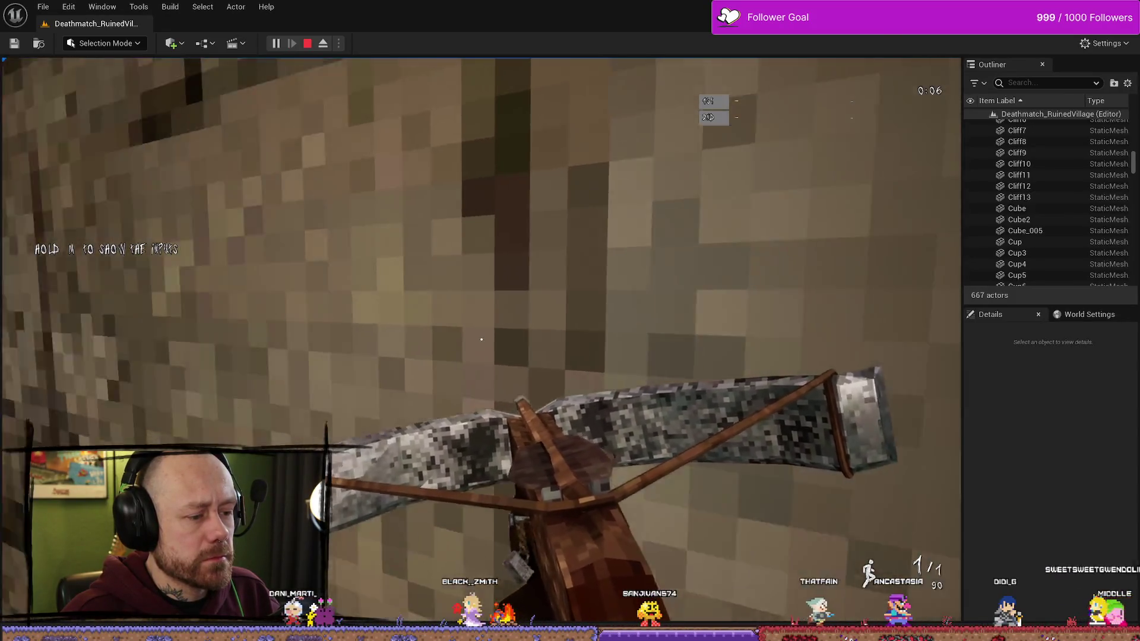
{"action": "key", "text": "a"}
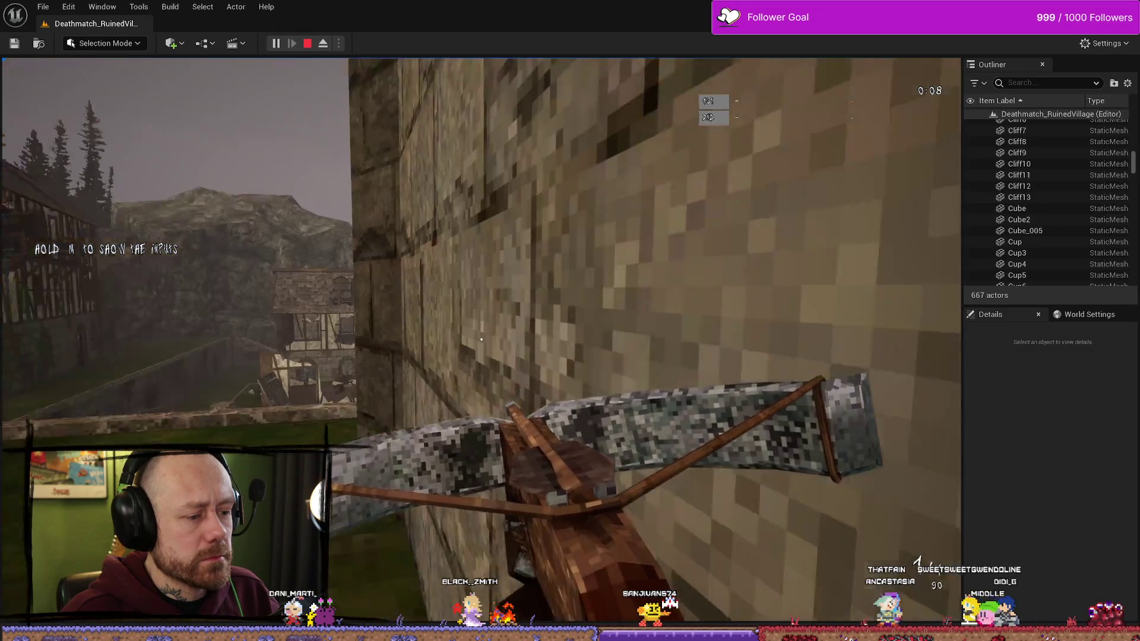
{"action": "key", "text": "w"}
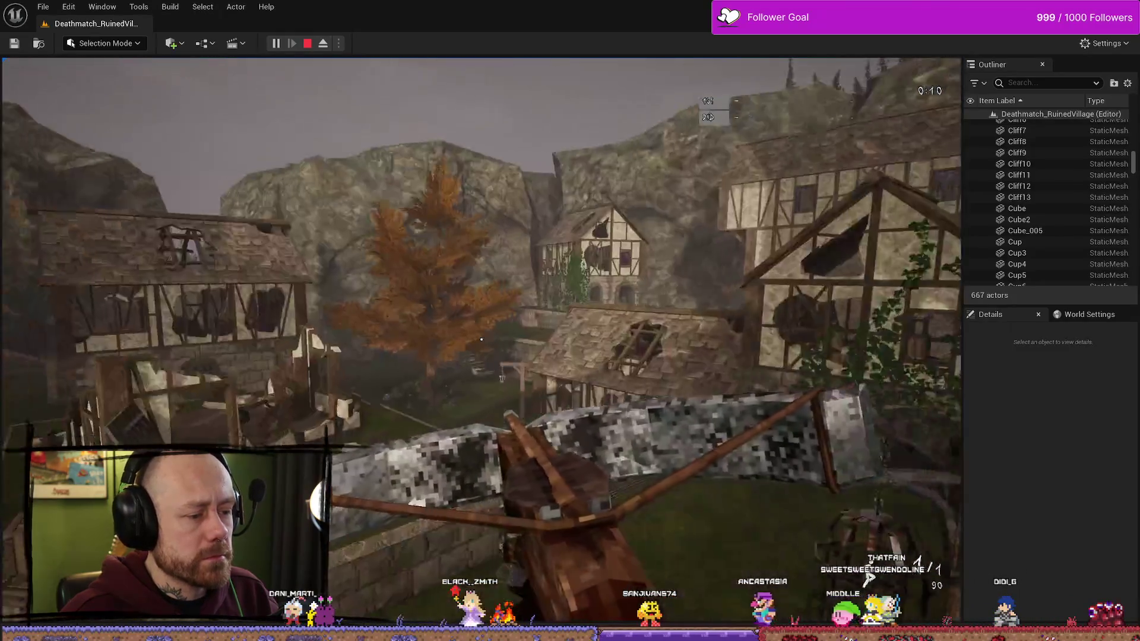
{"action": "key", "text": "w"}
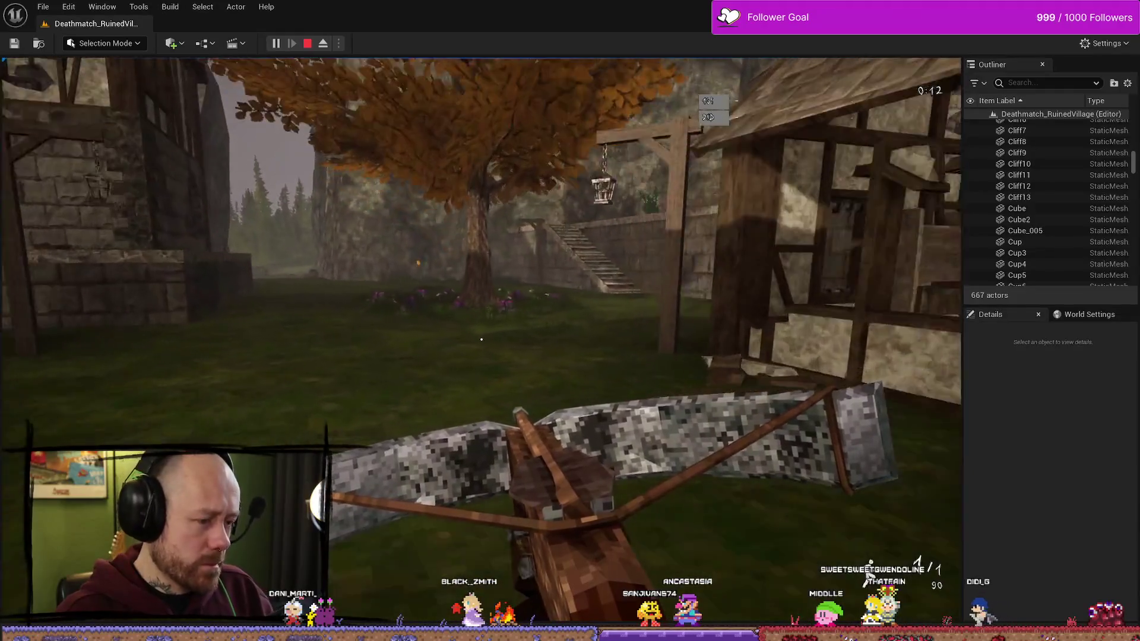
{"action": "key", "text": "w"}
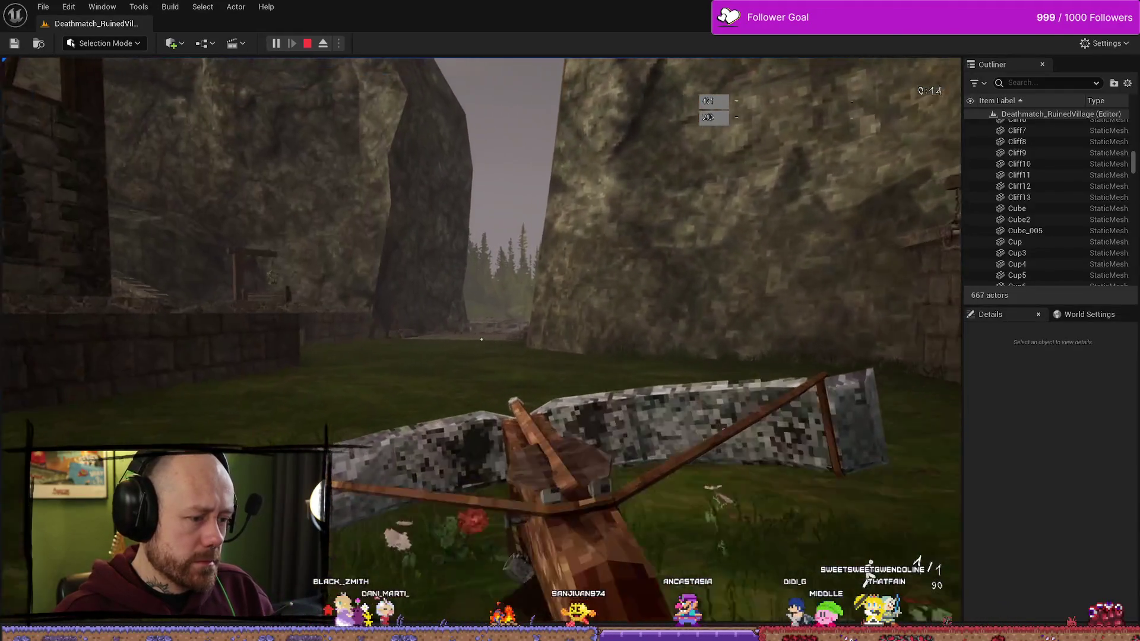
Step: Switch to the sword with key 1, walk toward the stone stairs, and stop the play test
{"action": "key", "text": "w"}
{"action": "key", "text": "1"}
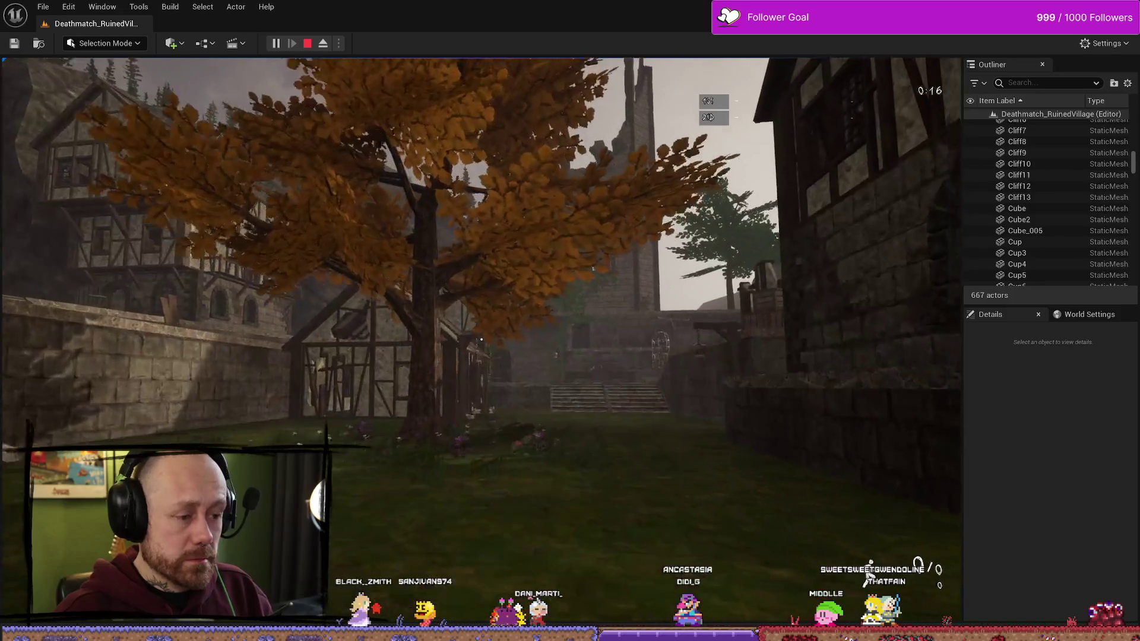
{"action": "key", "text": "w"}
{"action": "key", "text": "w"}
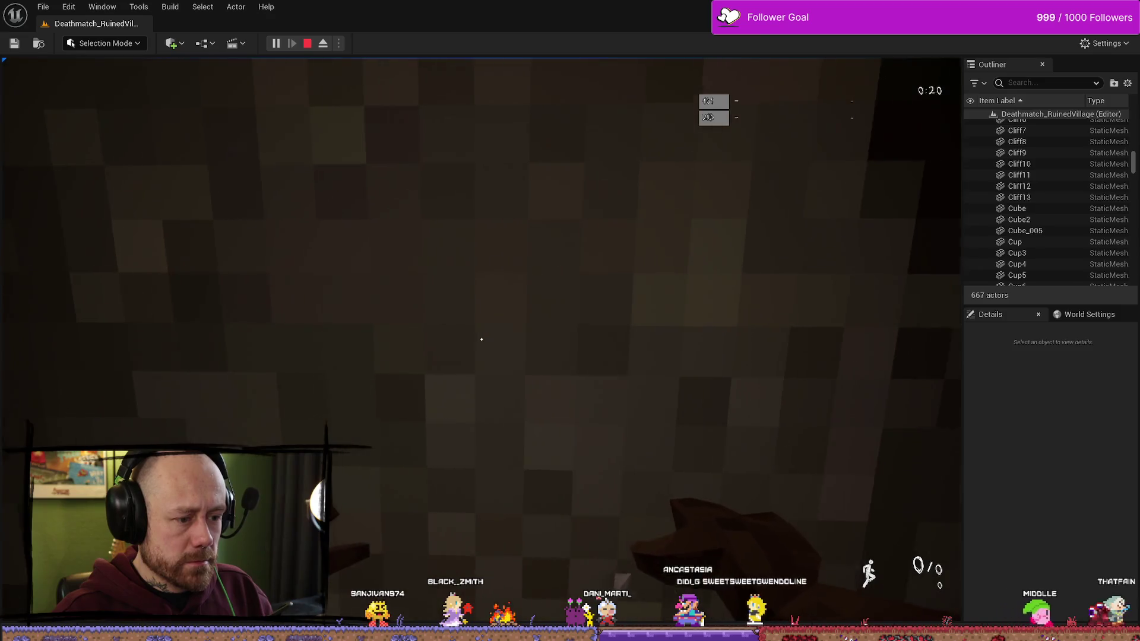
{"action": "mouse_move", "coordinate": [493, 158]}
{"action": "key", "text": "Escape"}
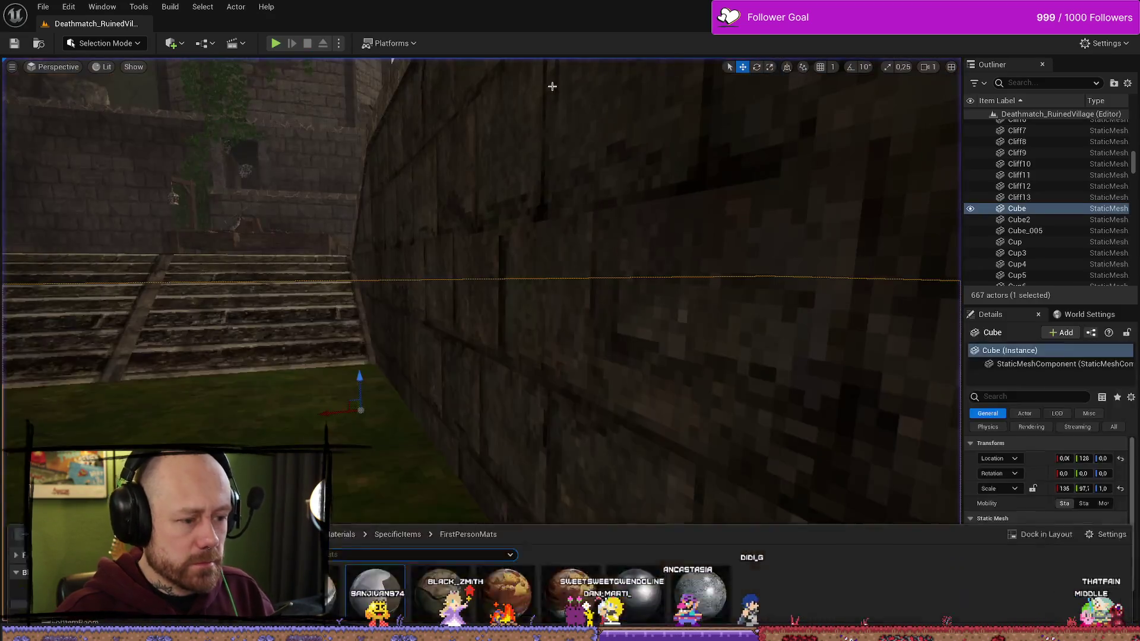
Step: Bring up the asset drawer at FirstPersonMats and deselect Dagger2FPS
{"action": "key", "text": "ctrl+space"}
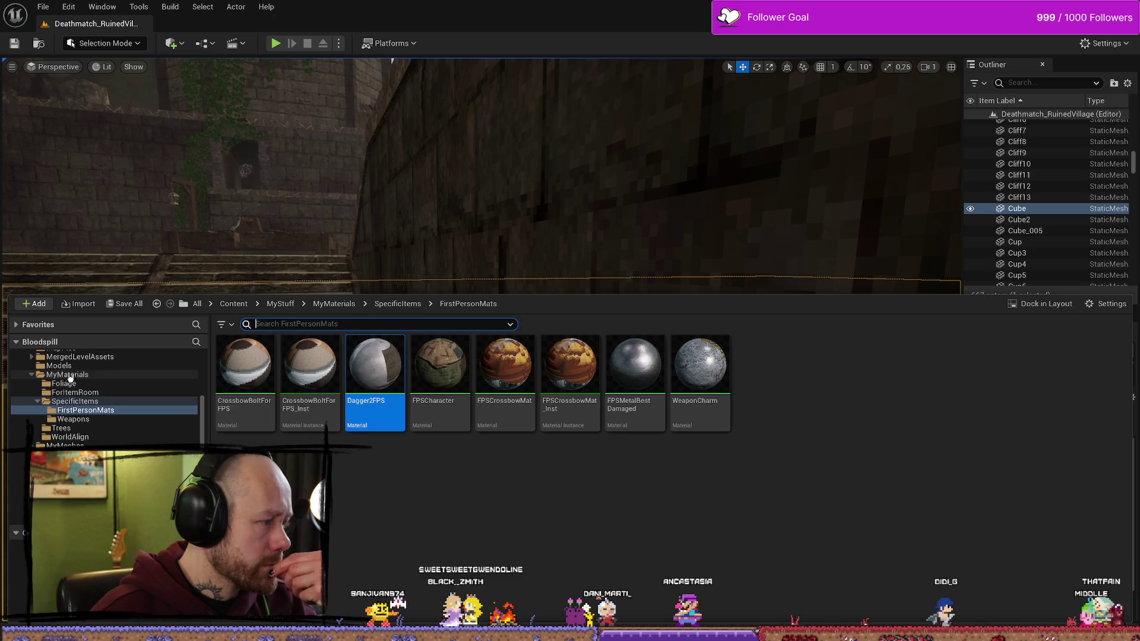
{"action": "left_click", "coordinate": [699, 487]}
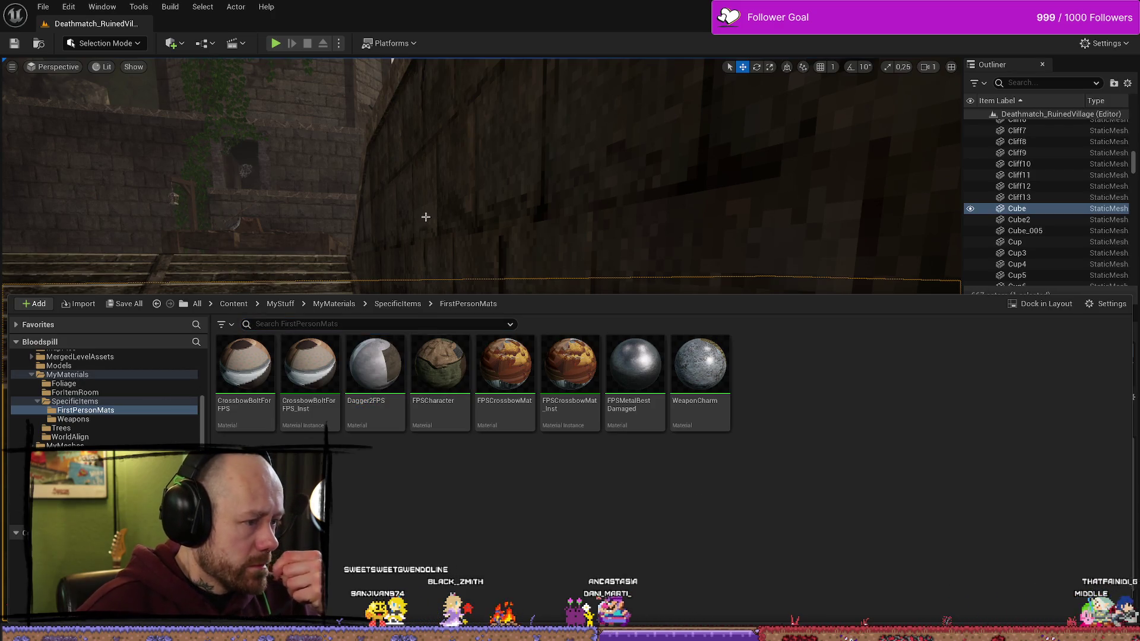
{"action": "left_click_drag", "start_coordinate": [426, 251], "coordinate": [407, 179]}
{"action": "key", "text": "ctrl+space"}
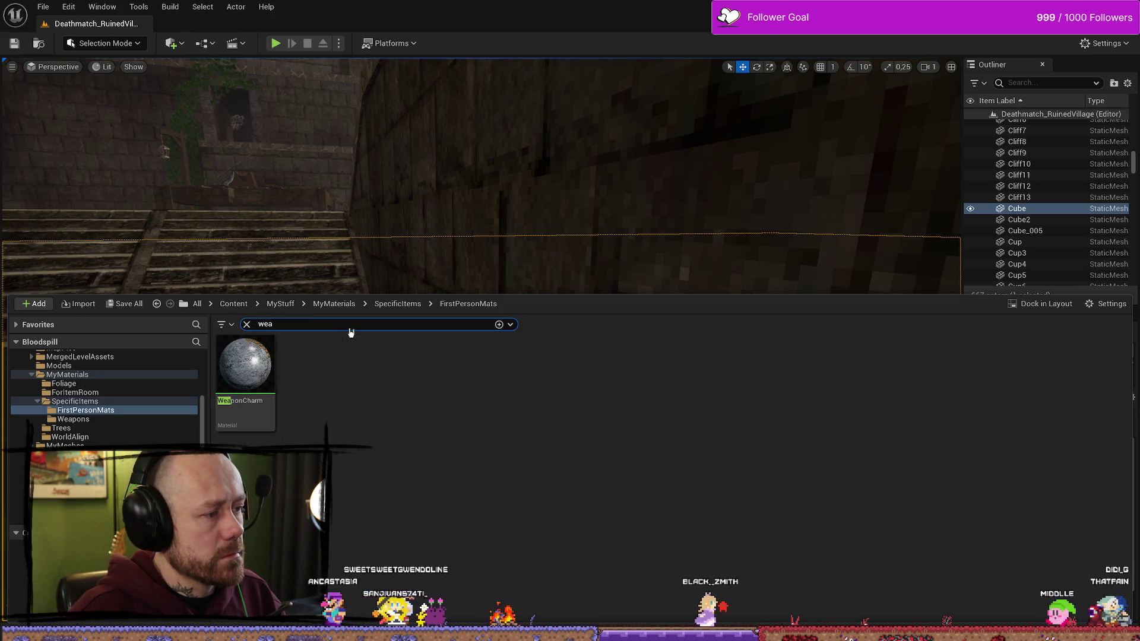
{"action": "scroll", "coordinate": [89, 416], "scroll_direction": "up", "scroll_amount": 5}
{"action": "key", "text": "super+d"}
{"action": "key", "text": "super+d"}
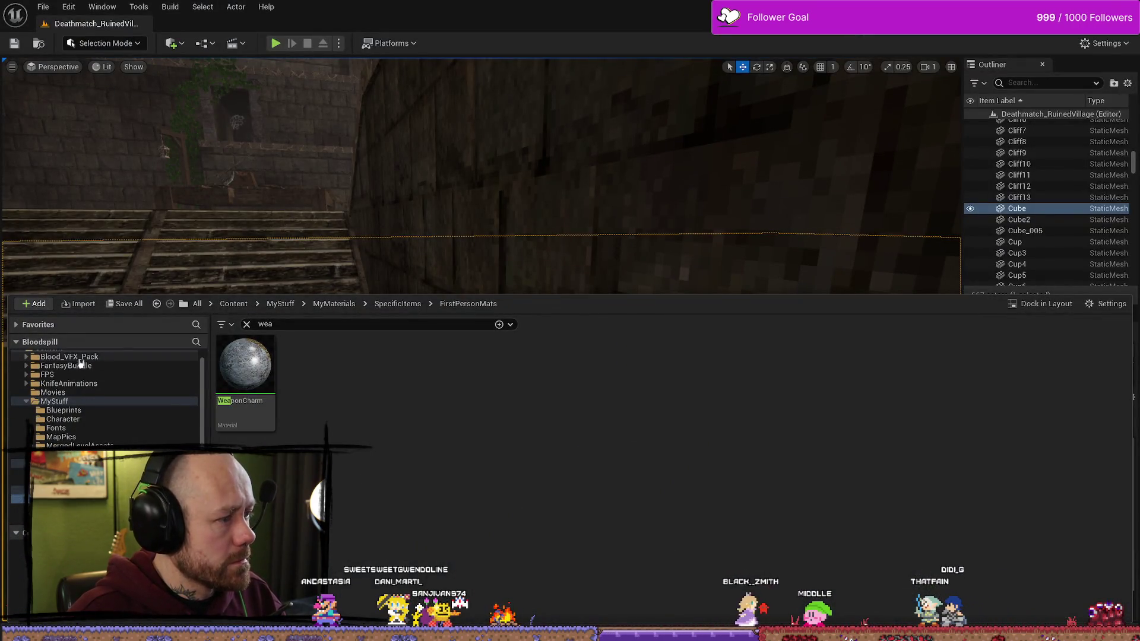
{"action": "scroll", "coordinate": [81, 362], "scroll_direction": "up", "scroll_amount": 1}
Step: Search the whole Content folder for 'dagger', narrowing results to MyStuff and then FPS
{"action": "left_click", "coordinate": [48, 365]}
{"action": "left_click", "coordinate": [332, 324]}
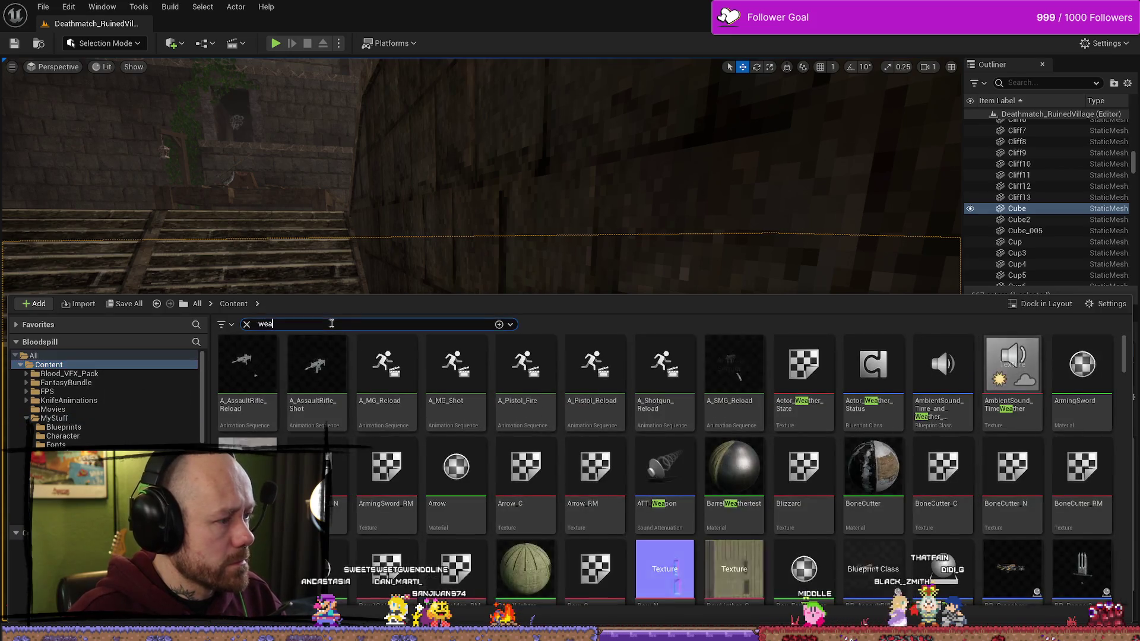
{"action": "key", "text": "BackSpace"}
{"action": "key", "text": "BackSpace"}
{"action": "key", "text": "BackSpace"}
{"action": "type", "text": "dagger"}
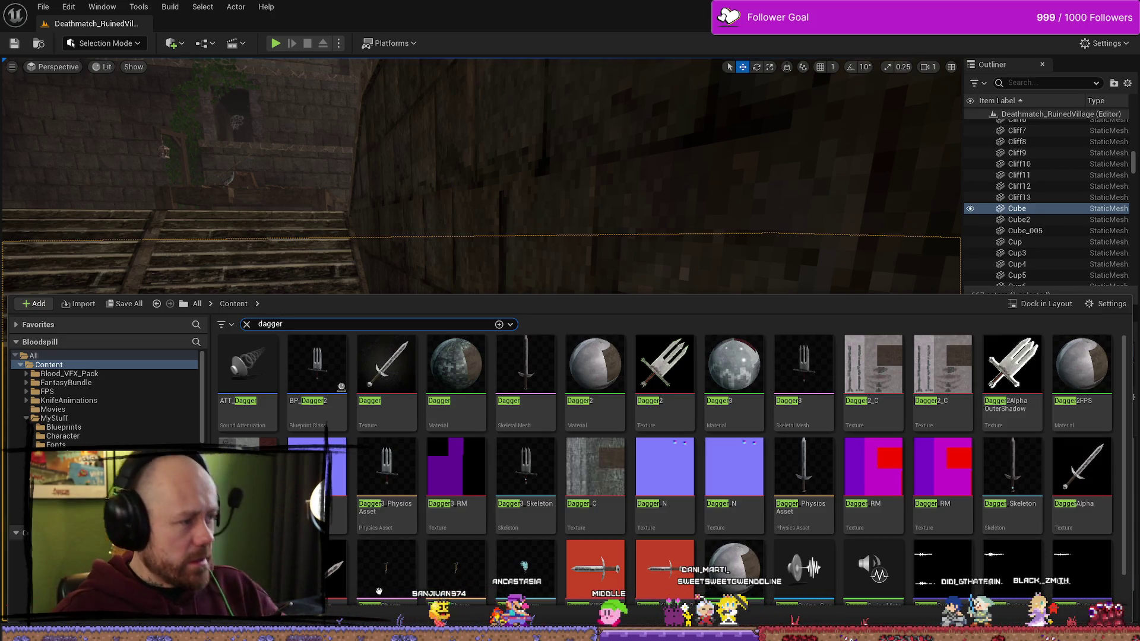
{"action": "left_click", "coordinate": [122, 418]}
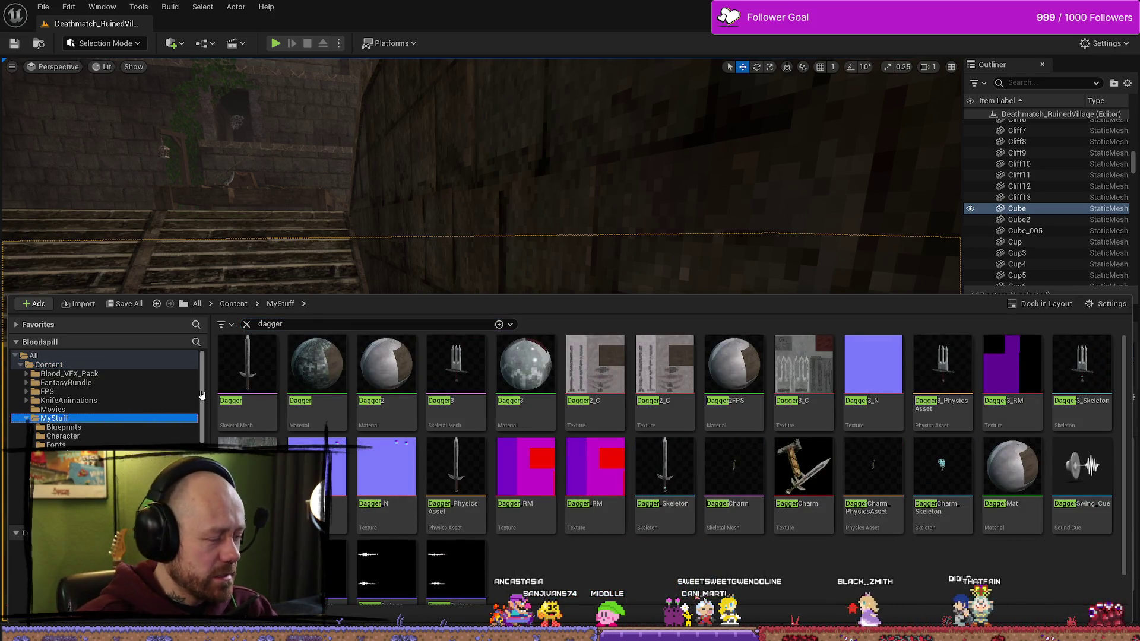
{"action": "left_click", "coordinate": [89, 391]}
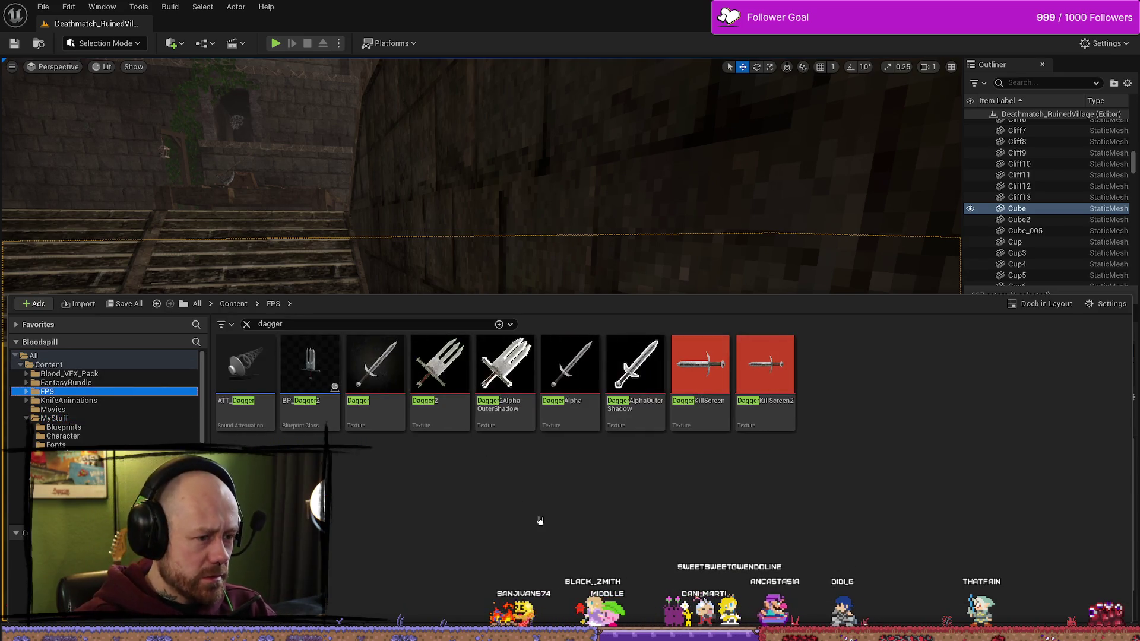
Step: Change the search to 'knifesword' and open the BP_Sword Blueprint
{"action": "left_click", "coordinate": [311, 323]}
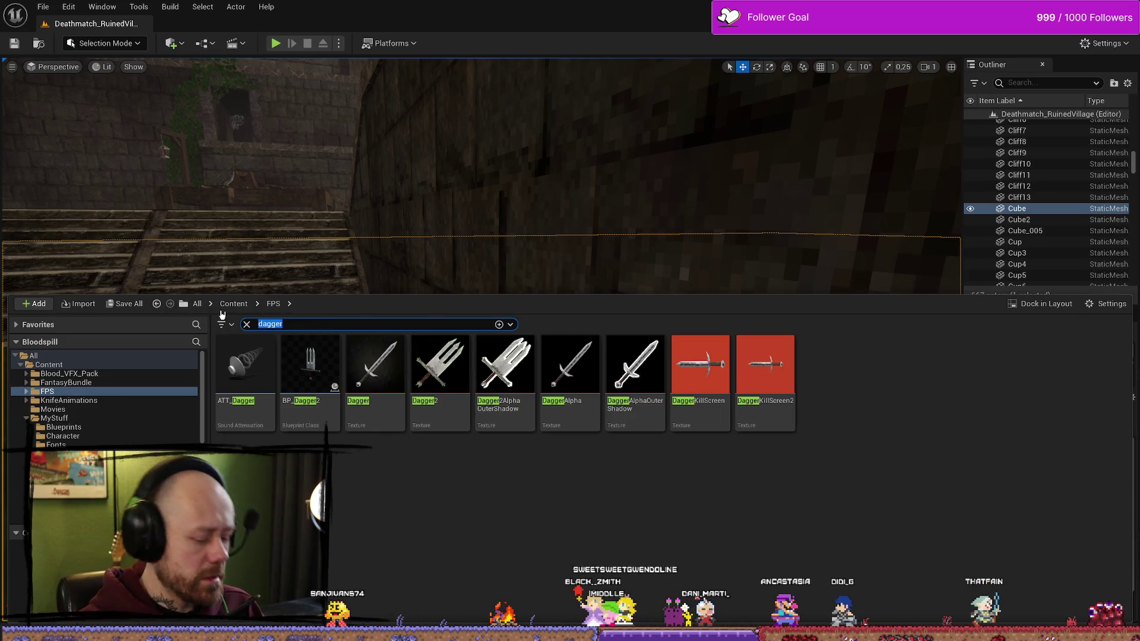
{"action": "type", "text": "knife"}
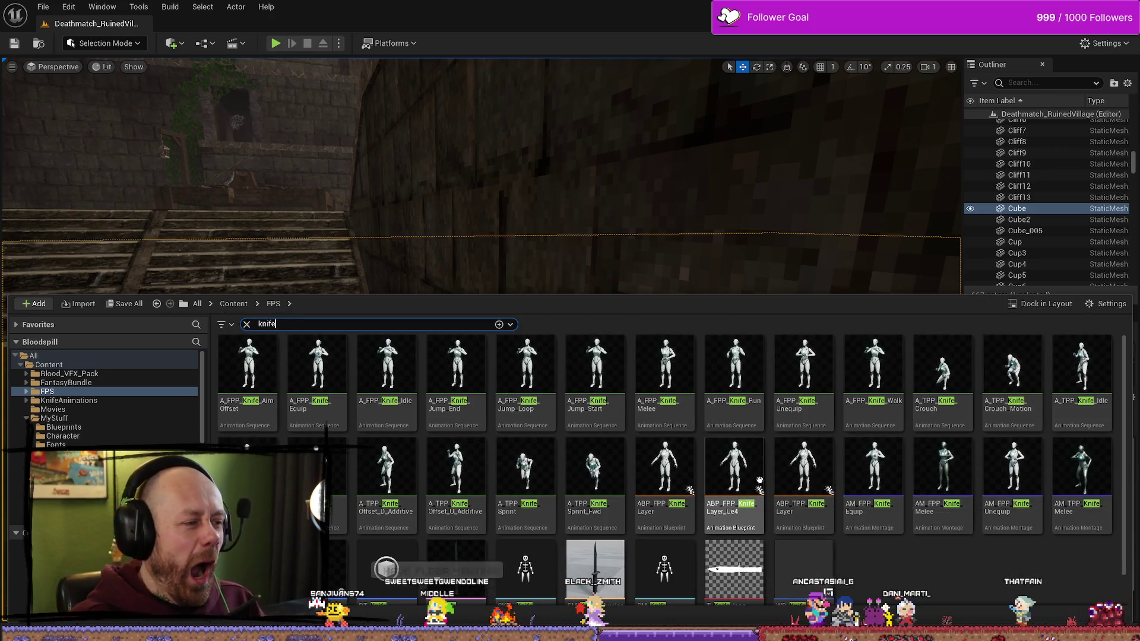
{"action": "type", "text": "sword"}
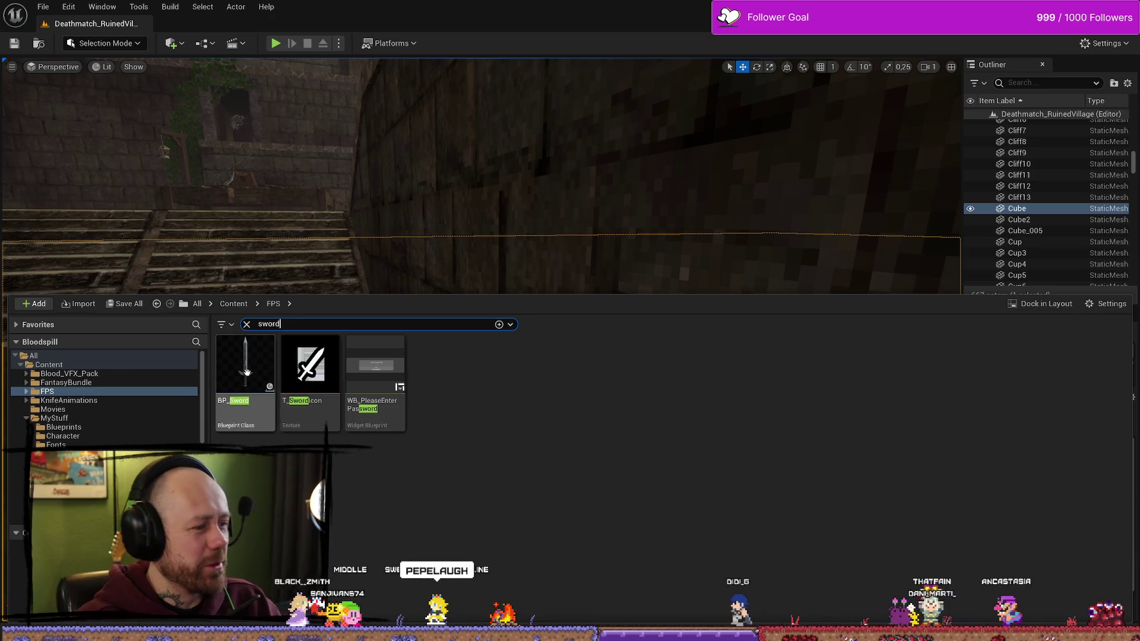
{"action": "double_click", "coordinate": [247, 373]}
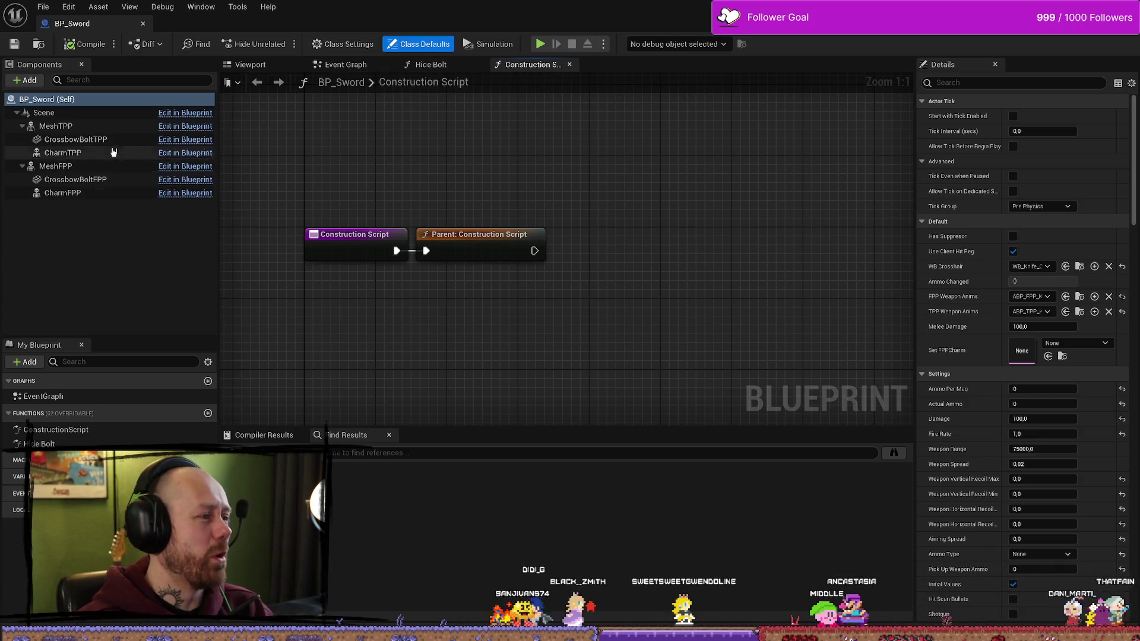
Step: Assign Dagger2FPS to the third-person sword mesh MeshTPP and compile and save the Blueprint
{"action": "left_click", "coordinate": [101, 193]}
{"action": "double_click", "coordinate": [105, 180]}
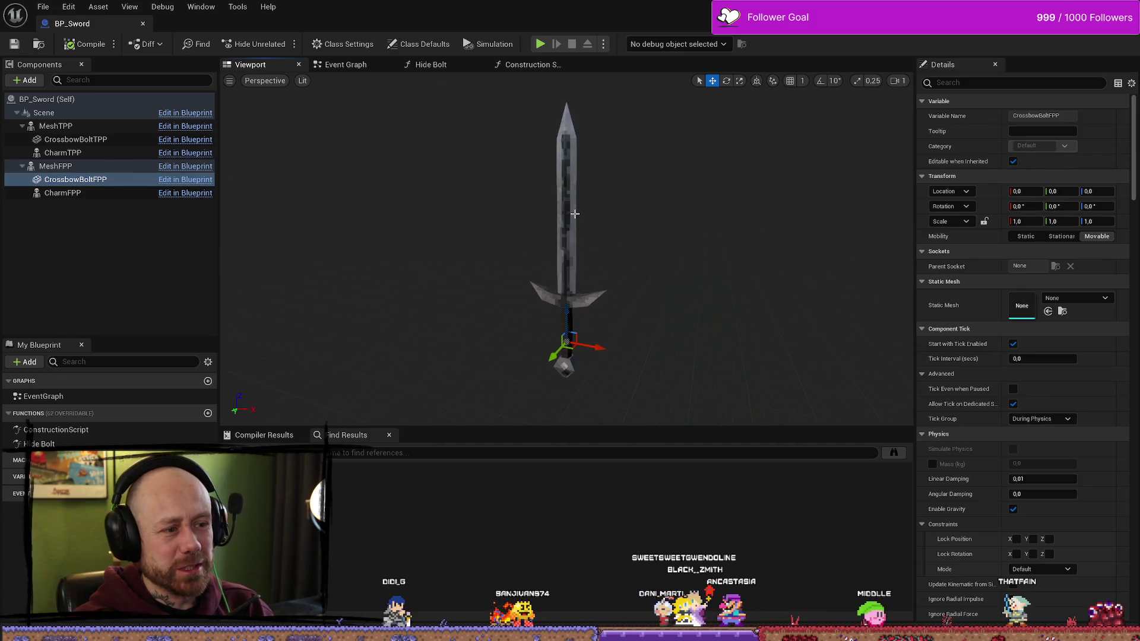
{"action": "left_click", "coordinate": [575, 214]}
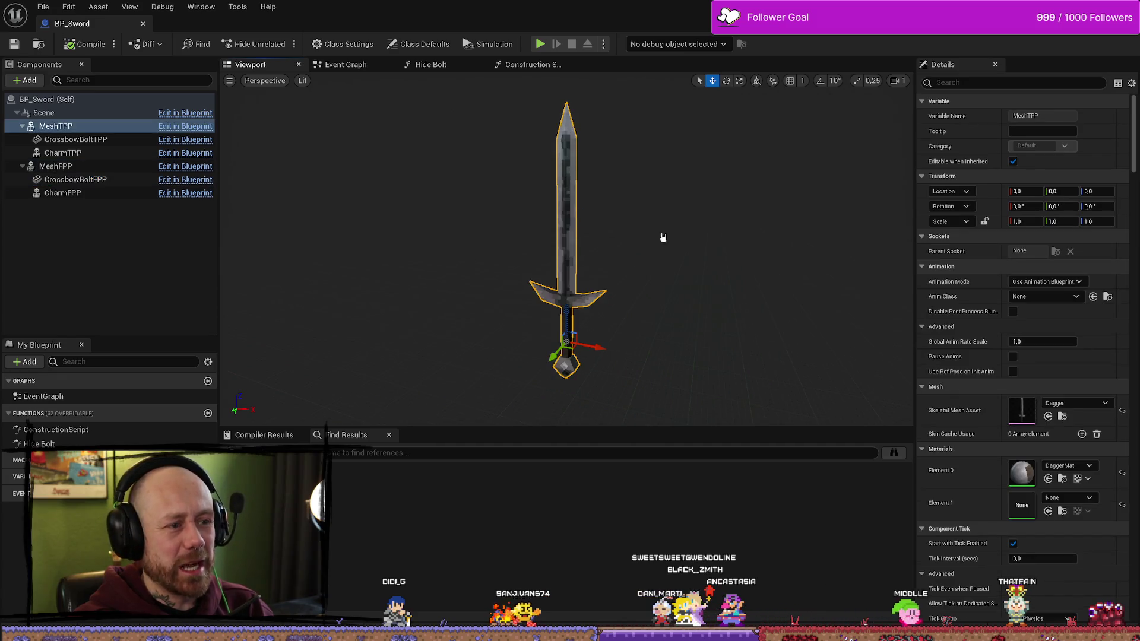
{"action": "left_click", "coordinate": [1085, 466]}
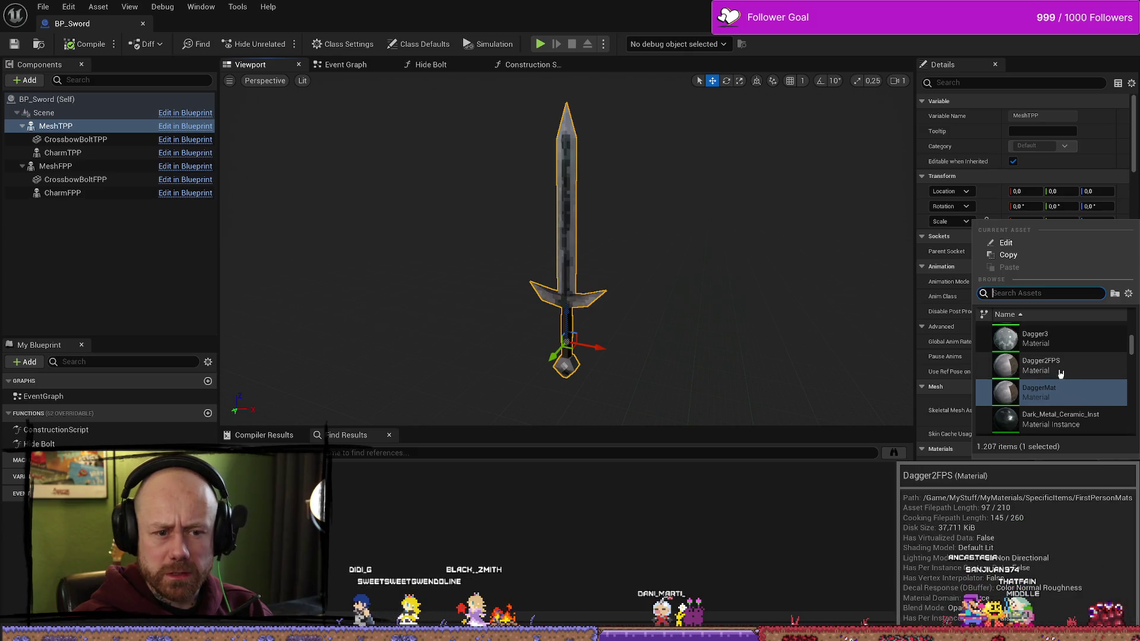
{"action": "left_click", "coordinate": [1063, 373]}
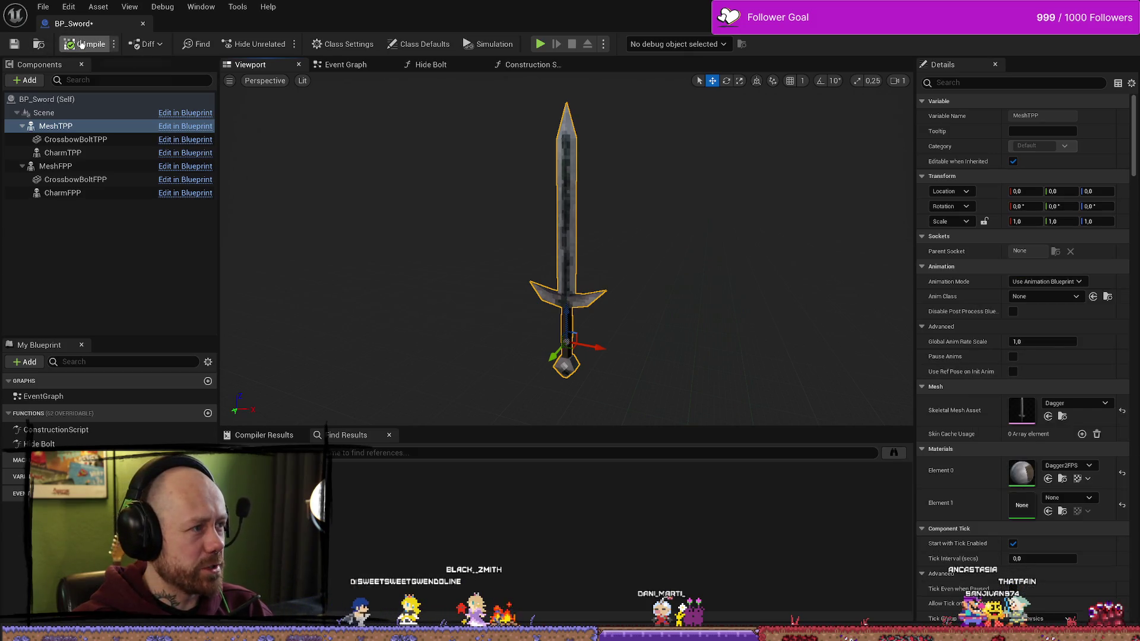
{"action": "left_click", "coordinate": [18, 47]}
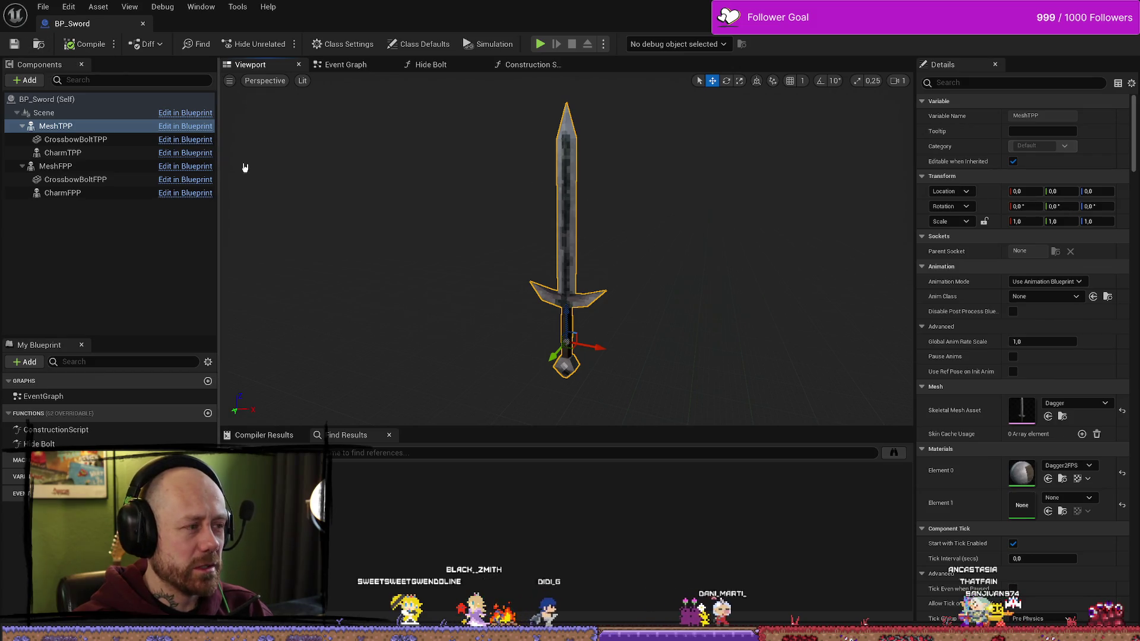
Step: Undo that, set MeshFPP's Element 0 to Dagger2FPS instead, and save the Blueprint
{"action": "left_click", "coordinate": [94, 167]}
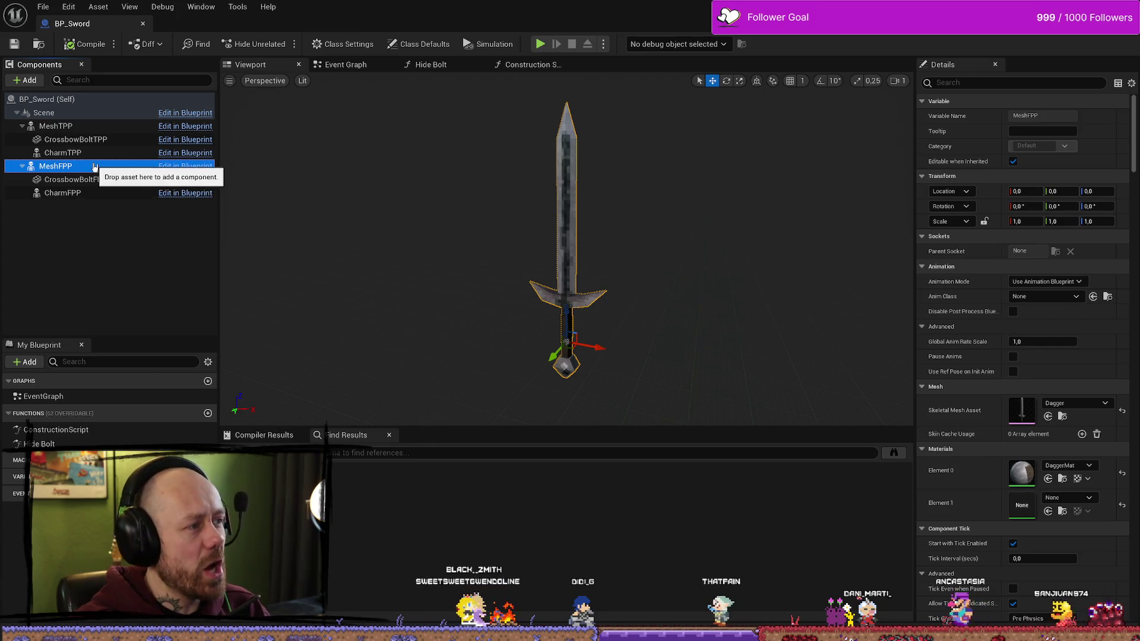
{"action": "key", "text": "ctrl+z"}
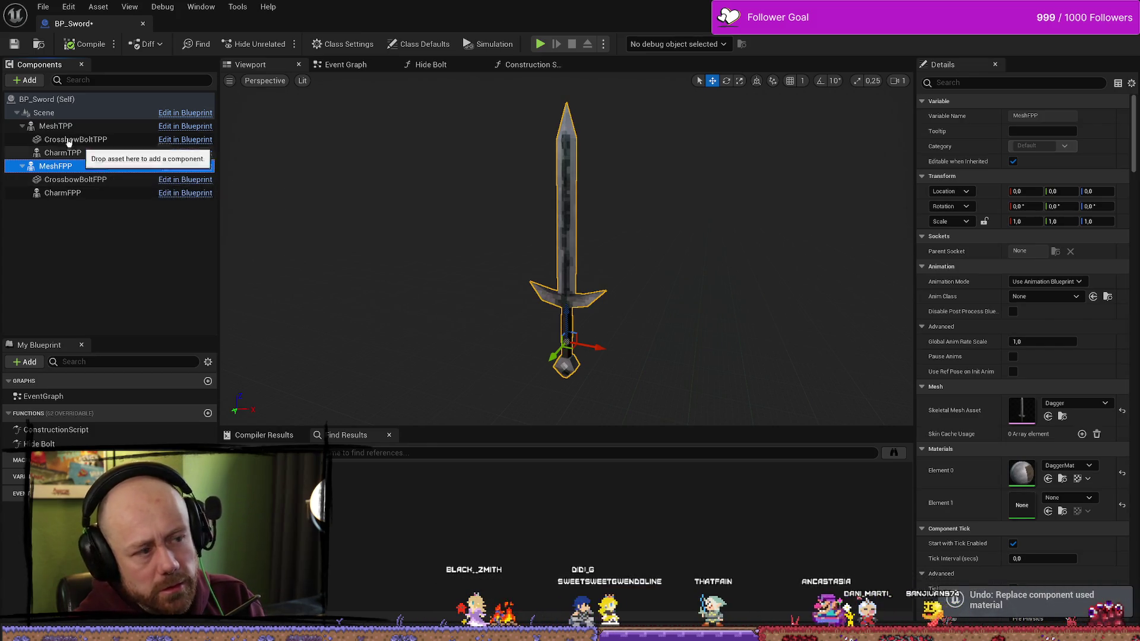
{"action": "left_click", "coordinate": [70, 126]}
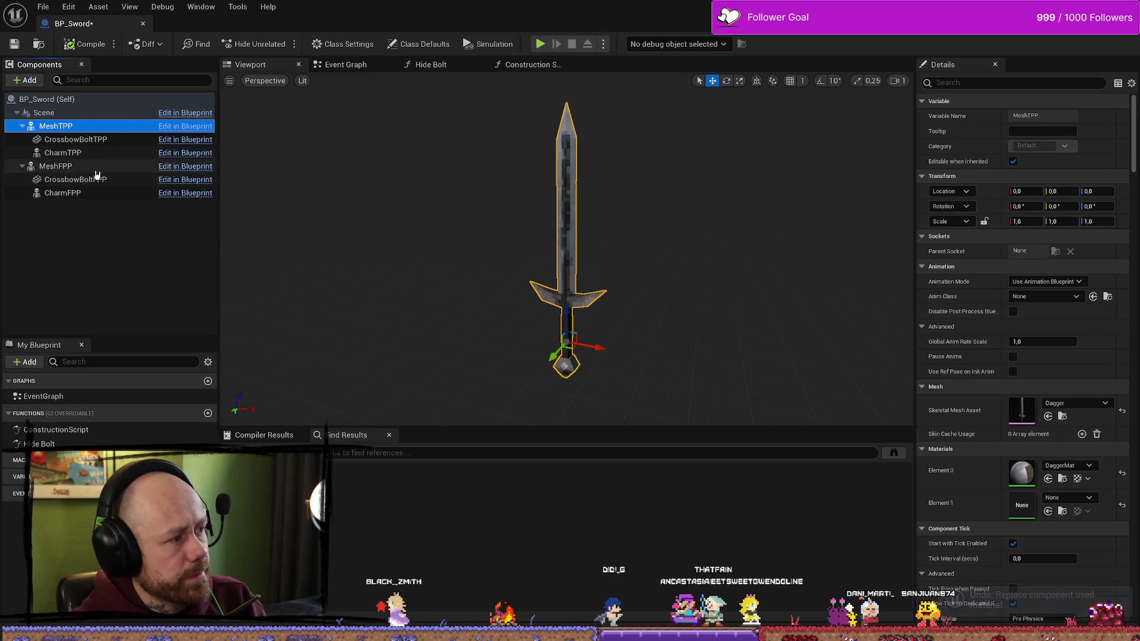
{"action": "left_click", "coordinate": [93, 167]}
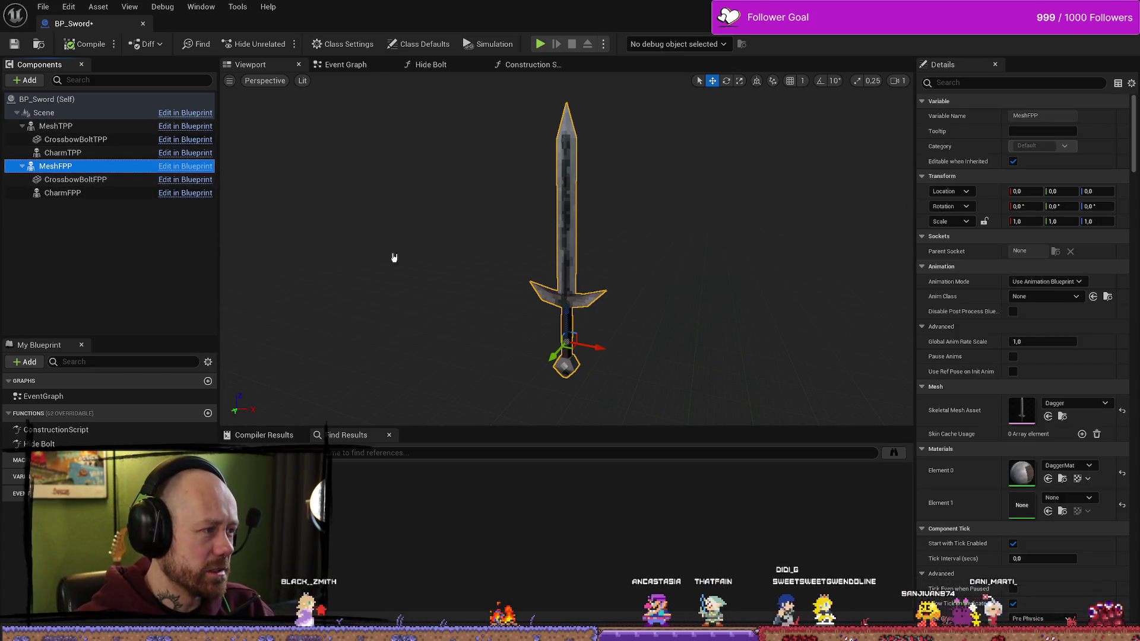
{"action": "left_click", "coordinate": [1082, 471]}
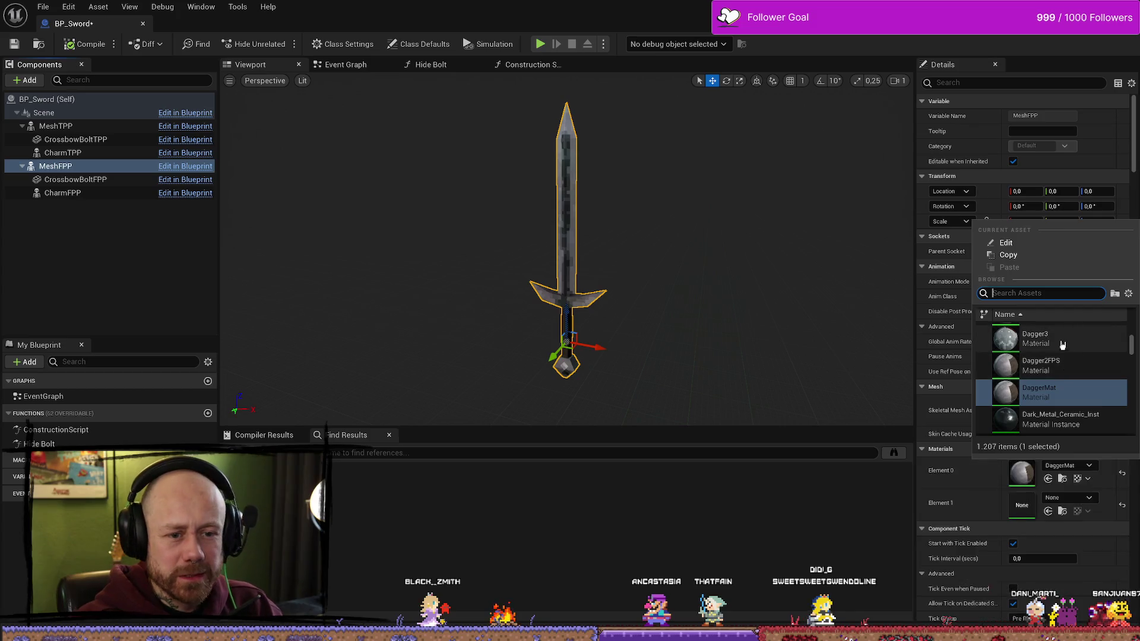
{"action": "left_click", "coordinate": [1067, 367]}
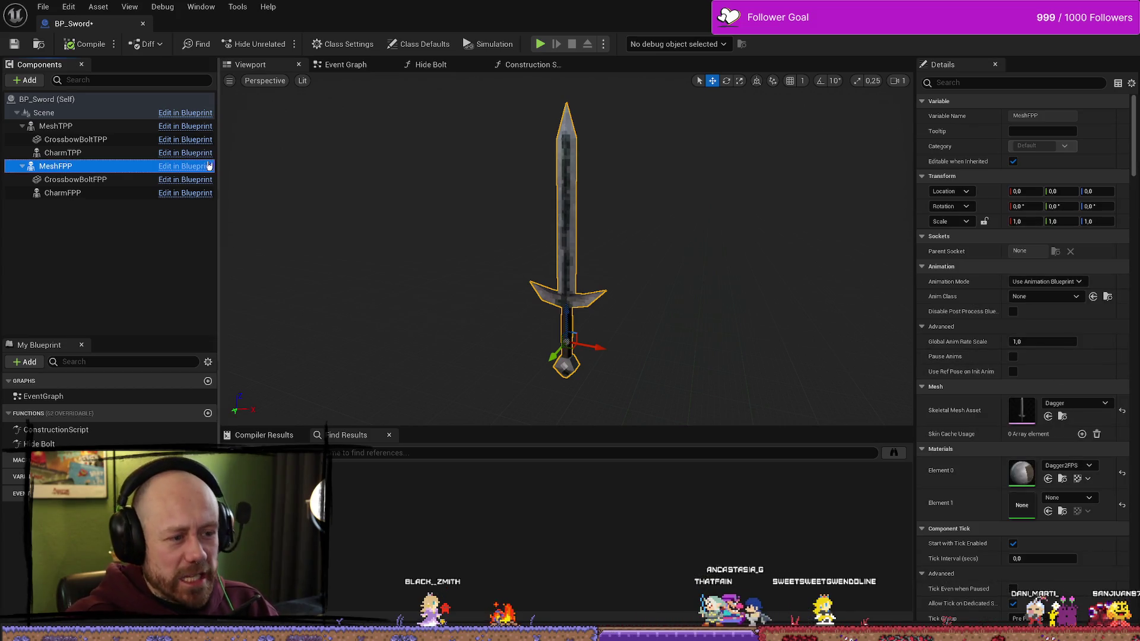
{"action": "left_click", "coordinate": [83, 44]}
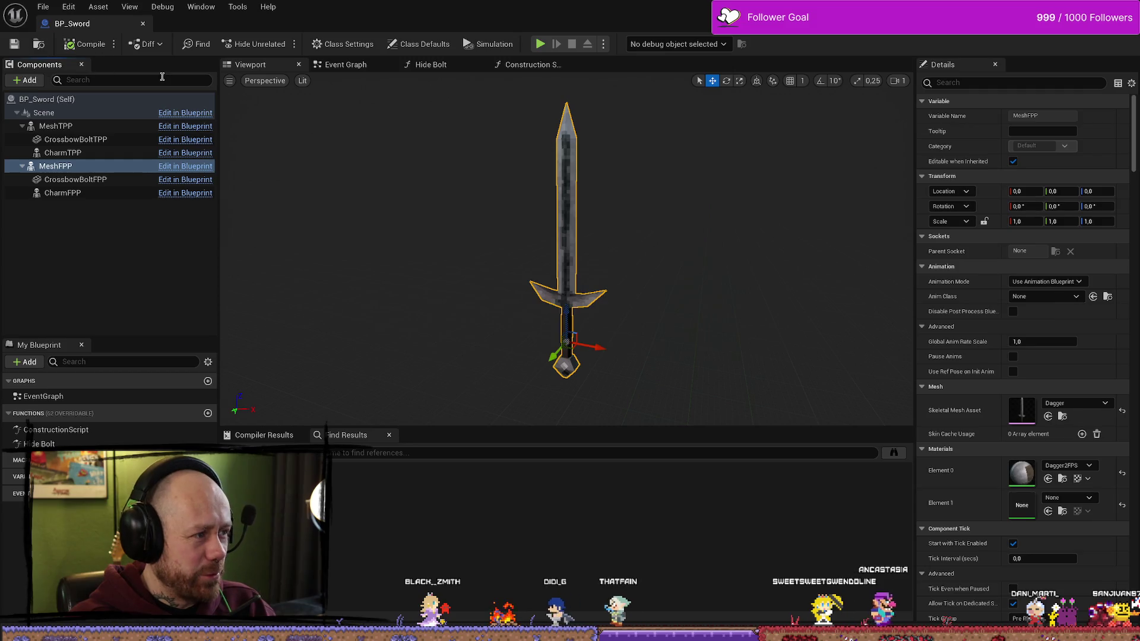
{"action": "left_click", "coordinate": [142, 24]}
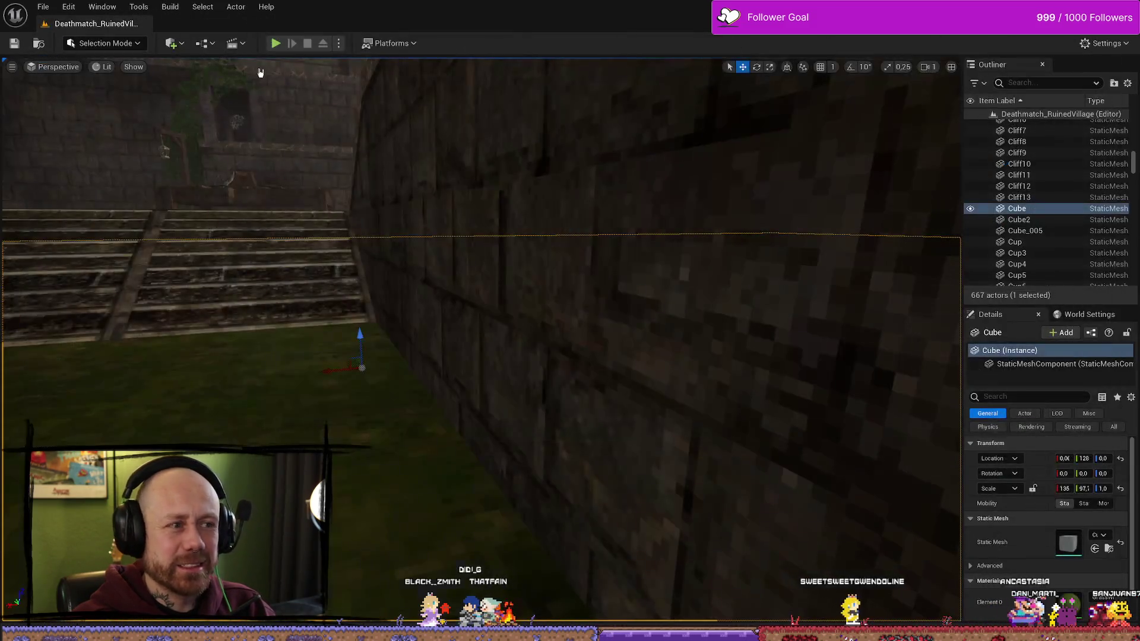
Step: Start a play test, deploy in first person, and try the knife and crossbow while walking
{"action": "left_click", "coordinate": [277, 44]}
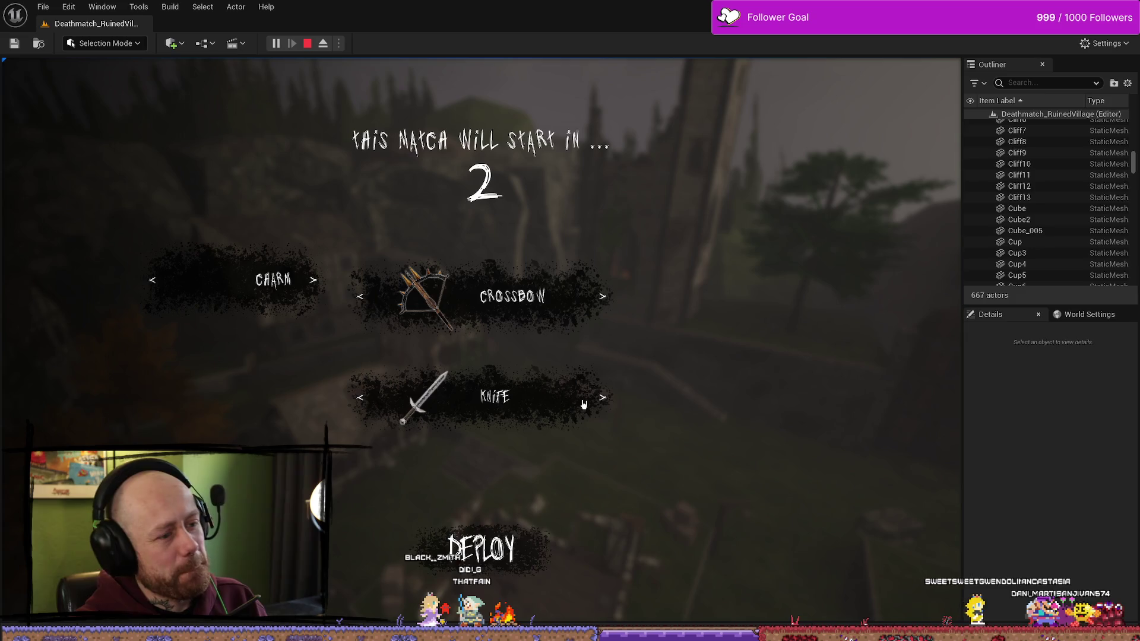
{"action": "left_click", "coordinate": [504, 578]}
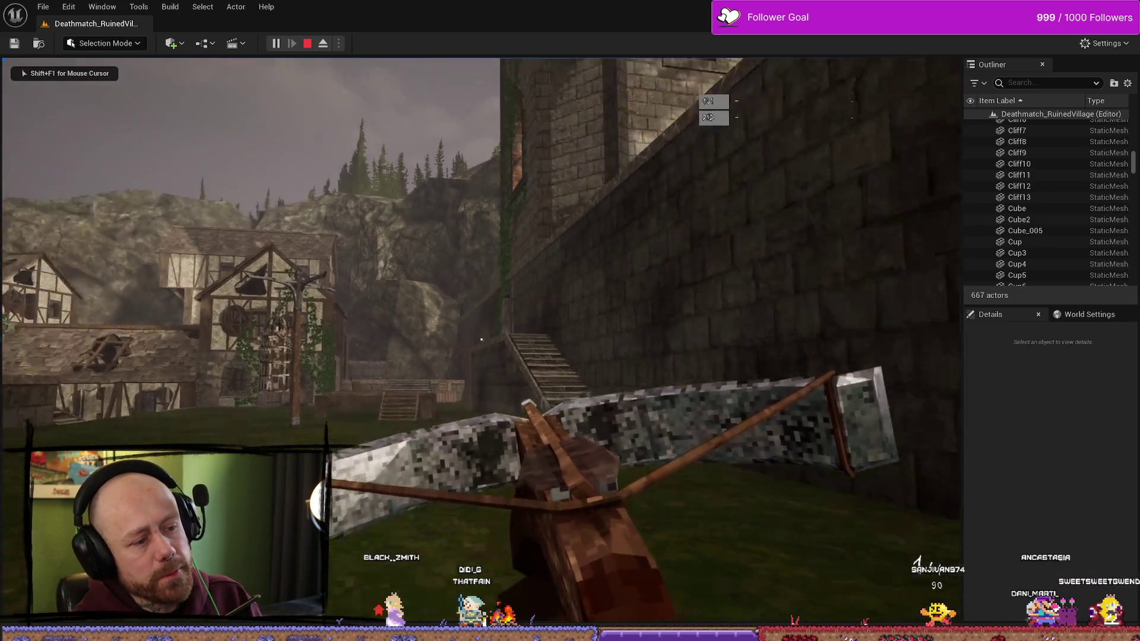
{"action": "key", "text": "2"}
{"action": "key", "text": "w"}
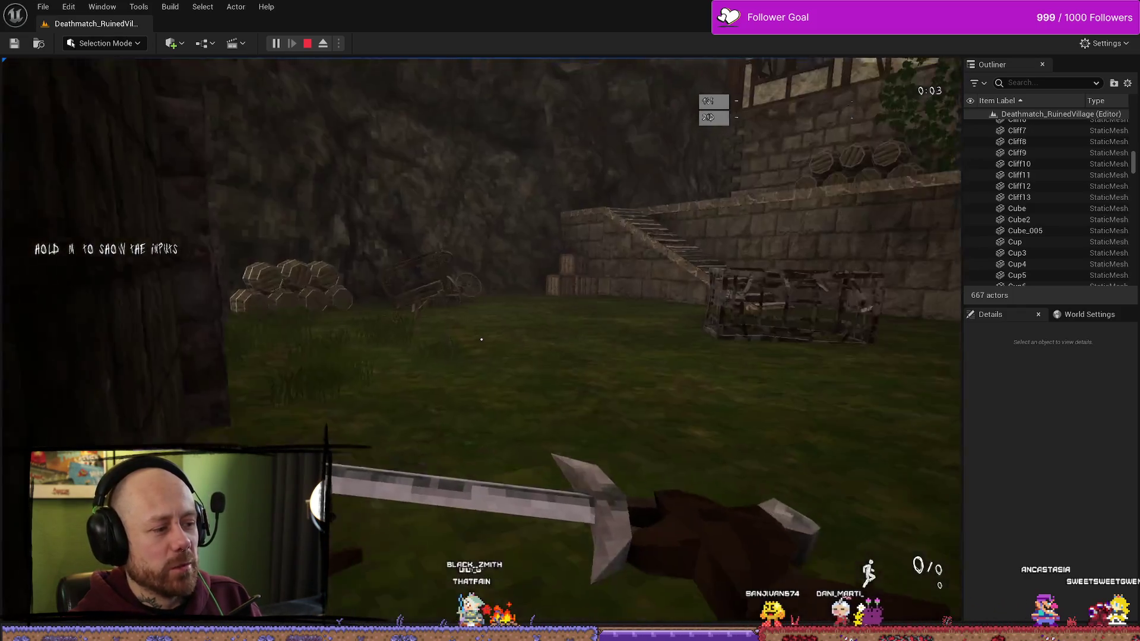
{"action": "key", "text": "1"}
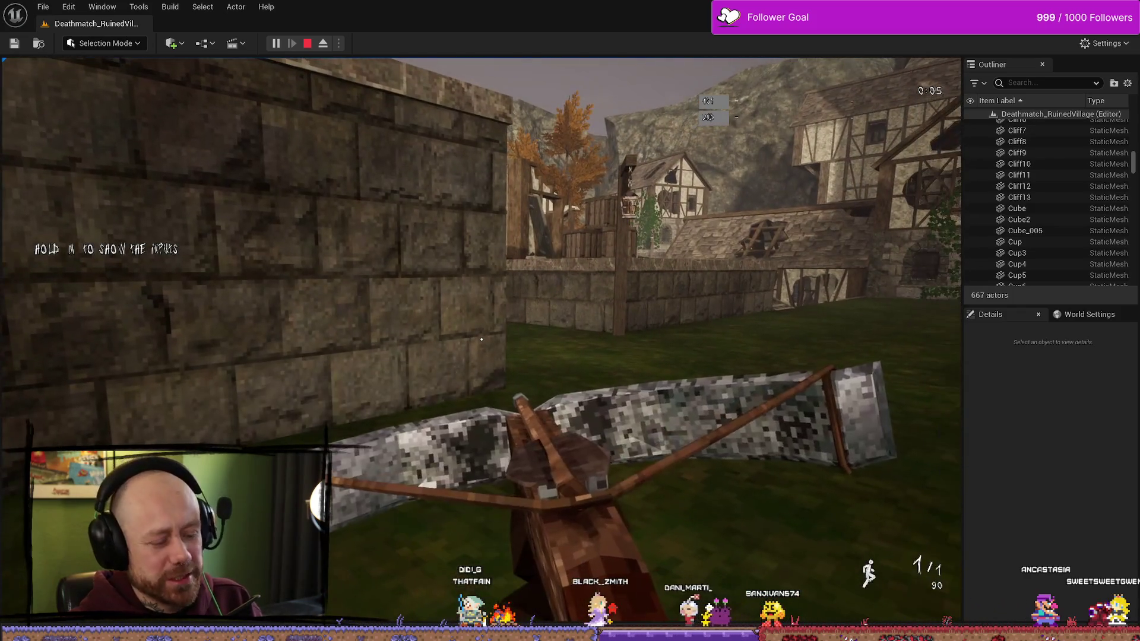
Step: Leave the match from the pause menu, respawn with the melee weapon, then leave again
{"action": "key", "text": "Escape"}
{"action": "left_click", "coordinate": [151, 204]}
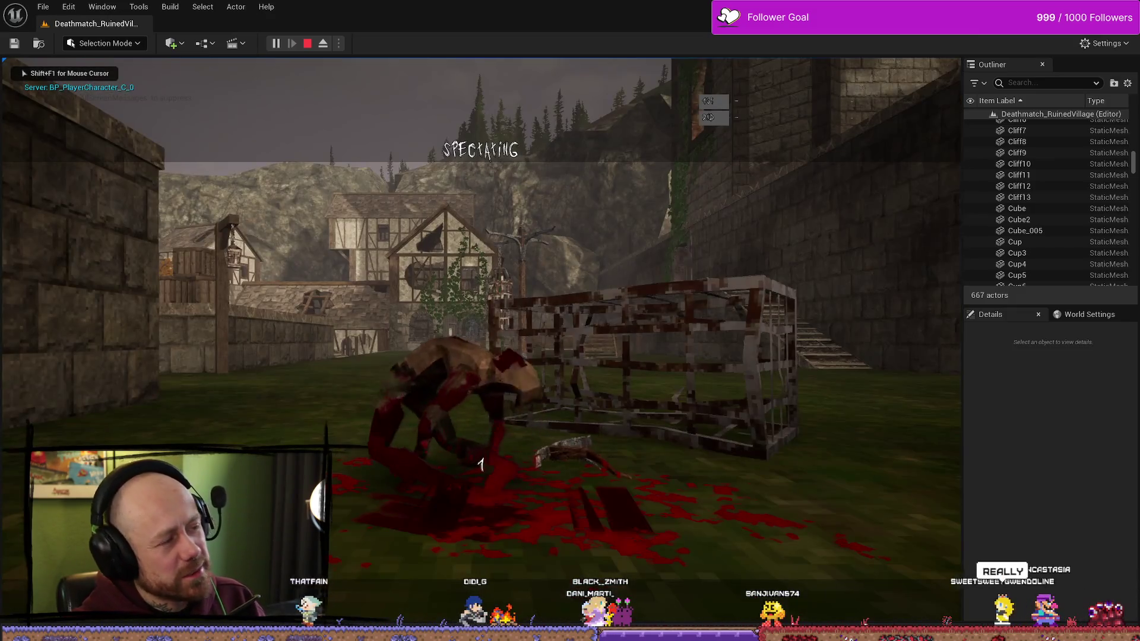
{"action": "left_click", "coordinate": [482, 465]}
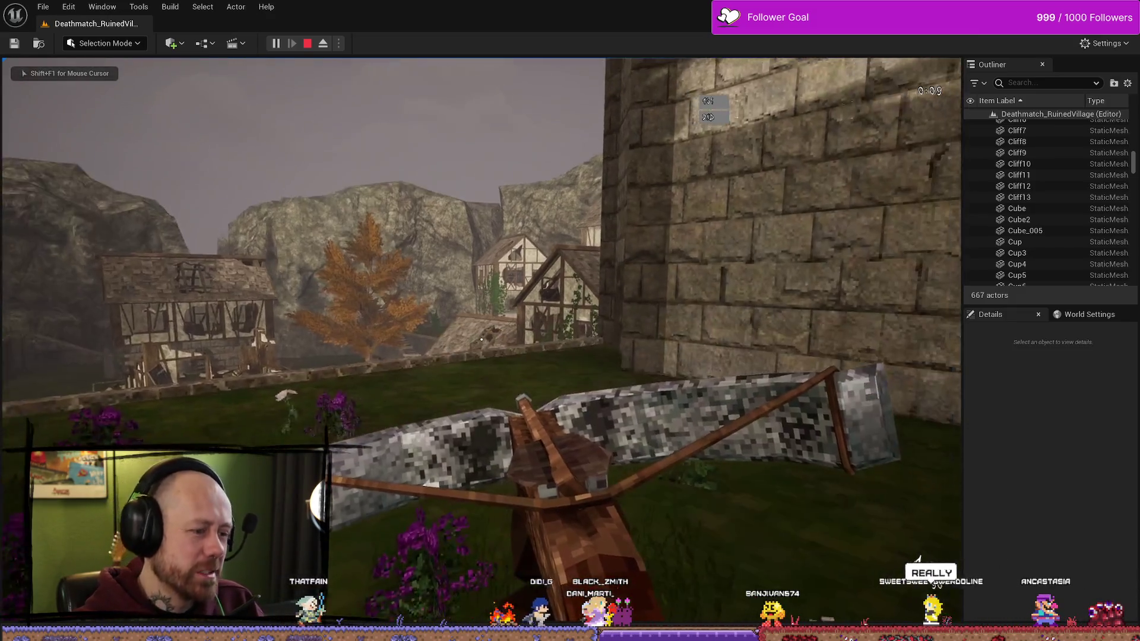
{"action": "key", "text": "2"}
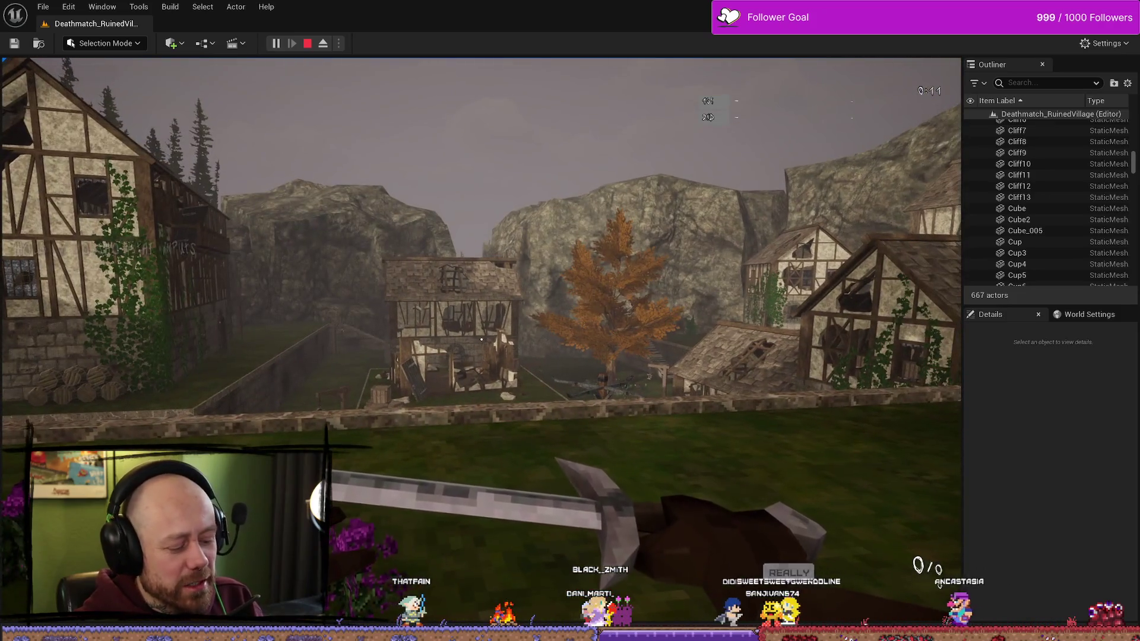
{"action": "key", "text": "Escape"}
{"action": "left_click", "coordinate": [177, 235]}
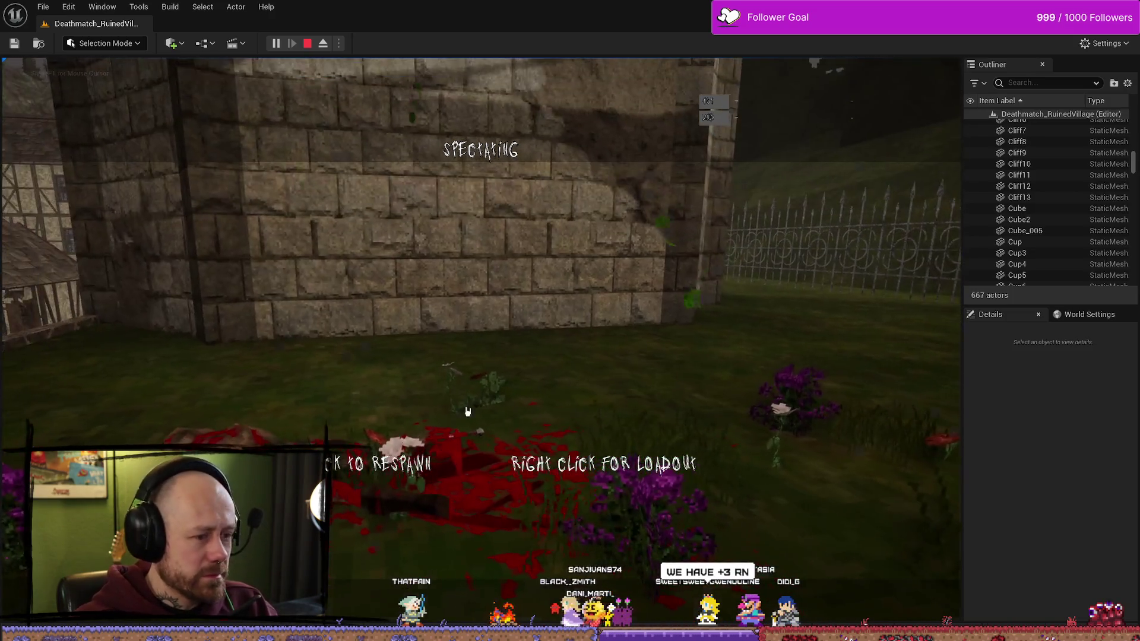
Step: Open the loadout, cycle the charm slot to hammer-and-sword, and deploy
{"action": "right_click", "coordinate": [467, 411]}
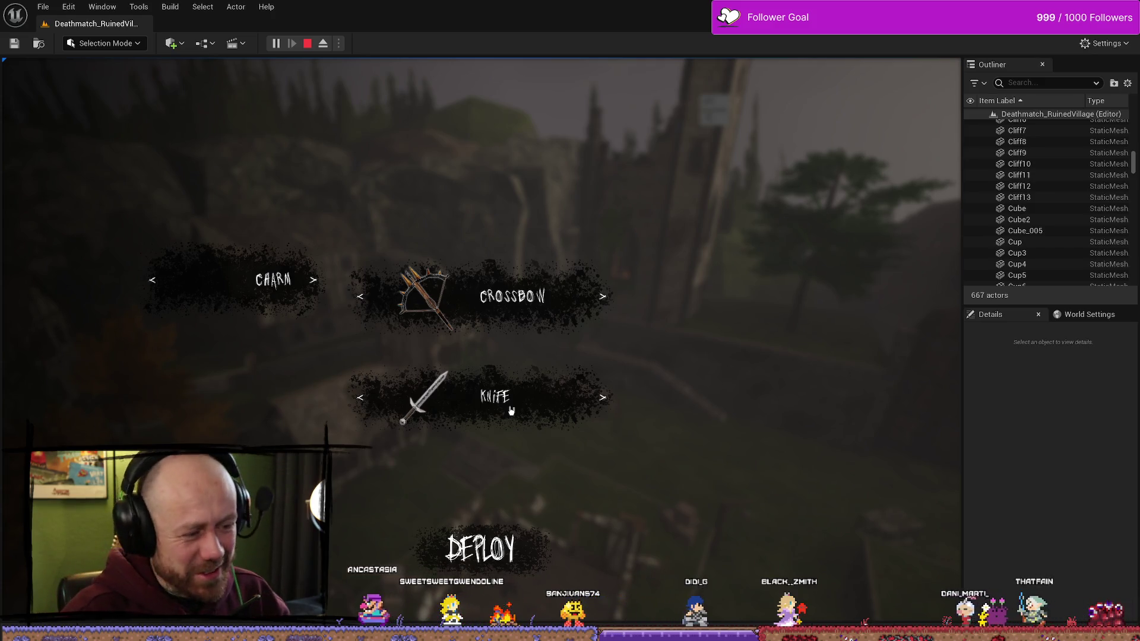
{"action": "left_click", "coordinate": [314, 291]}
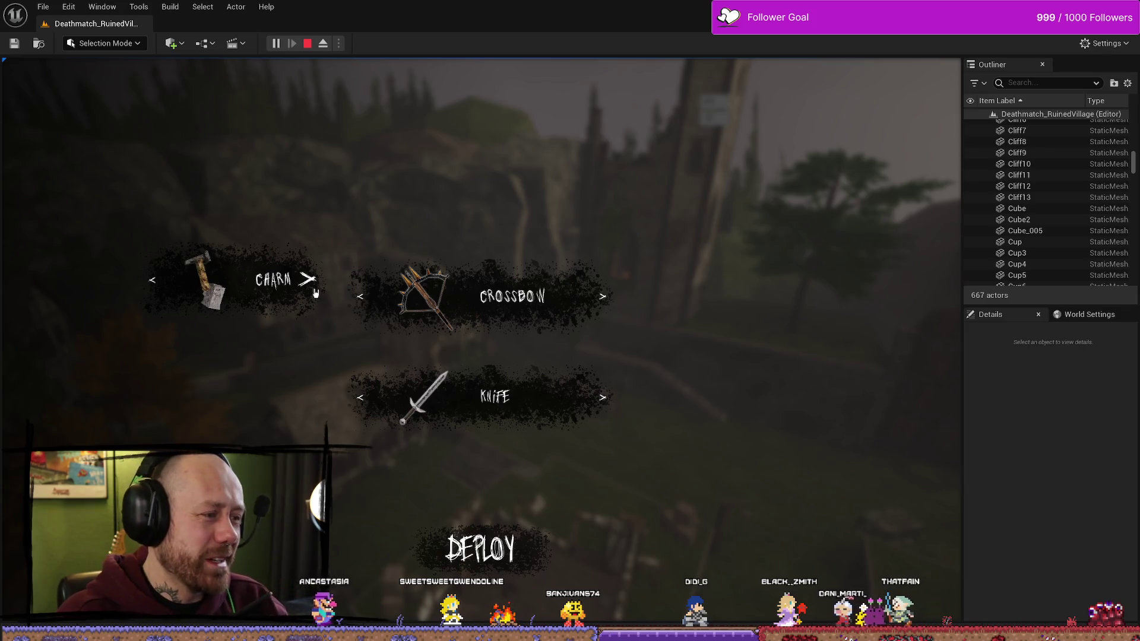
{"action": "left_click", "coordinate": [313, 289]}
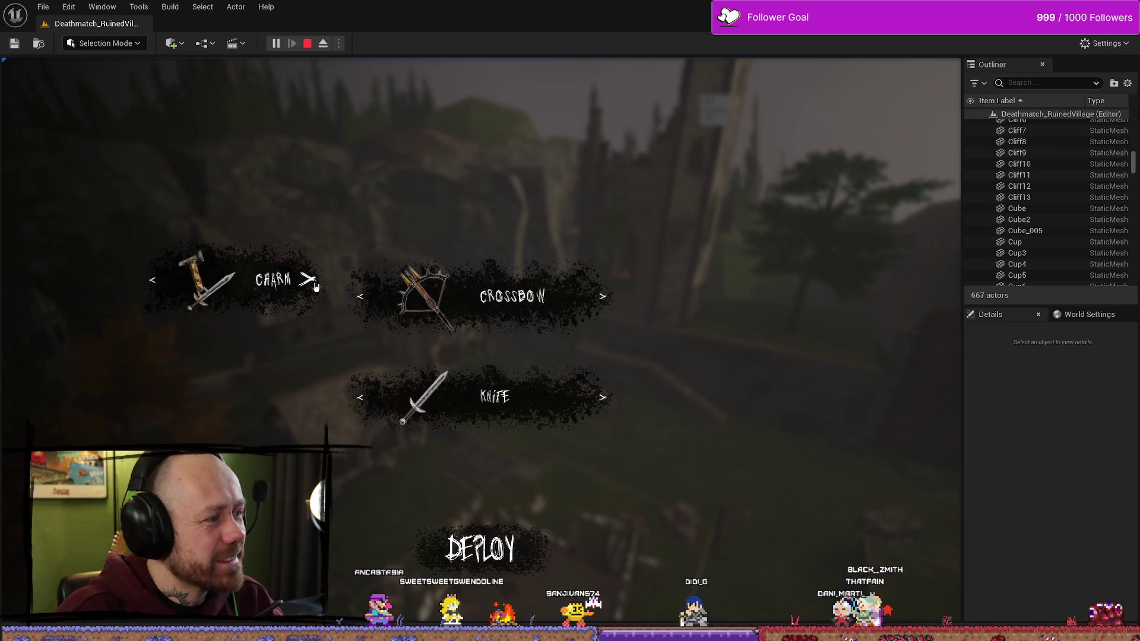
{"action": "left_click", "coordinate": [316, 288]}
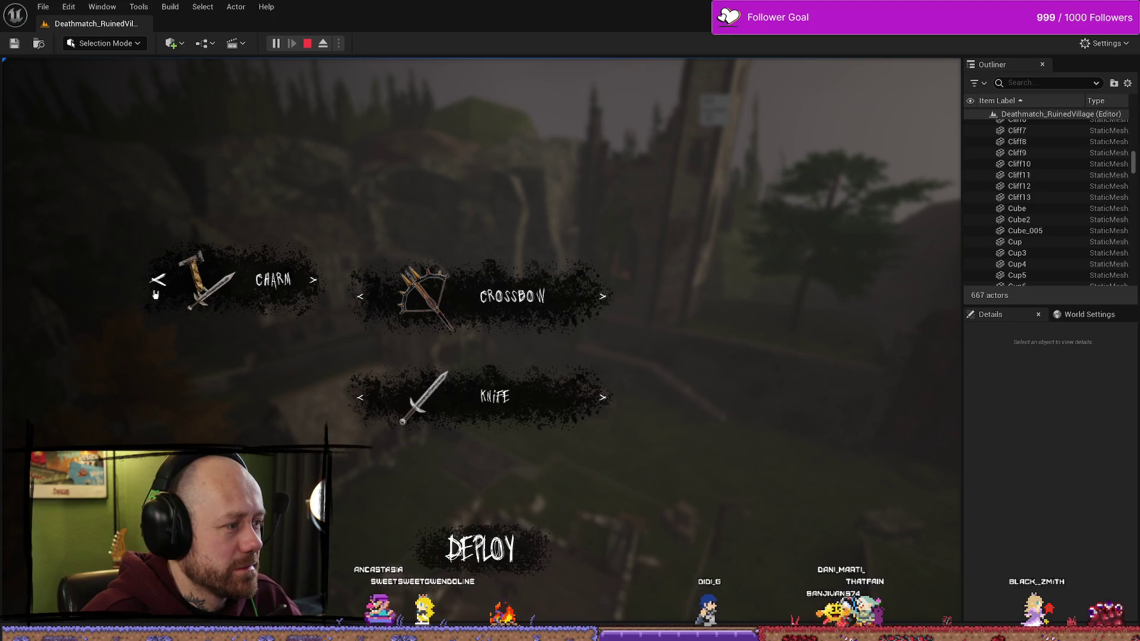
{"action": "left_click", "coordinate": [425, 582]}
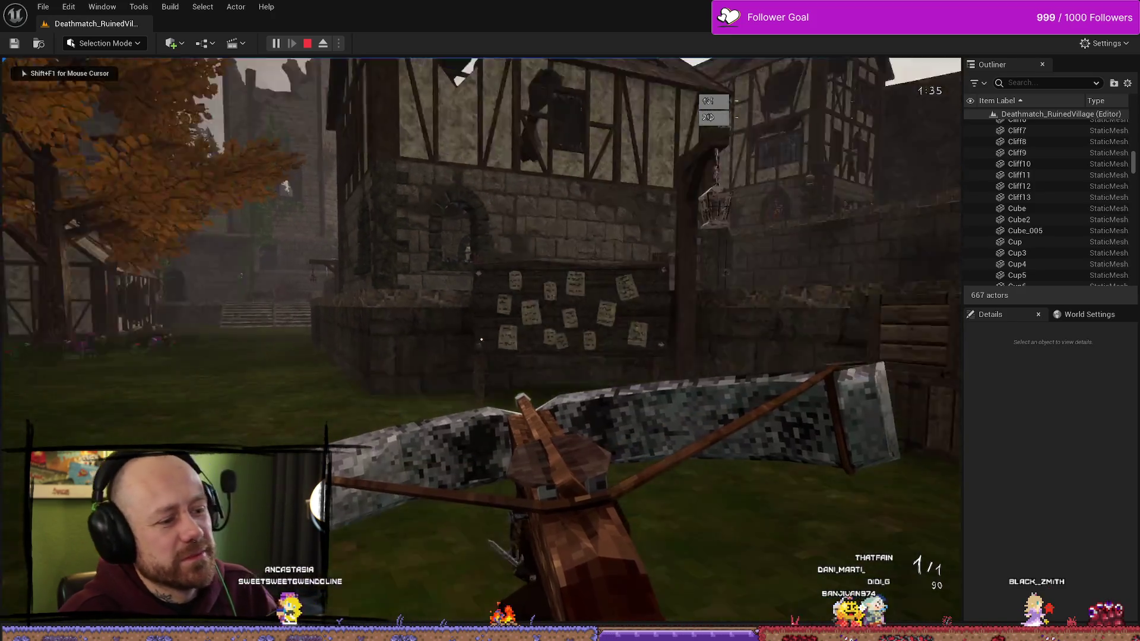
Step: Walk up to the wall briefly, then stop the play session, bringing up the Accessed None errors
{"action": "key", "text": "w"}
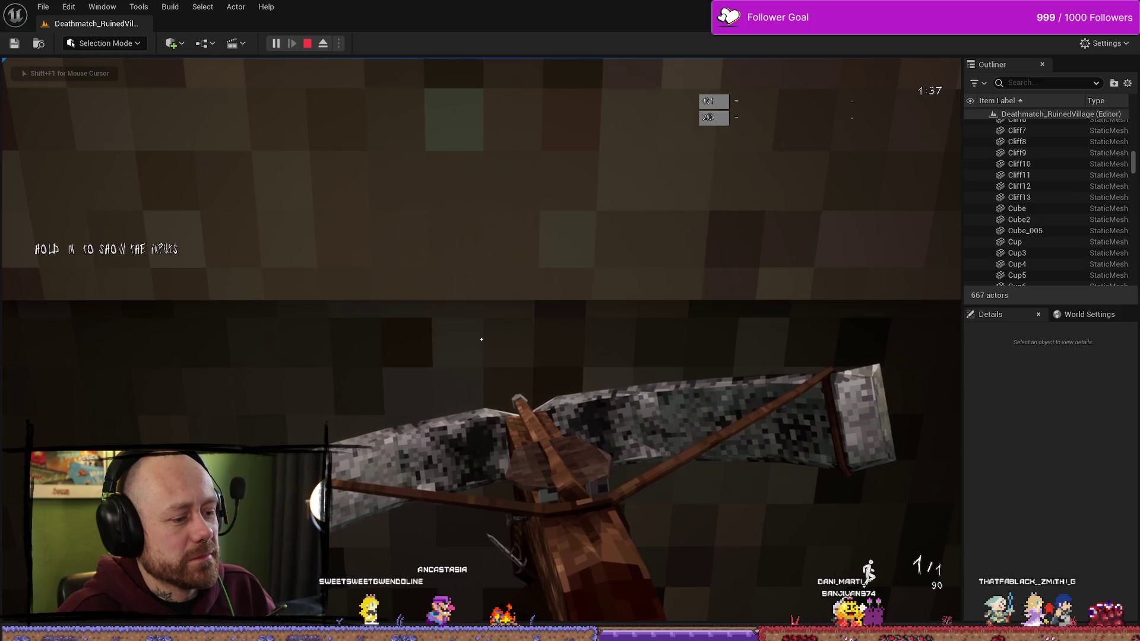
{"action": "mouse_move", "coordinate": [482, 339]}
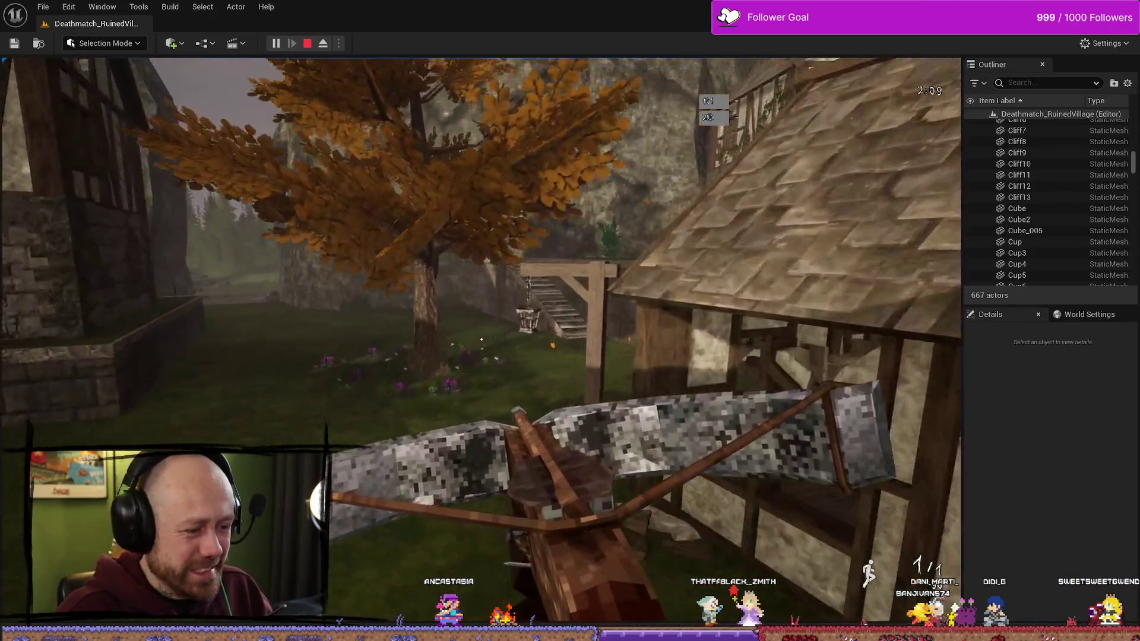
{"action": "key", "text": "Escape"}
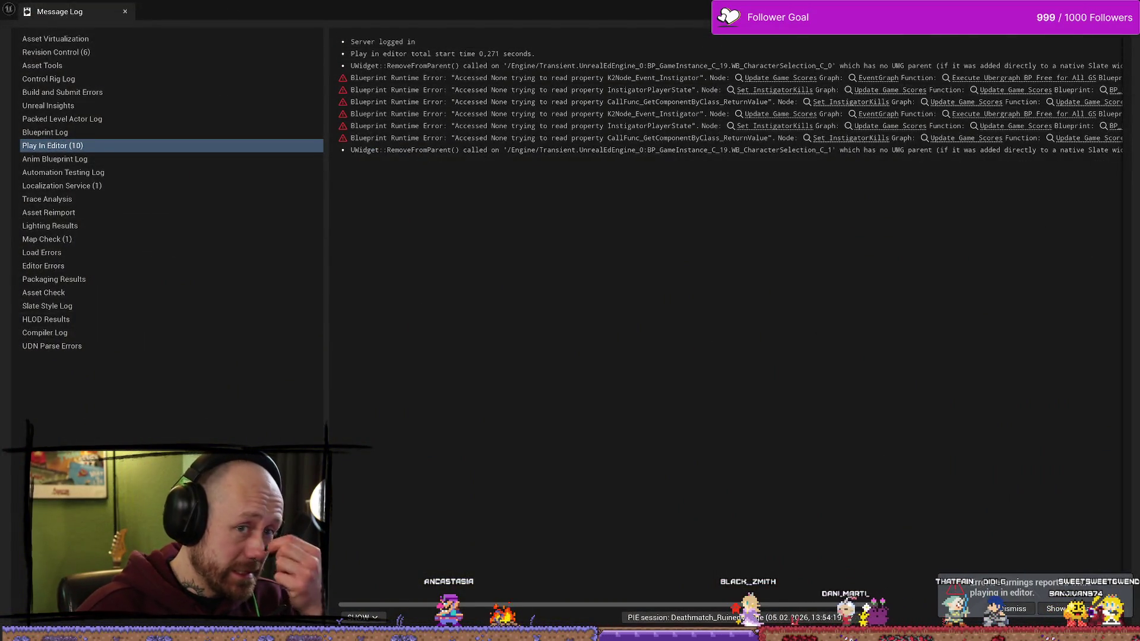
Step: Close the Message Log, fly the camera through the room and courtyard, then open the content browser
{"action": "key", "text": "alt+Tab"}
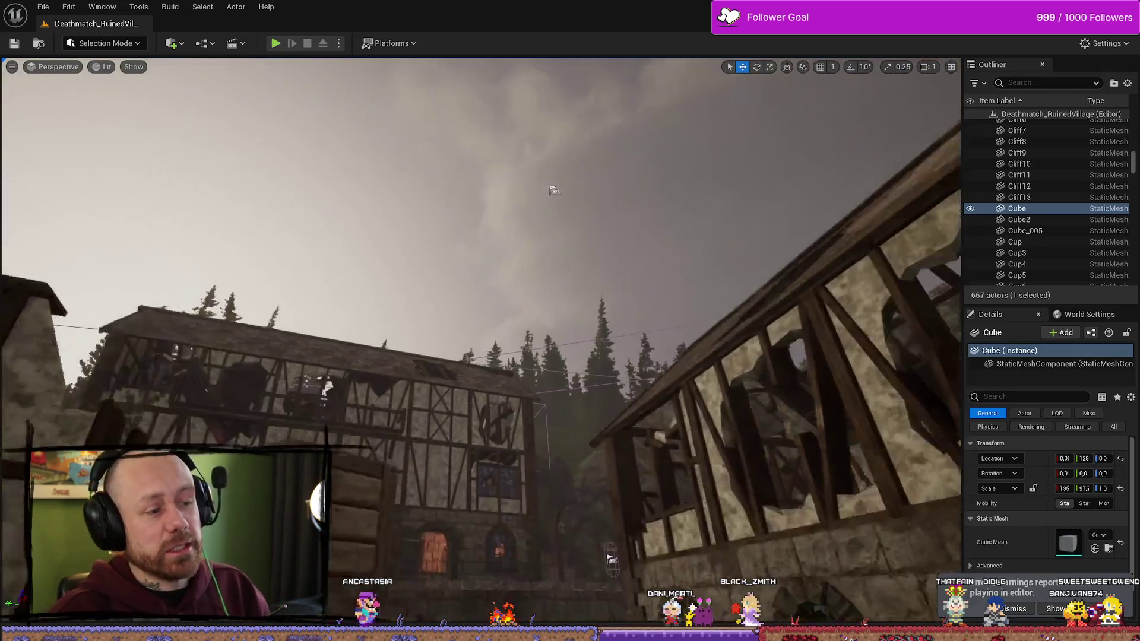
{"action": "scroll", "coordinate": [122, 80], "scroll_direction": "up", "scroll_amount": 5}
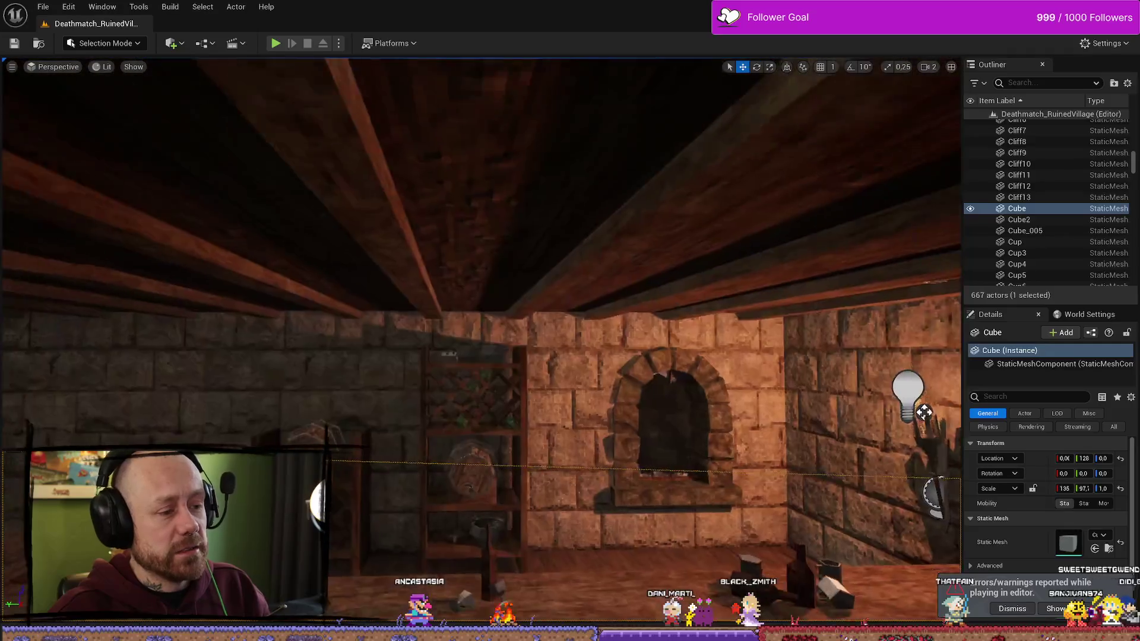
{"action": "scroll", "coordinate": [36, 268], "scroll_direction": "down", "scroll_amount": 2}
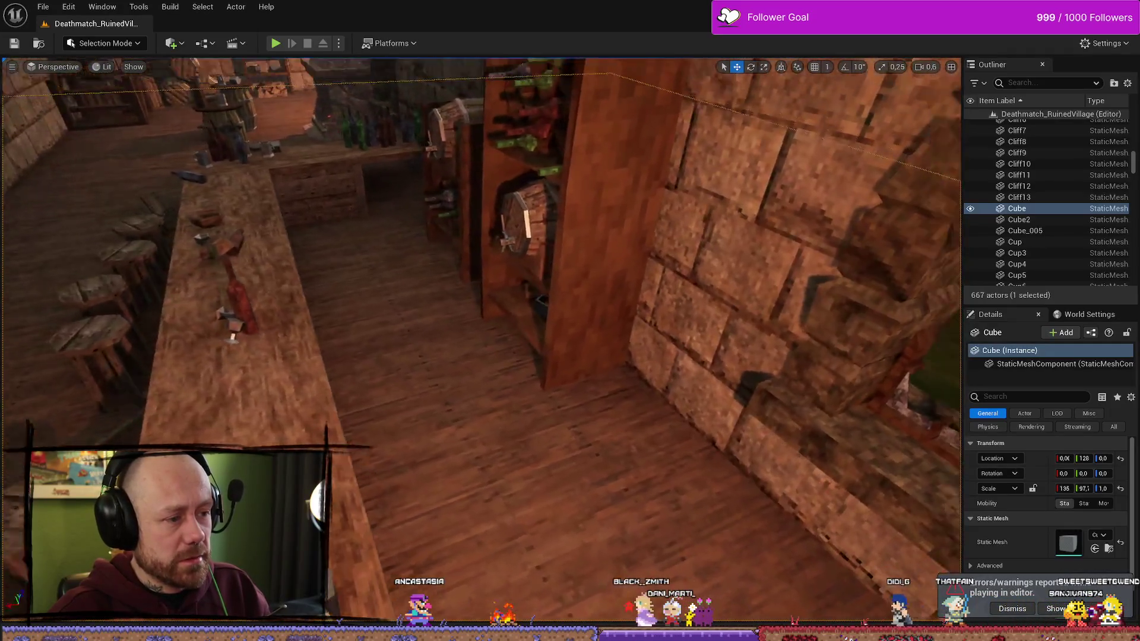
{"action": "mouse_move", "coordinate": [482, 296]}
{"action": "left_mouse_down"}
{"action": "mouse_move", "coordinate": [463, 297]}
{"action": "mouse_move", "coordinate": [482, 297]}
{"action": "left_mouse_up"}
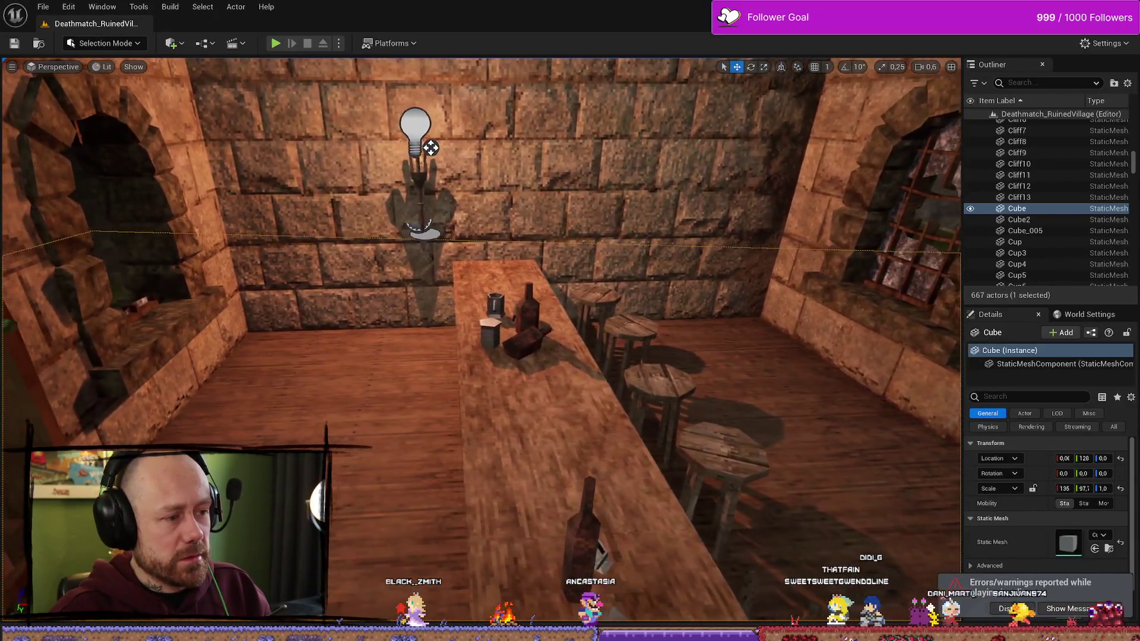
{"action": "left_click_drag", "start_coordinate": [430, 148], "coordinate": [457, 148]}
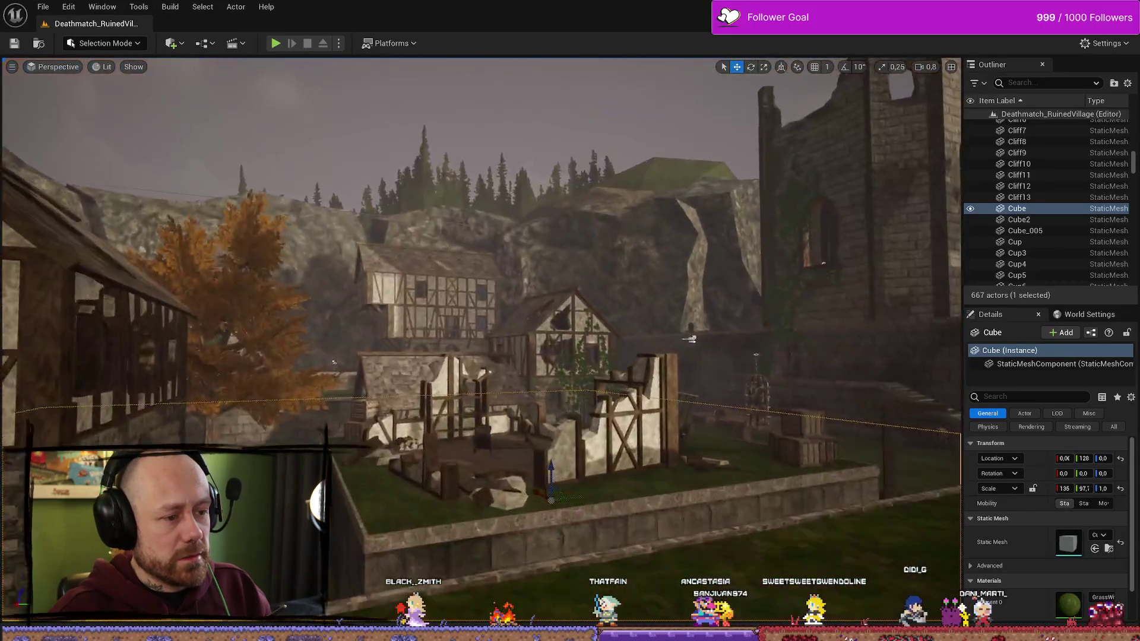
{"action": "left_click_drag", "start_coordinate": [477, 332], "coordinate": [476, 272]}
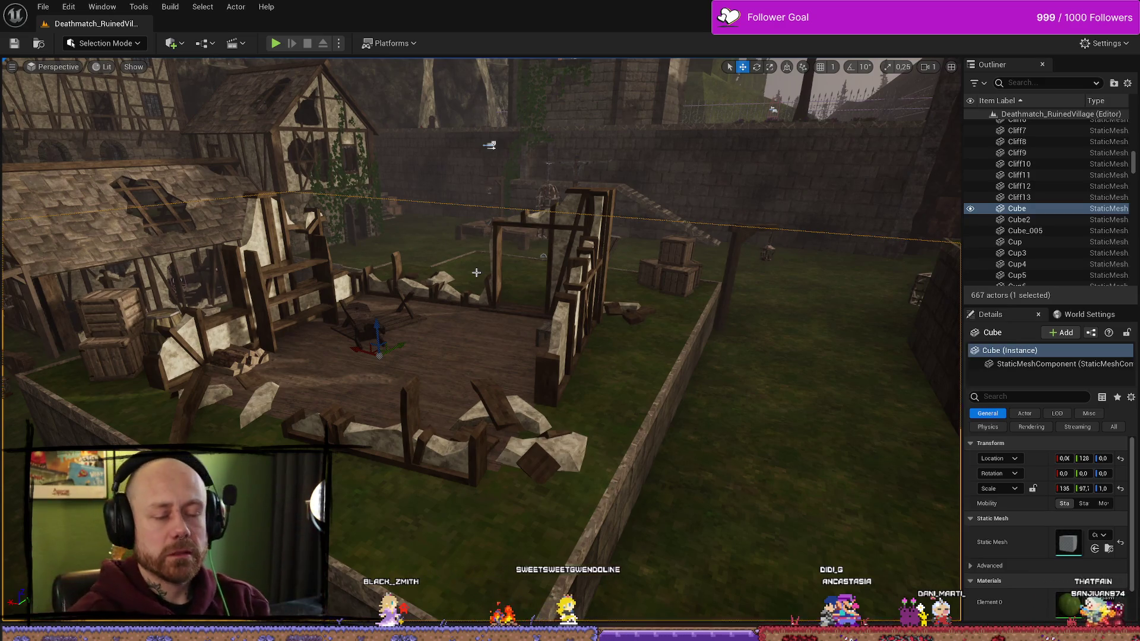
{"action": "mouse_move", "coordinate": [476, 272]}
{"action": "left_mouse_down"}
{"action": "mouse_move", "coordinate": [564, 383]}
{"action": "mouse_move", "coordinate": [622, 232]}
{"action": "mouse_move", "coordinate": [507, 295]}
{"action": "left_mouse_up"}
{"action": "key", "text": "Escape"}
{"action": "left_click_drag", "start_coordinate": [457, 194], "coordinate": [403, 158]}
{"action": "key", "text": "ctrl+space"}
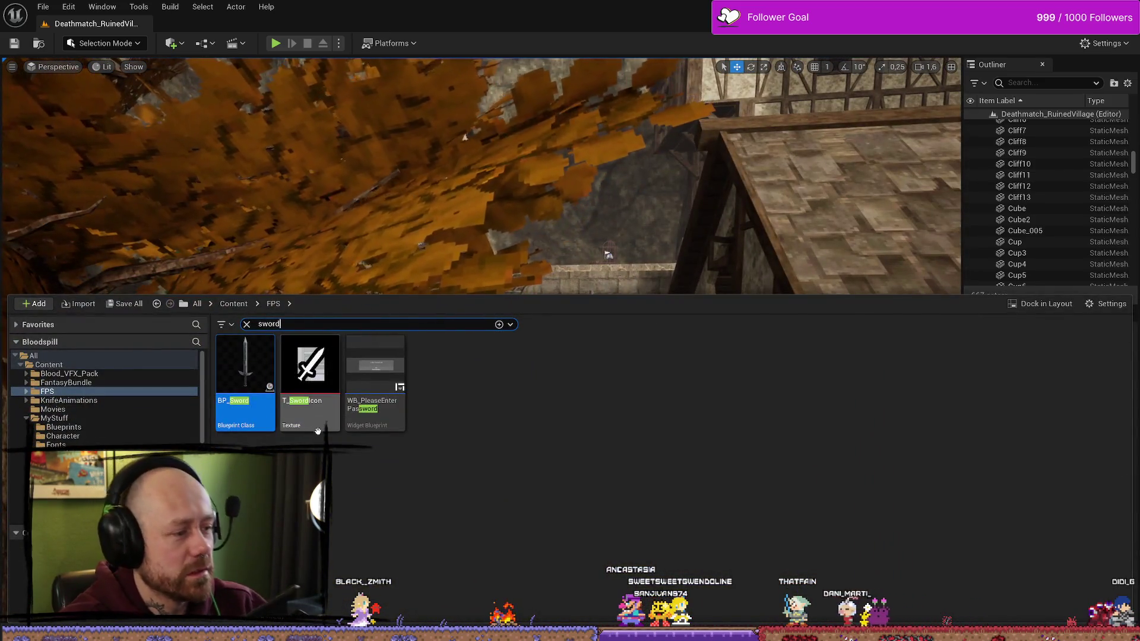
Step: Search for 'dagger', open BP_Dagger2, and select its first-person mesh component
{"action": "mouse_move", "coordinate": [315, 420]}
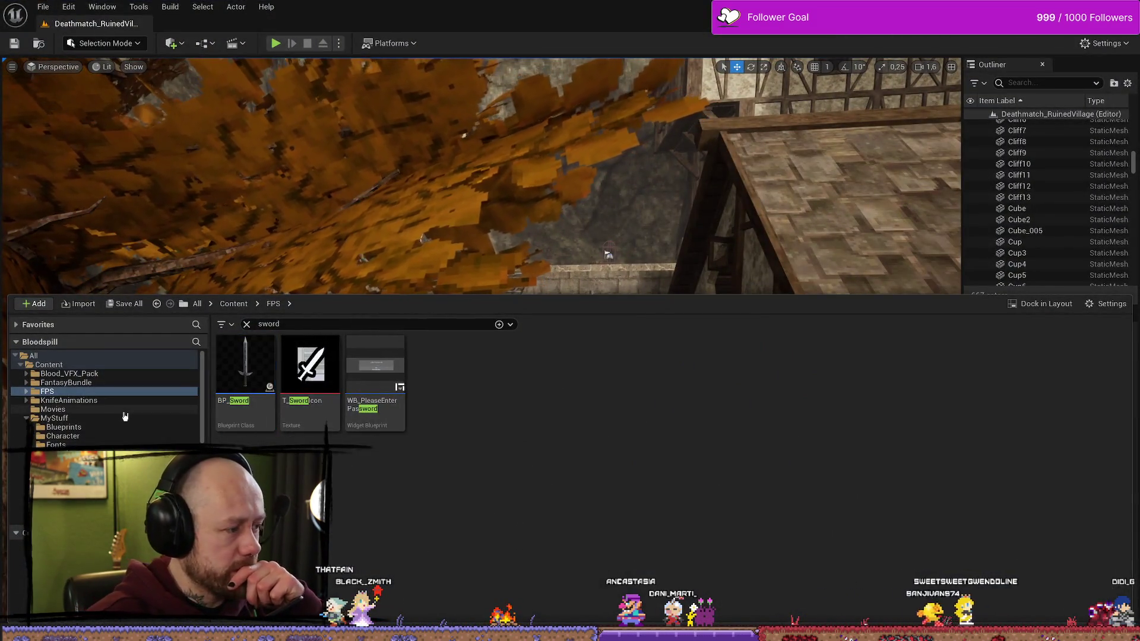
{"action": "left_click", "coordinate": [281, 324]}
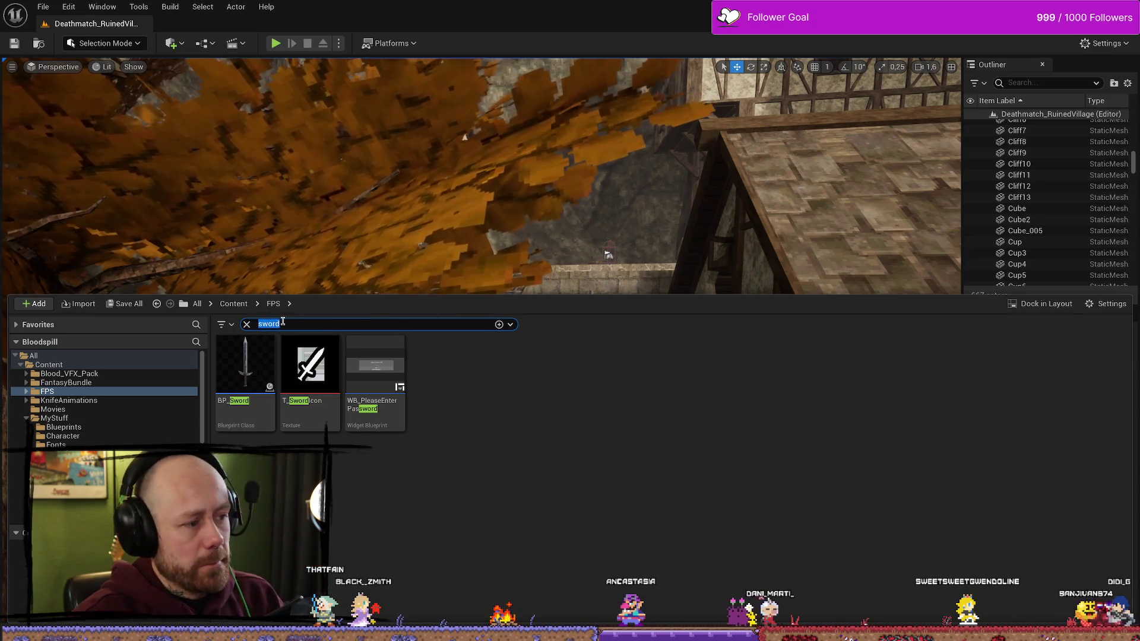
{"action": "type", "text": "dagger"}
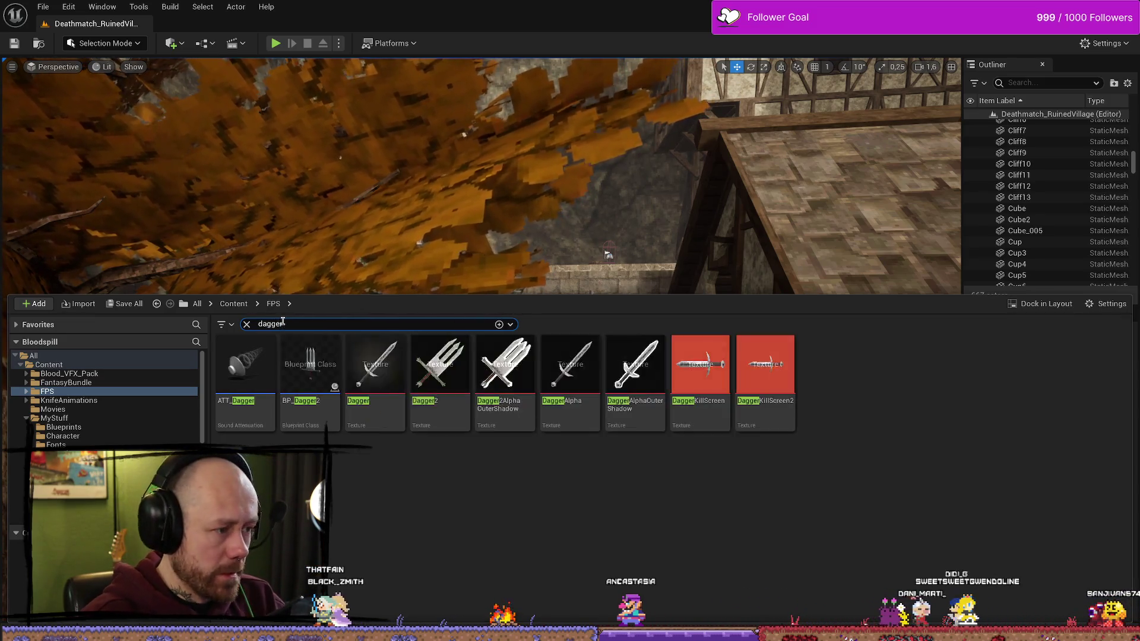
{"action": "double_click", "coordinate": [315, 378]}
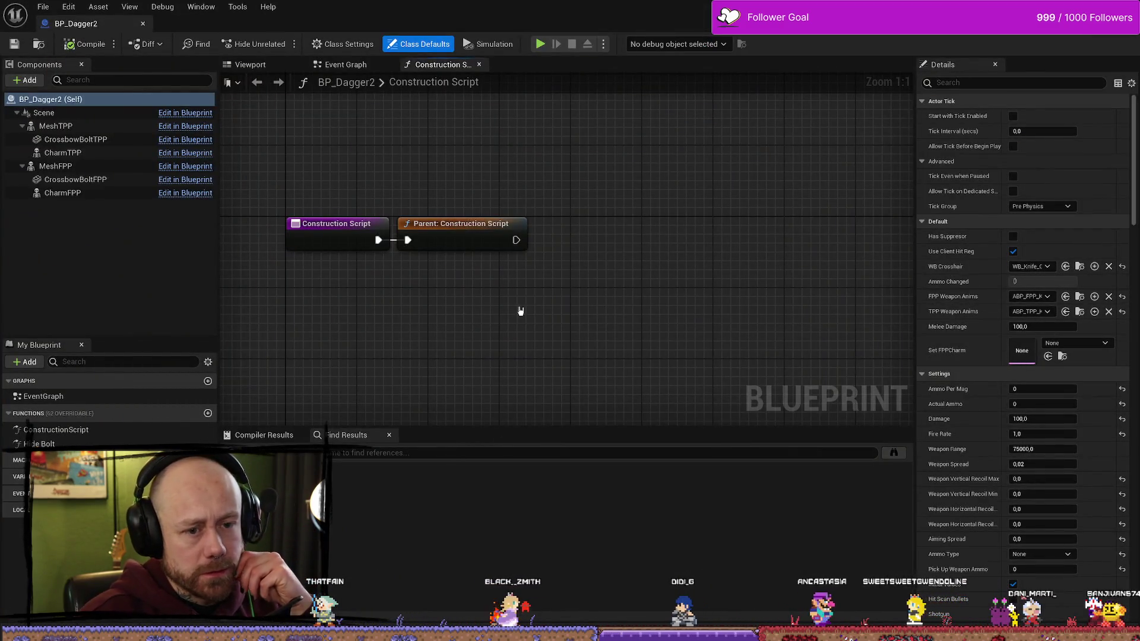
{"action": "left_click", "coordinate": [56, 167]}
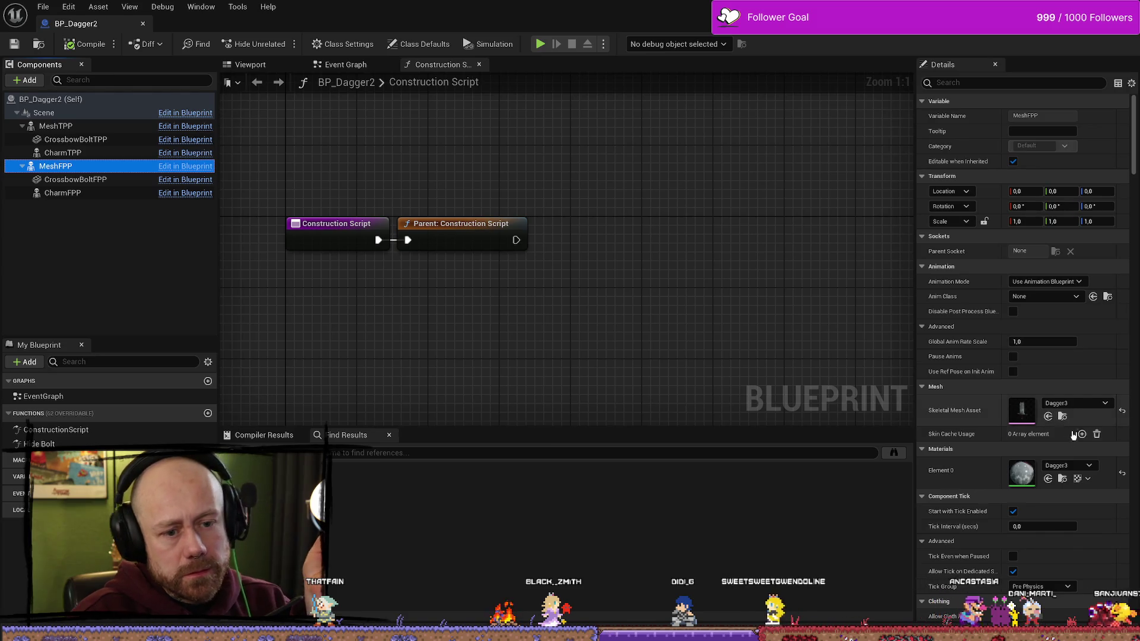
Step: Duplicate the Dagger3 material as Dagger3FPS and open it in the material editor
{"action": "left_click", "coordinate": [1064, 479]}
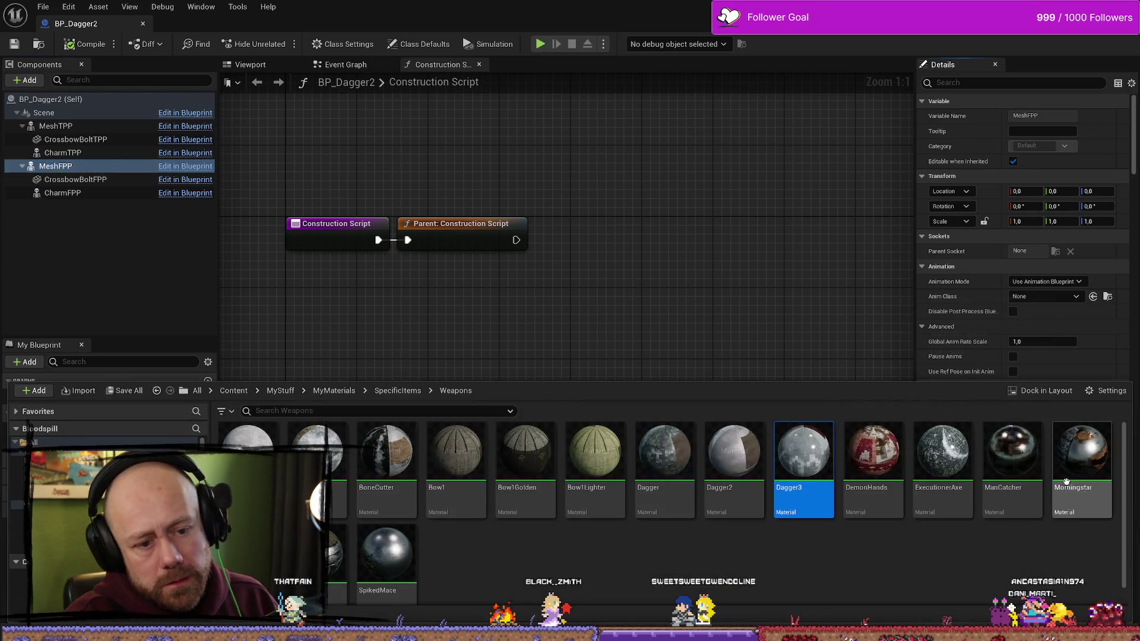
{"action": "right_click", "coordinate": [812, 472]}
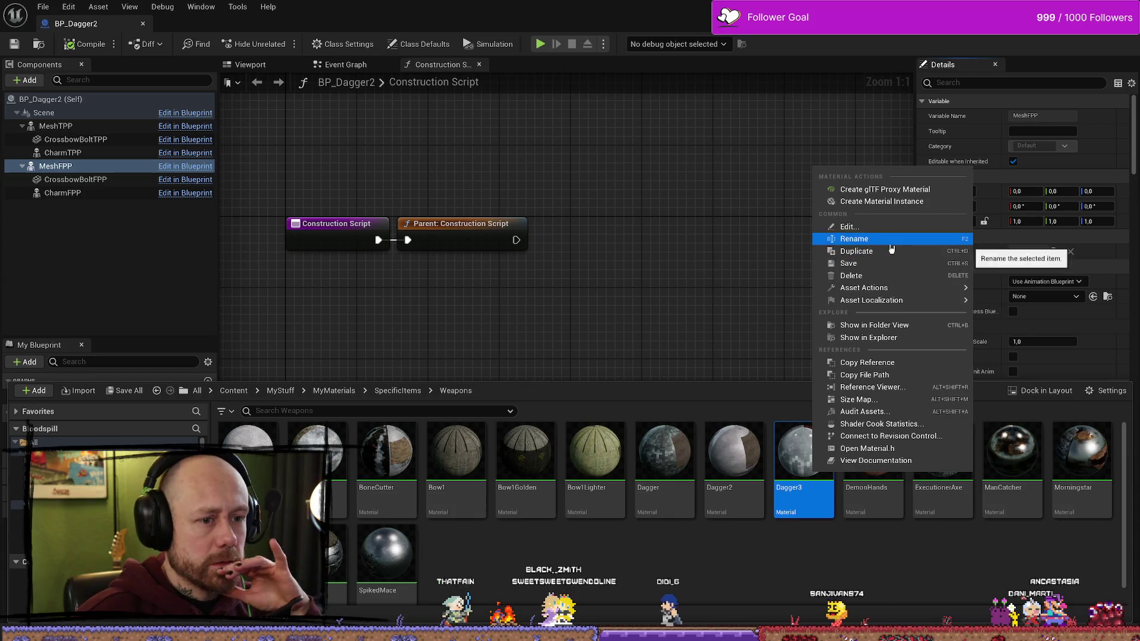
{"action": "left_click", "coordinate": [892, 252]}
{"action": "key", "text": "BackSpace"}
{"action": "type", "text": "3FPS"}
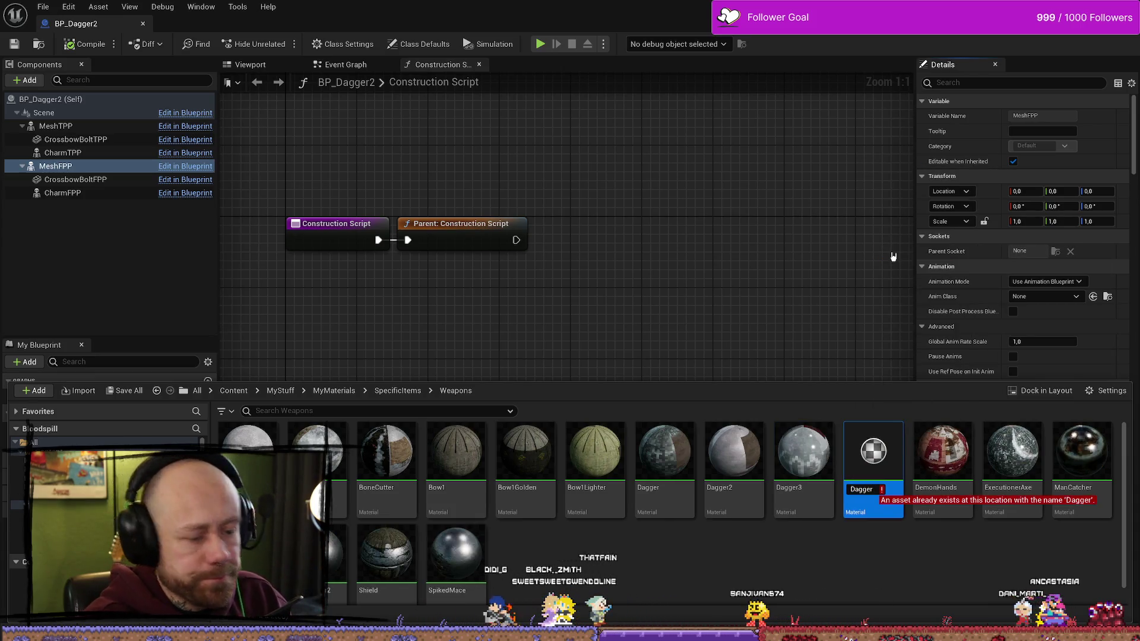
{"action": "key", "text": "Return"}
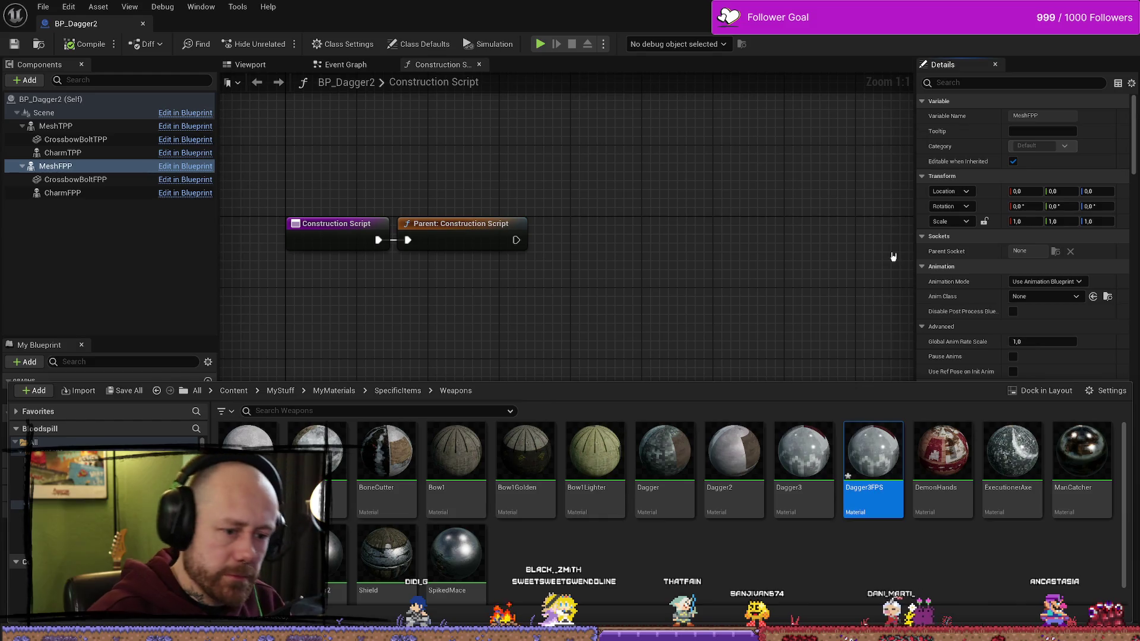
{"action": "double_click", "coordinate": [873, 457]}
{"action": "scroll", "coordinate": [735, 398], "scroll_direction": "down", "scroll_amount": 3}
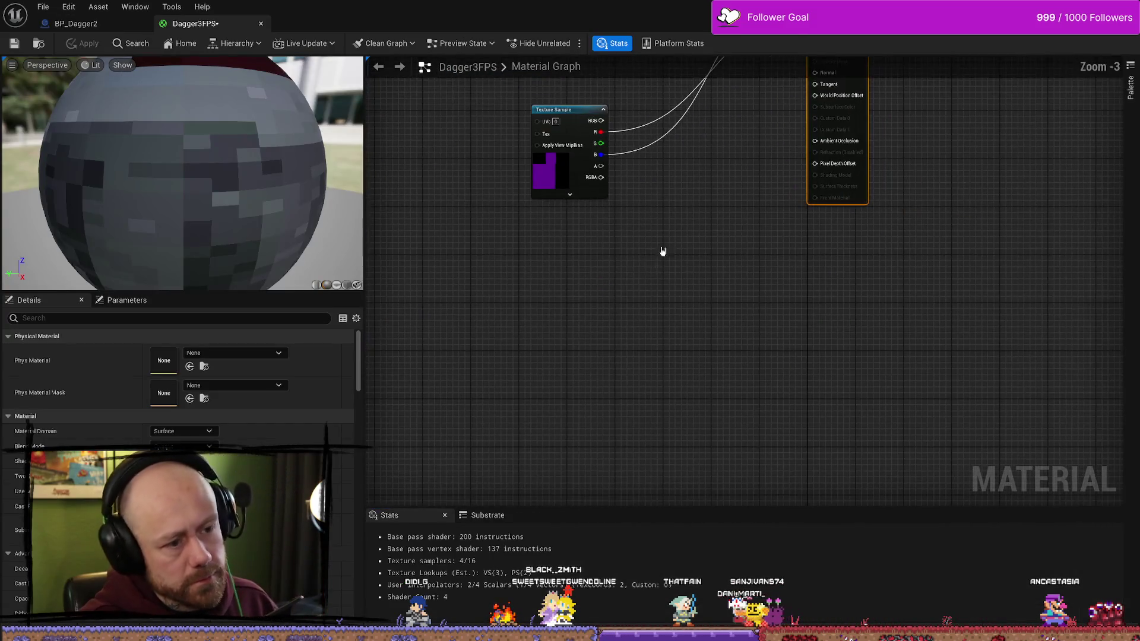
Step: Paste the copied flatten node groups into Dagger3FPS and shift them to the left
{"action": "key", "text": "ctrl+a"}
{"action": "scroll", "coordinate": [690, 247], "scroll_direction": "down", "scroll_amount": 4}
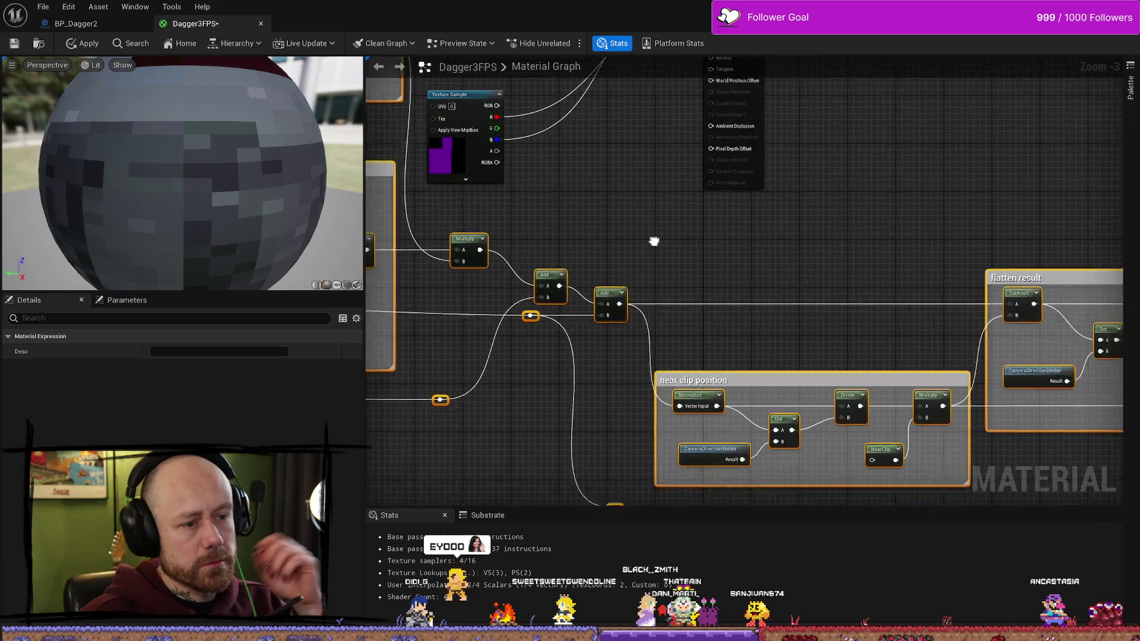
{"action": "mouse_move", "coordinate": [845, 249]}
{"action": "left_mouse_down"}
{"action": "mouse_move", "coordinate": [645, 250]}
{"action": "mouse_move", "coordinate": [569, 232]}
{"action": "left_mouse_up"}
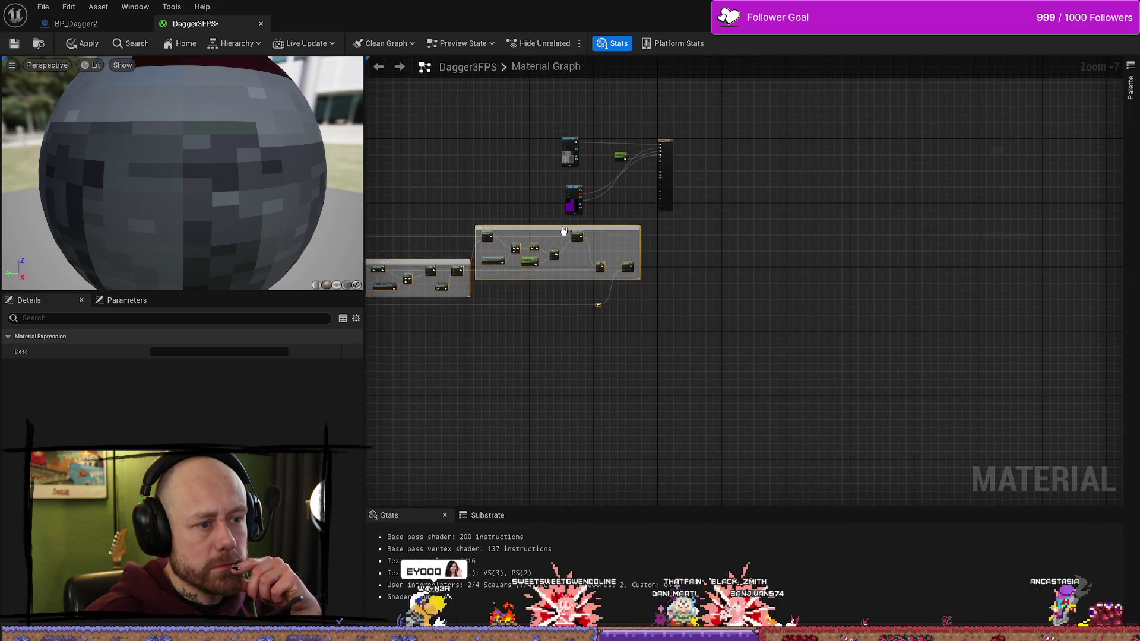
{"action": "scroll", "coordinate": [629, 289], "scroll_direction": "up", "scroll_amount": 4}
Step: Wire the Subtract result into World Position Offset, raise the Texture Sample, and save
{"action": "mouse_move", "coordinate": [602, 317]}
{"action": "left_mouse_down"}
{"action": "mouse_move", "coordinate": [681, 90]}
{"action": "mouse_move", "coordinate": [684, 178]}
{"action": "mouse_move", "coordinate": [686, 159]}
{"action": "mouse_move", "coordinate": [767, 222]}
{"action": "left_mouse_up"}
{"action": "left_click_drag", "start_coordinate": [534, 238], "coordinate": [535, 209]}
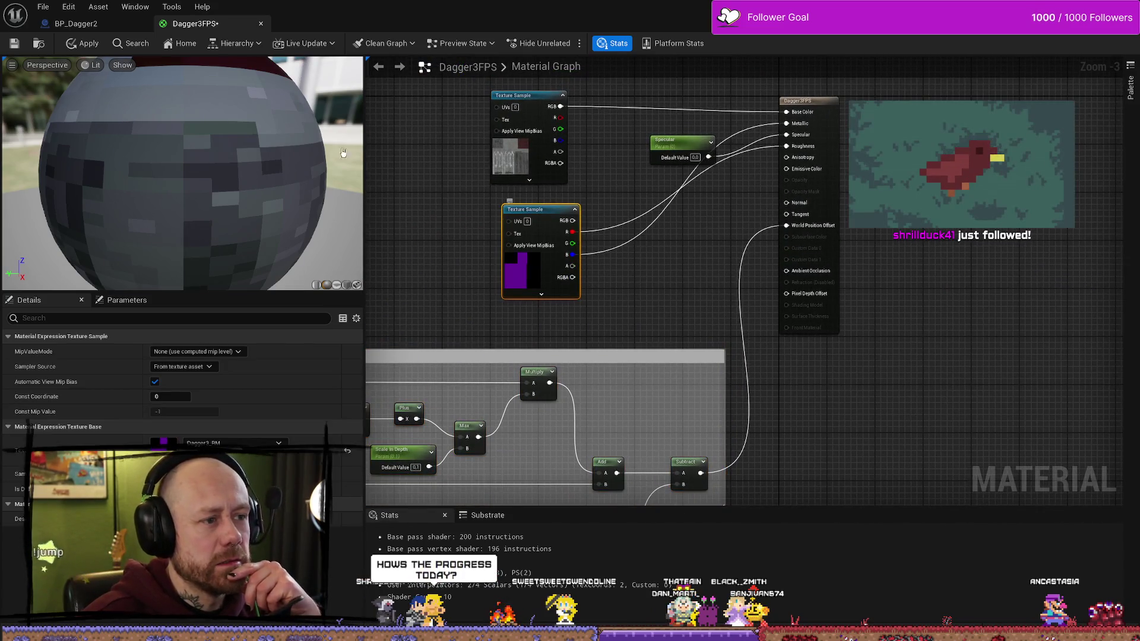
{"action": "left_click", "coordinate": [16, 45]}
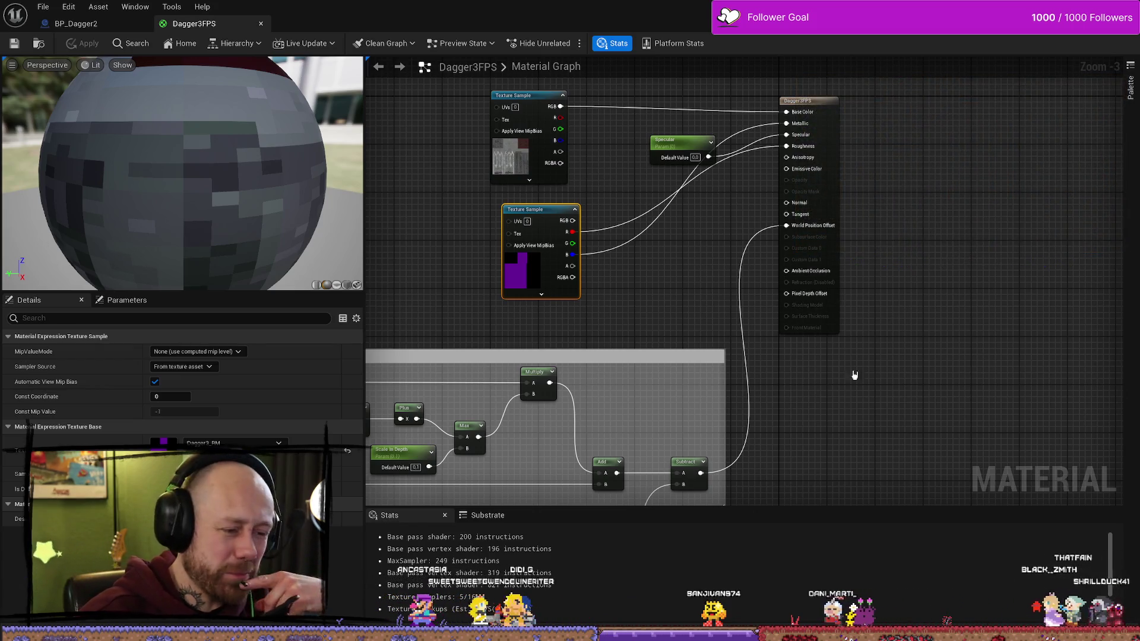
Step: Rearrange both Texture Samples and the Specular node into a neater group near the output
{"action": "scroll", "coordinate": [859, 364], "scroll_direction": "down", "scroll_amount": 1}
{"action": "scroll", "coordinate": [785, 404], "scroll_direction": "down", "scroll_amount": 2}
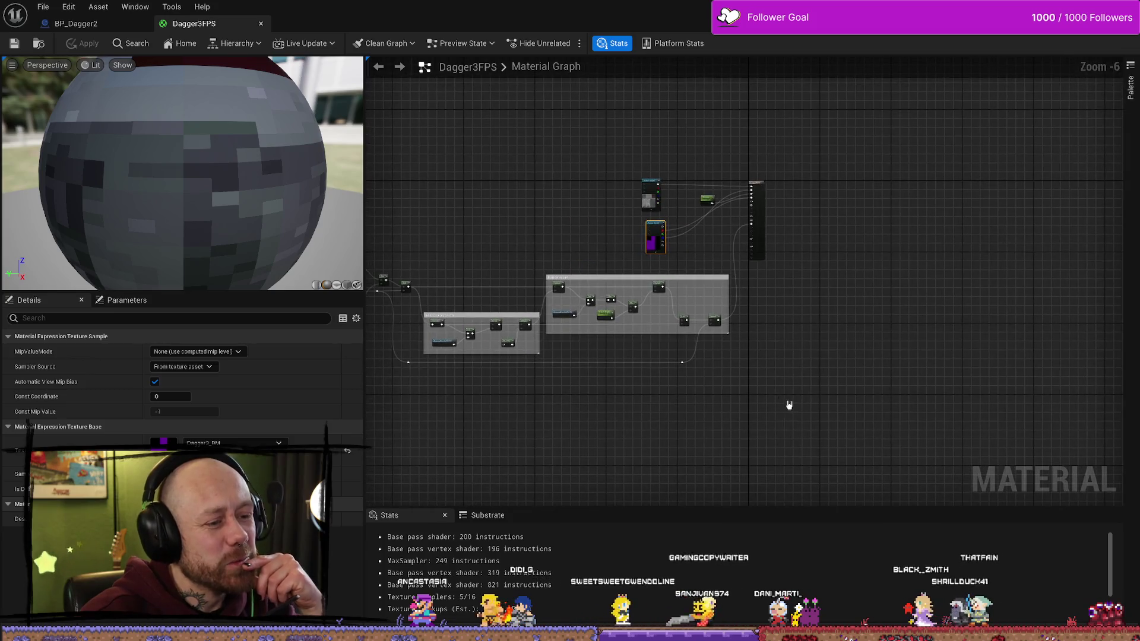
{"action": "scroll", "coordinate": [772, 374], "scroll_direction": "down", "scroll_amount": 1}
{"action": "mouse_move", "coordinate": [898, 382]}
{"action": "left_mouse_down"}
{"action": "mouse_move", "coordinate": [563, 300]}
{"action": "mouse_move", "coordinate": [636, 366]}
{"action": "left_mouse_up"}
{"action": "scroll", "coordinate": [814, 354], "scroll_direction": "up", "scroll_amount": 4}
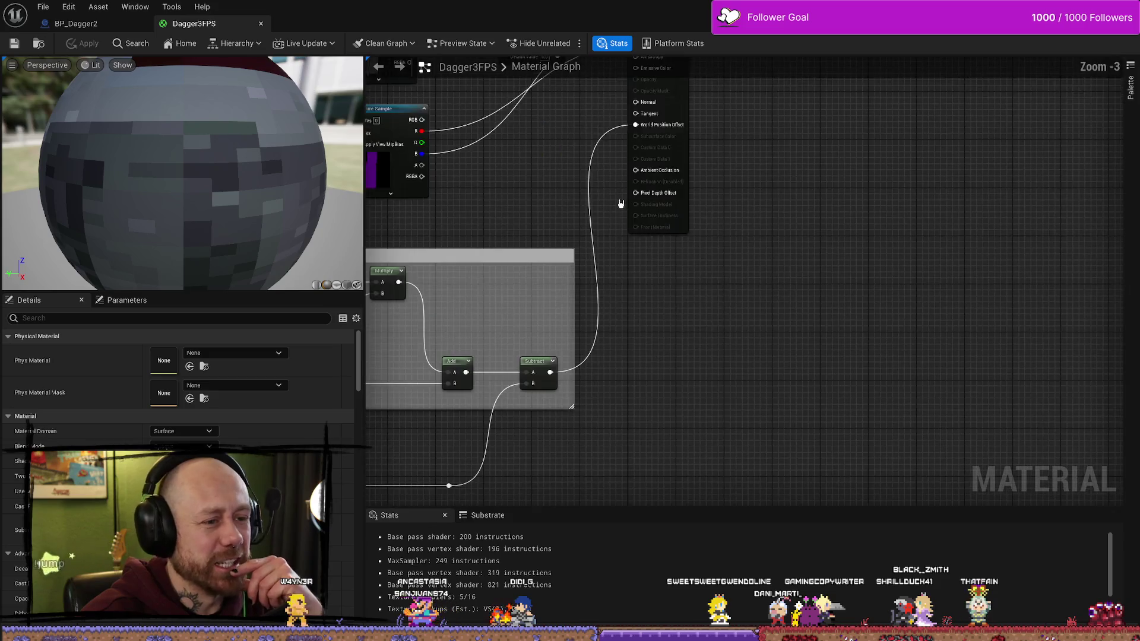
{"action": "left_click_drag", "start_coordinate": [555, 144], "coordinate": [674, 262]}
{"action": "left_click_drag", "start_coordinate": [525, 326], "coordinate": [626, 137]}
{"action": "left_click_drag", "start_coordinate": [498, 116], "coordinate": [534, 115]}
{"action": "left_click", "coordinate": [678, 159]}
{"action": "left_click_drag", "start_coordinate": [678, 159], "coordinate": [635, 150]}
{"action": "mouse_move", "coordinate": [536, 231]}
{"action": "left_mouse_down"}
{"action": "mouse_move", "coordinate": [523, 243]}
{"action": "mouse_move", "coordinate": [529, 231]}
{"action": "left_mouse_up"}
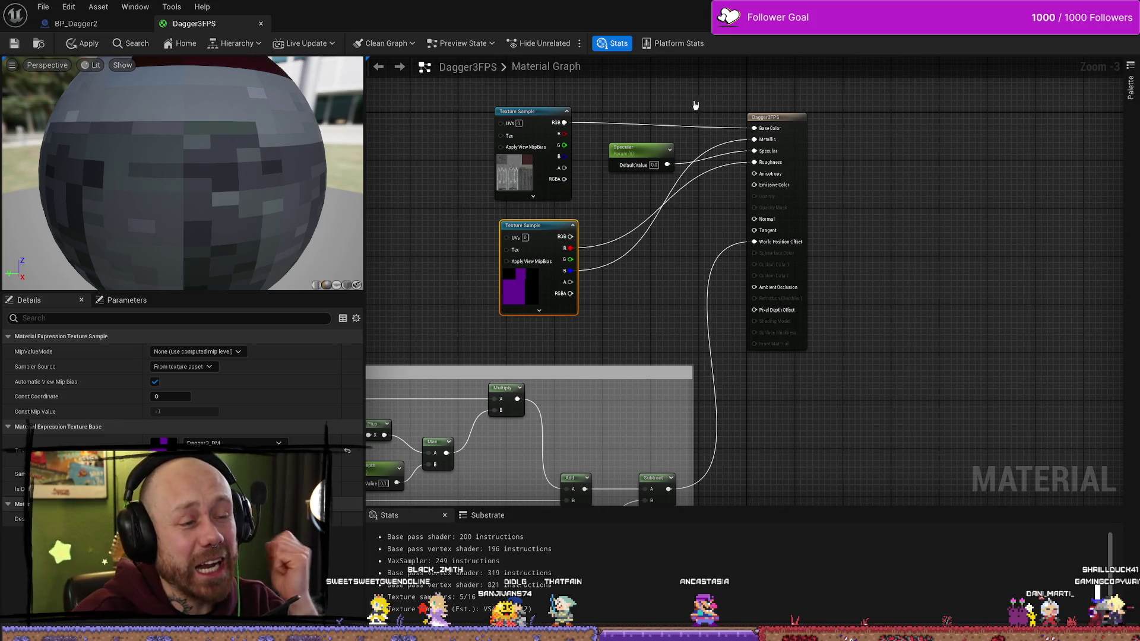
Step: Align both Texture Samples, then save the material and run File > Save All
{"action": "left_click", "coordinate": [535, 112], "text": "ctrl"}
{"action": "left_click_drag", "start_coordinate": [553, 229], "coordinate": [559, 241]}
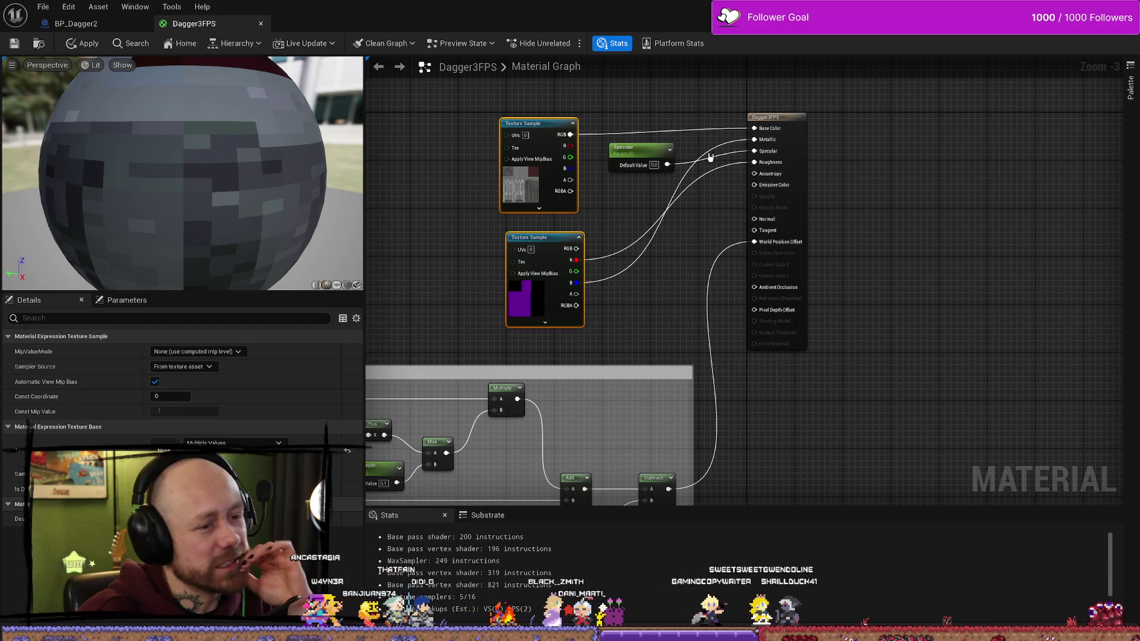
{"action": "left_click", "coordinate": [14, 44]}
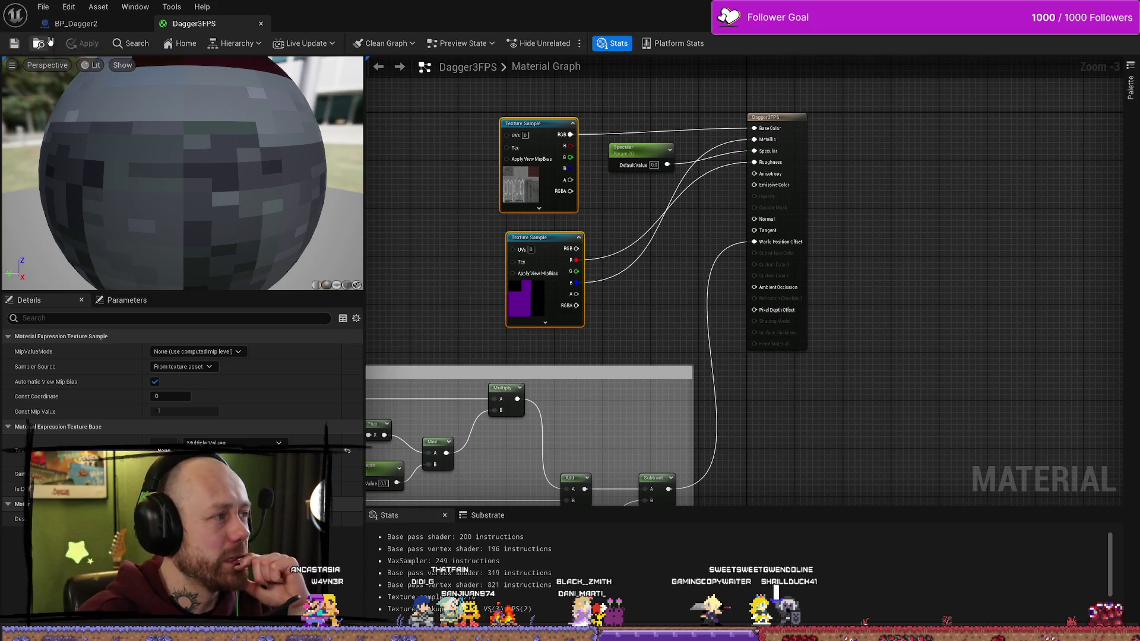
{"action": "left_click", "coordinate": [43, 6]}
{"action": "left_click", "coordinate": [84, 73]}
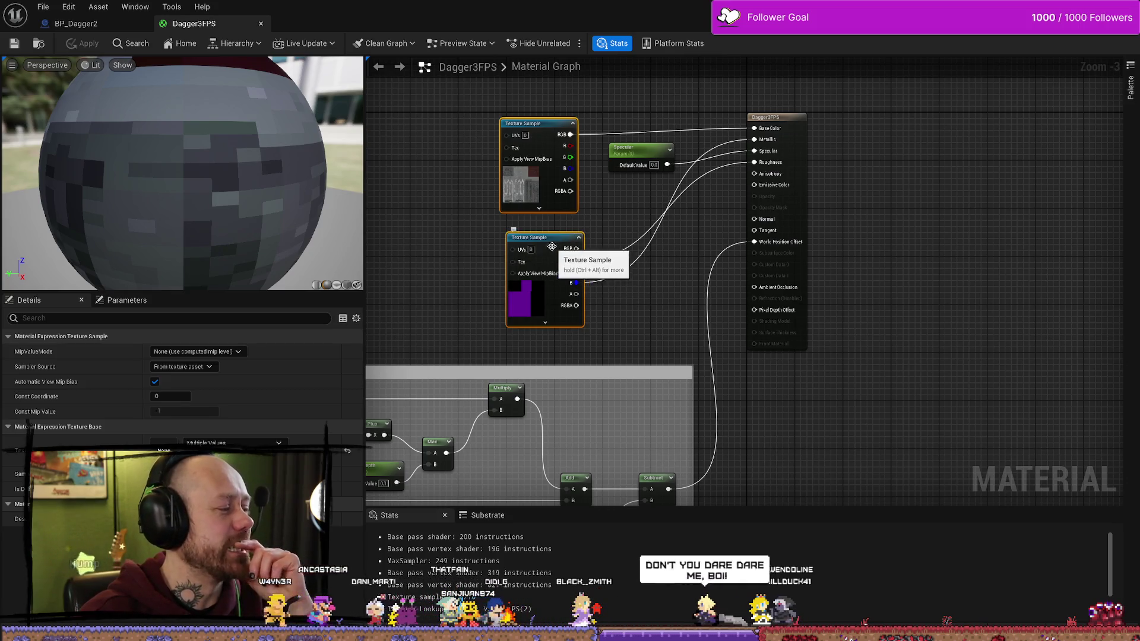
Step: Fine-tune the Texture Sample and Specular positions and apply the material changes
{"action": "left_click_drag", "start_coordinate": [570, 256], "coordinate": [594, 250]}
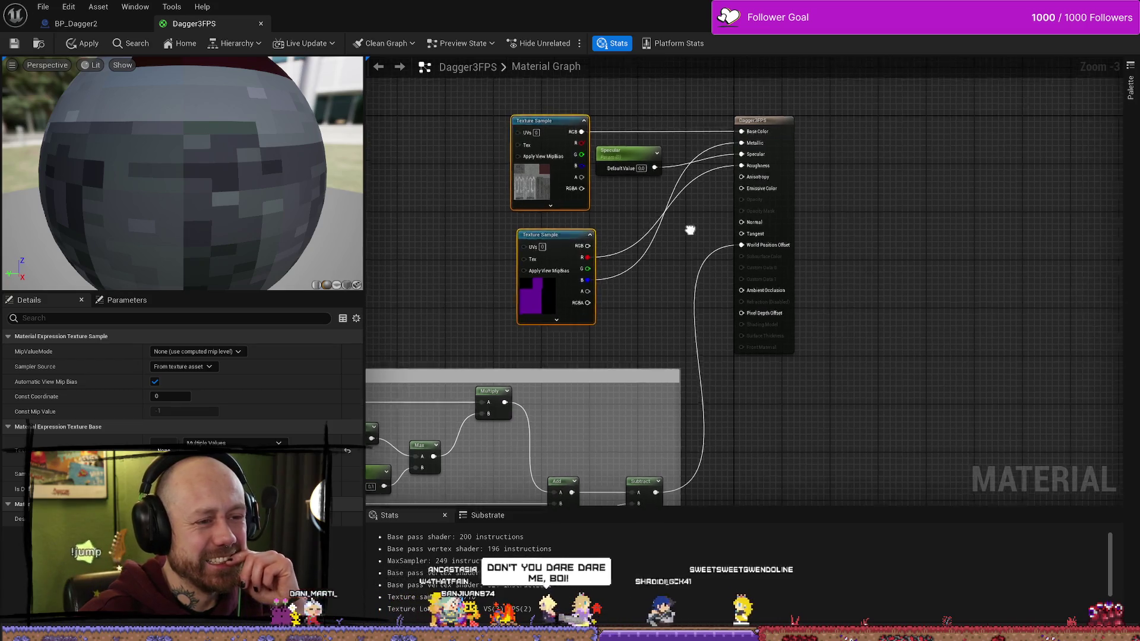
{"action": "left_click_drag", "start_coordinate": [582, 152], "coordinate": [605, 147]}
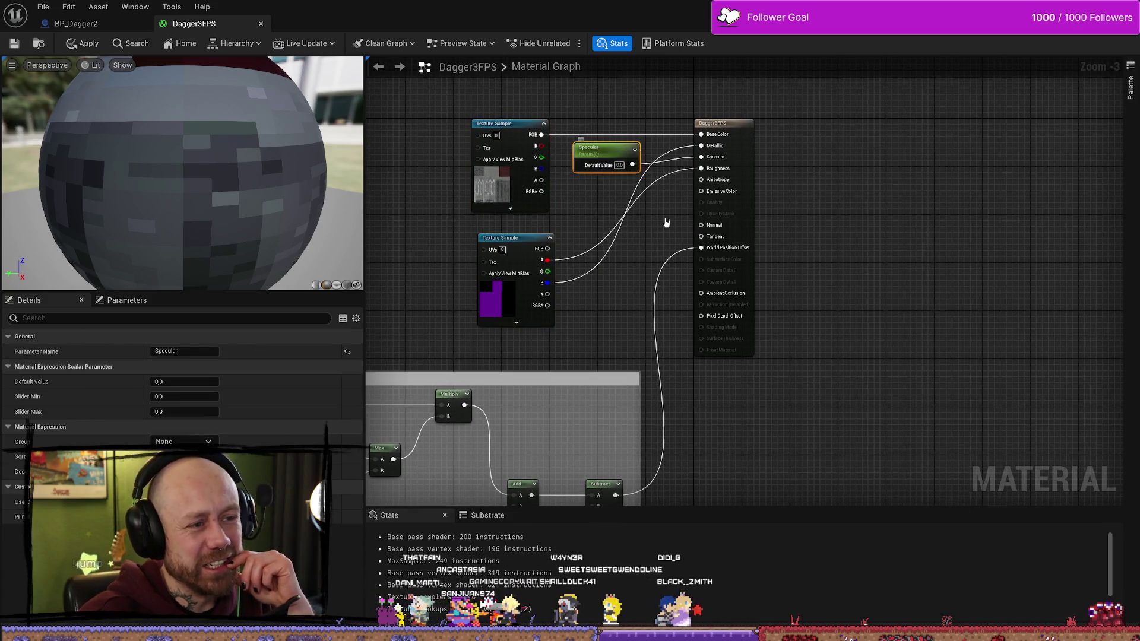
{"action": "left_click_drag", "start_coordinate": [596, 90], "coordinate": [585, 122]}
{"action": "left_click", "coordinate": [585, 122]}
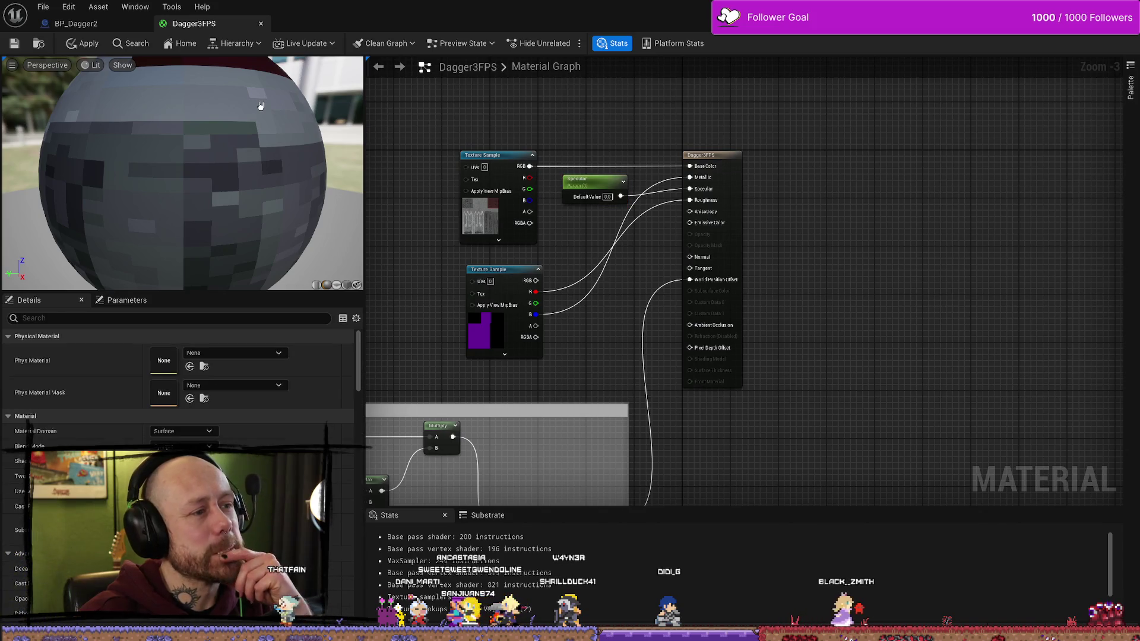
{"action": "left_click", "coordinate": [15, 44]}
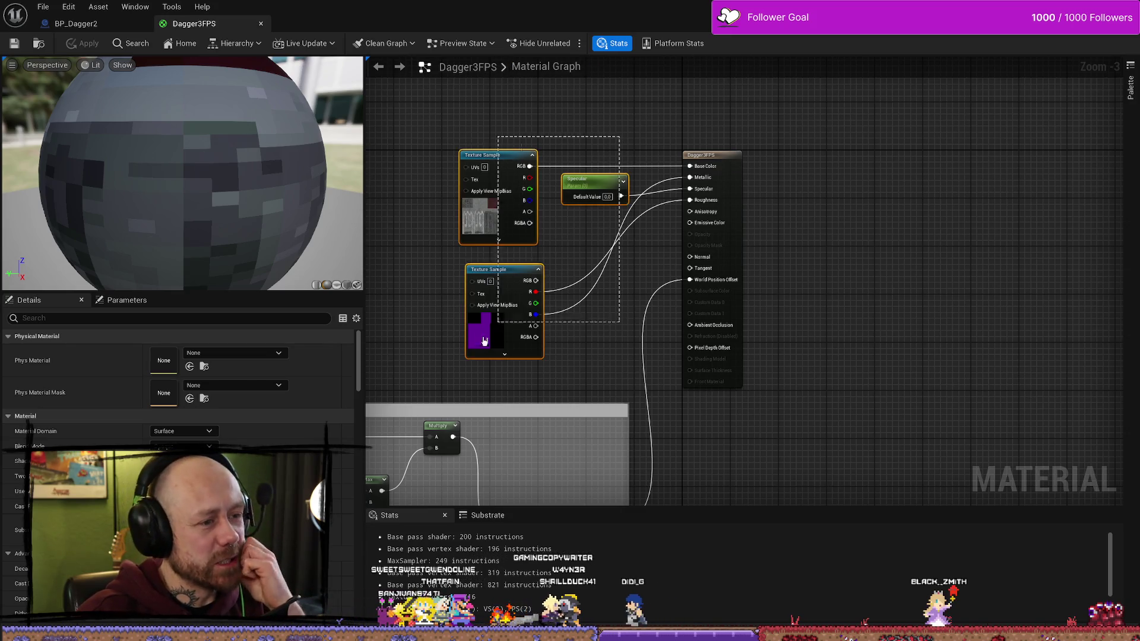
Step: Move the Dagger3FPS output node up and right, next to the Specular node
{"action": "left_click_drag", "start_coordinate": [491, 336], "coordinate": [564, 279]}
{"action": "left_click", "coordinate": [715, 163]}
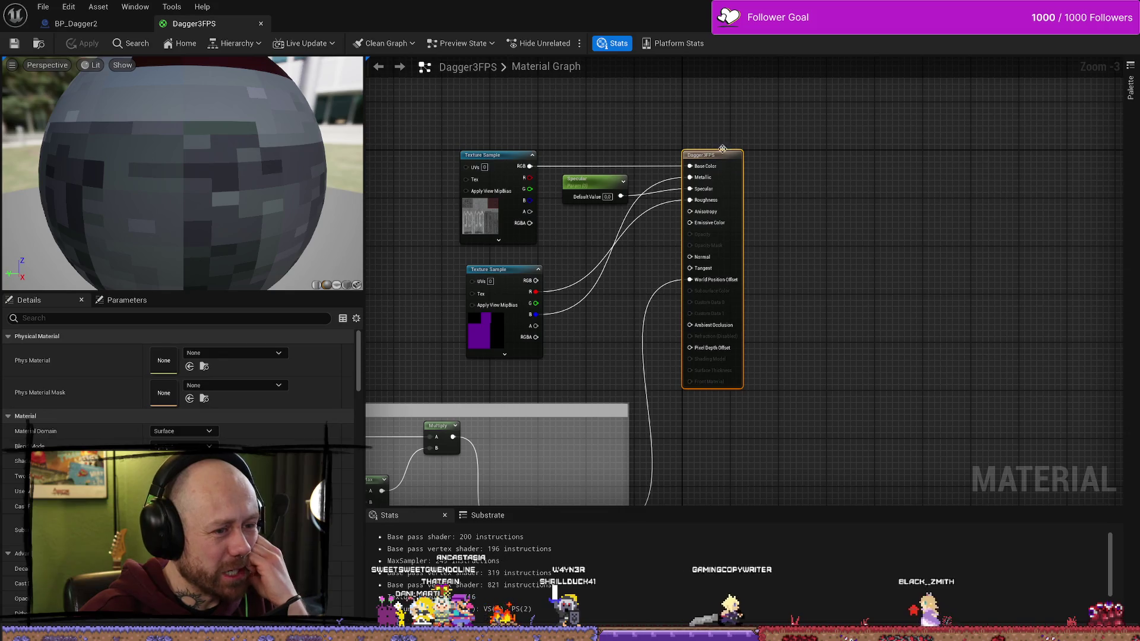
{"action": "mouse_move", "coordinate": [714, 165]}
{"action": "left_mouse_down"}
{"action": "mouse_move", "coordinate": [788, 190]}
{"action": "mouse_move", "coordinate": [730, 310]}
{"action": "left_mouse_up"}
{"action": "left_click", "coordinate": [714, 242]}
{"action": "scroll", "coordinate": [736, 250], "scroll_direction": "down", "scroll_amount": 1}
{"action": "scroll", "coordinate": [730, 310], "scroll_direction": "up", "scroll_amount": 4}
{"action": "mouse_move", "coordinate": [687, 140]}
{"action": "left_mouse_down"}
{"action": "mouse_move", "coordinate": [687, 275]}
{"action": "mouse_move", "coordinate": [723, 193]}
{"action": "left_mouse_up"}
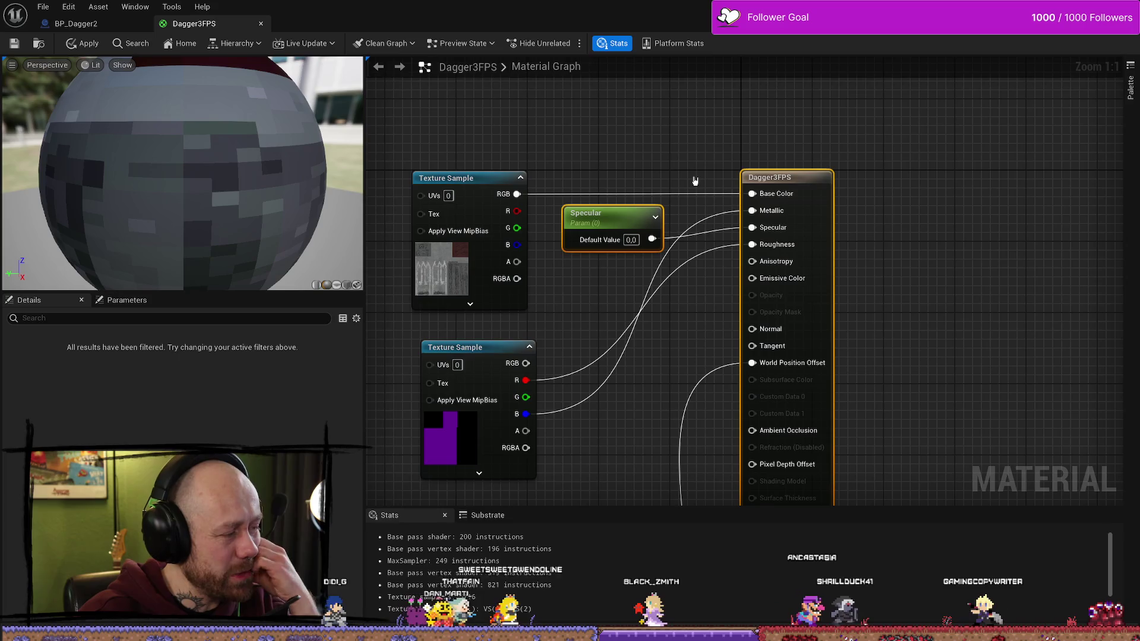